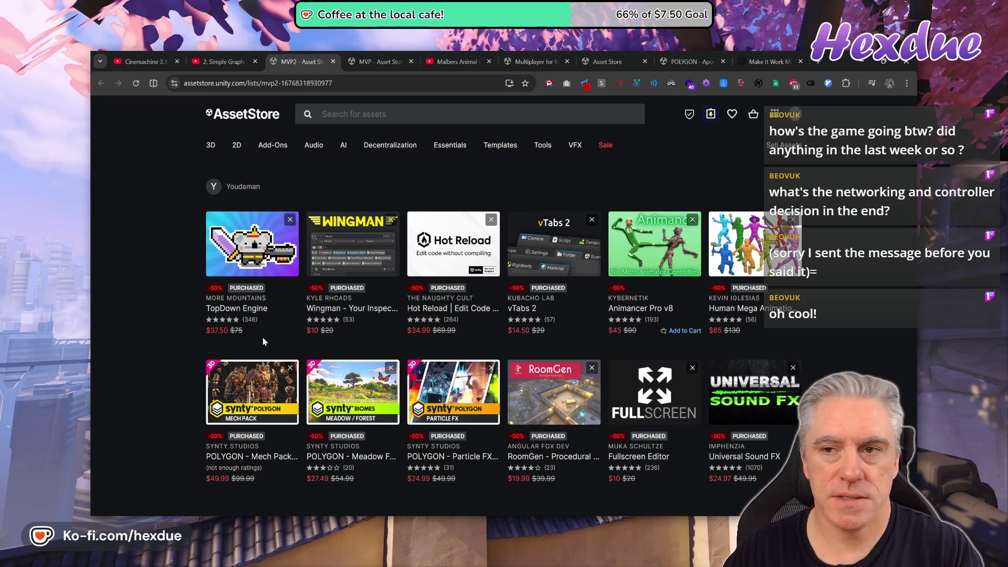
- Search Google for 'samsung a9' in a new browser tab
{"action": "left_click", "coordinate": [818, 62]}
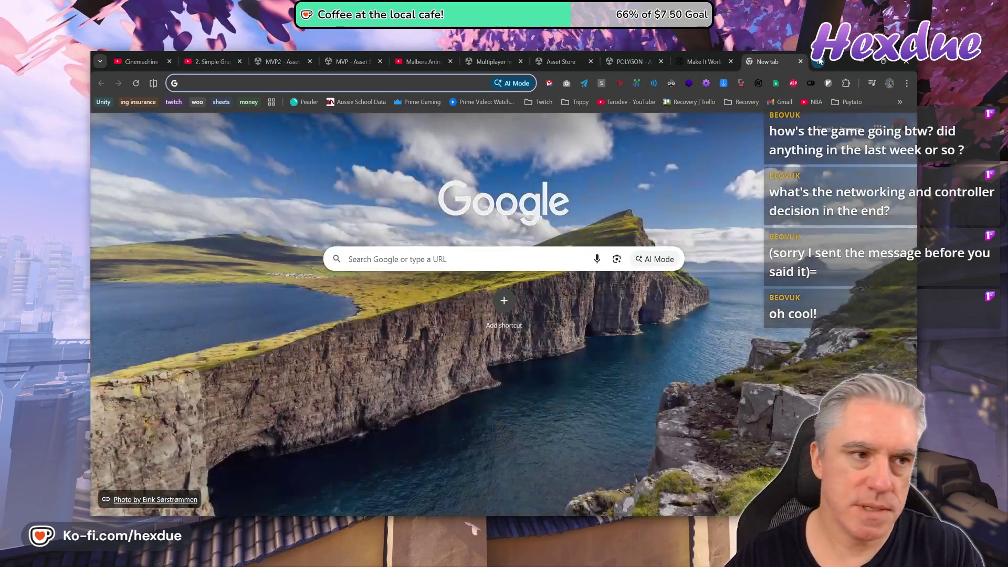
{"action": "type", "text": "samsu"}
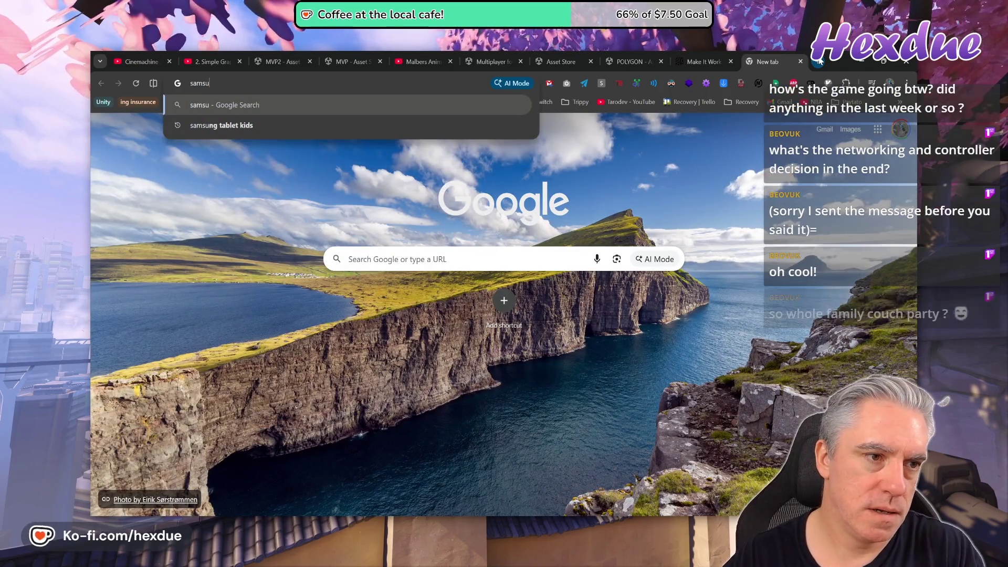
{"action": "type", "text": "ng "}
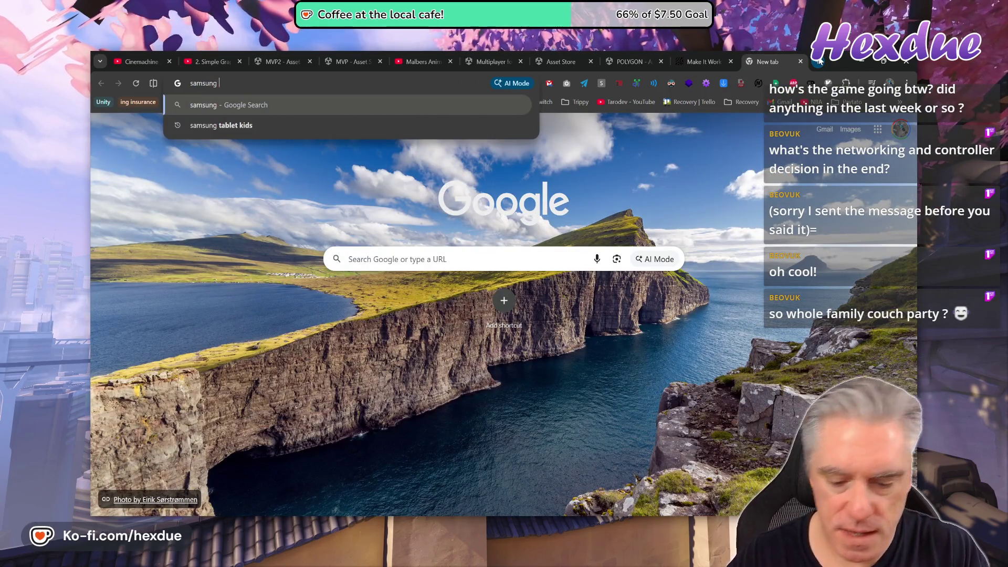
{"action": "type", "text": "a9"}
{"action": "key", "text": "Return"}
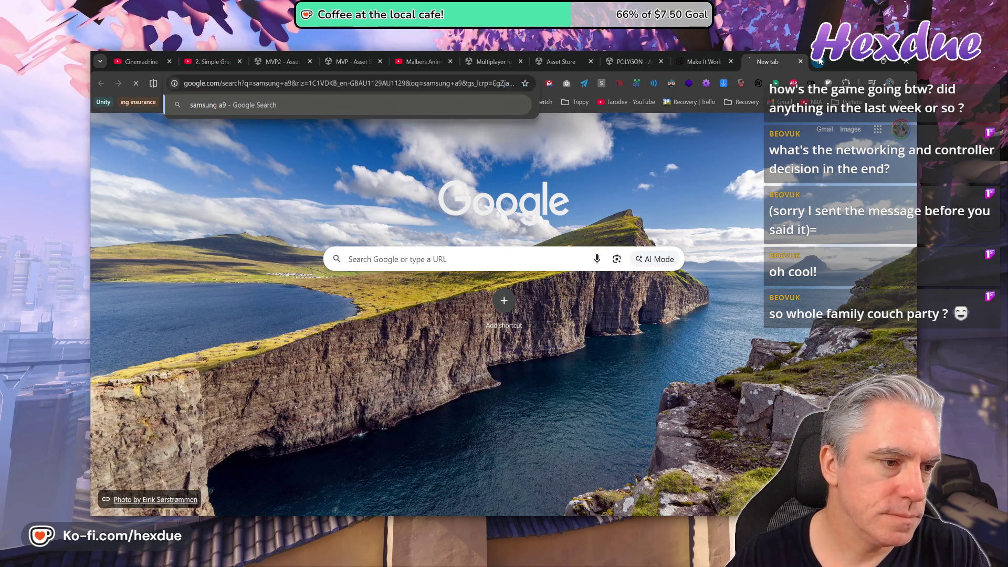
{"action": "scroll", "coordinate": [546, 373], "scroll_direction": "down", "scroll_amount": 7}
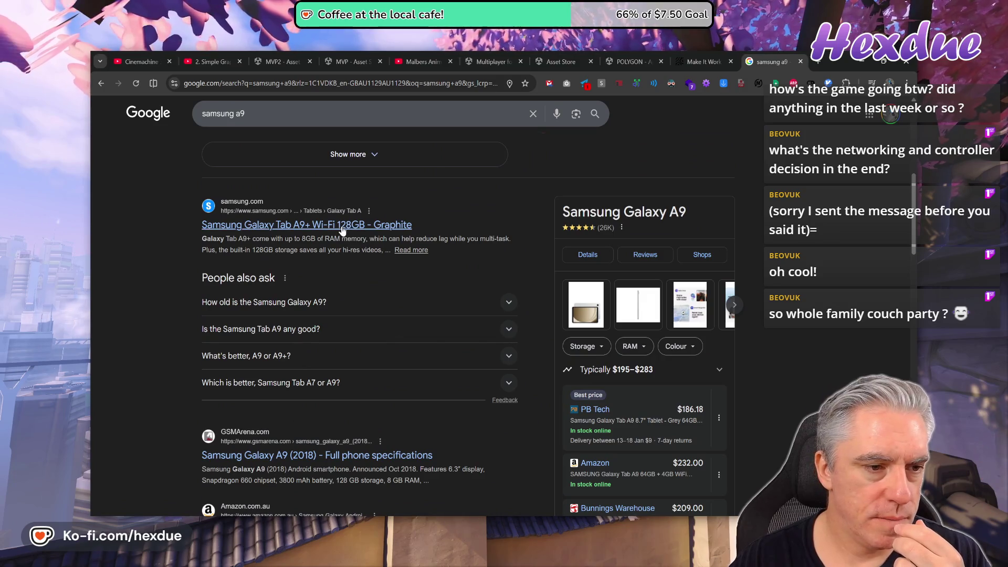
{"action": "scroll", "coordinate": [394, 405], "scroll_direction": "up", "scroll_amount": 3}
- Refine the search to 'samsung a9+ kids' and look over the results
{"action": "left_click", "coordinate": [282, 114]}
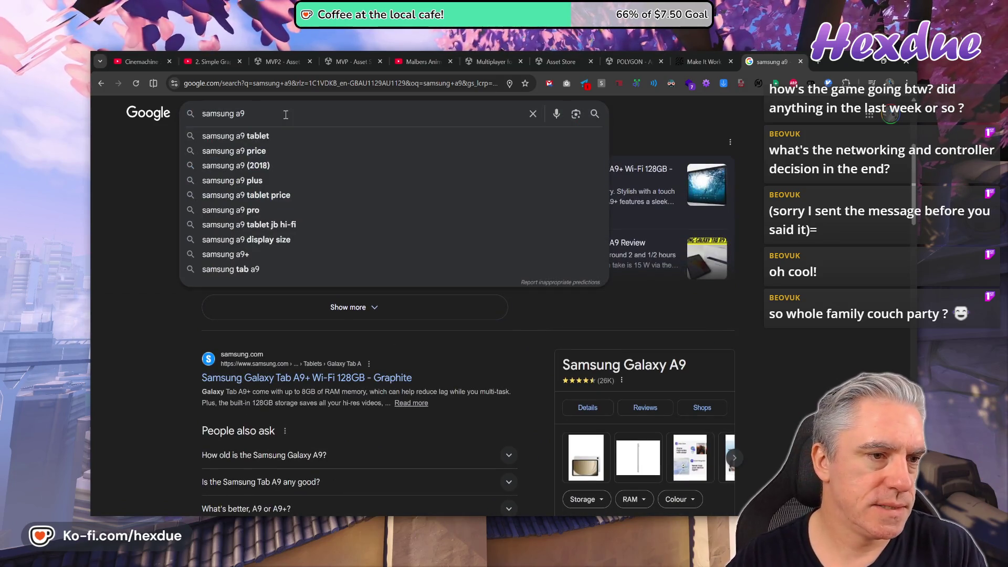
{"action": "type", "text": "+ kids"}
{"action": "key", "text": "Return"}
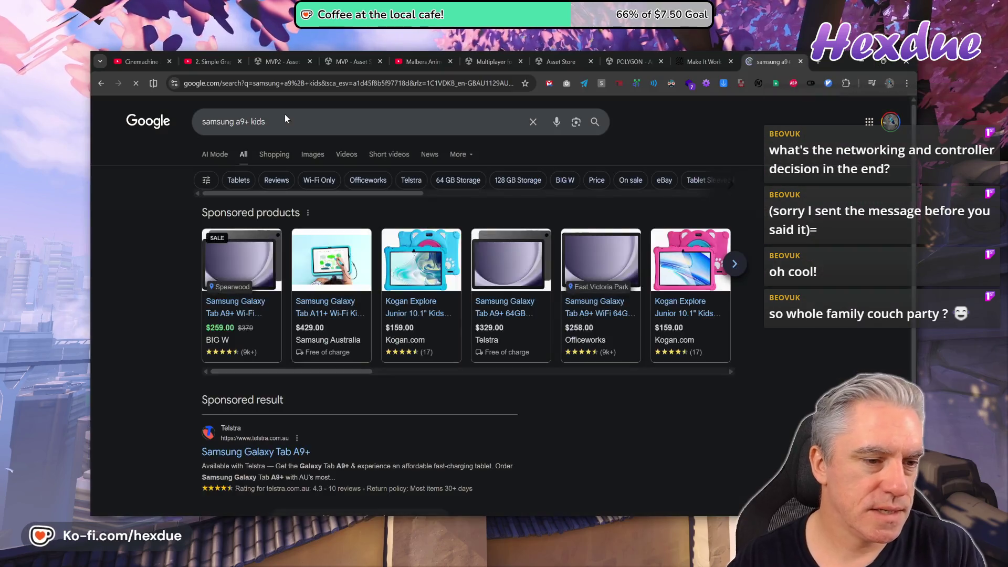
{"action": "scroll", "coordinate": [451, 439], "scroll_direction": "down", "scroll_amount": 4}
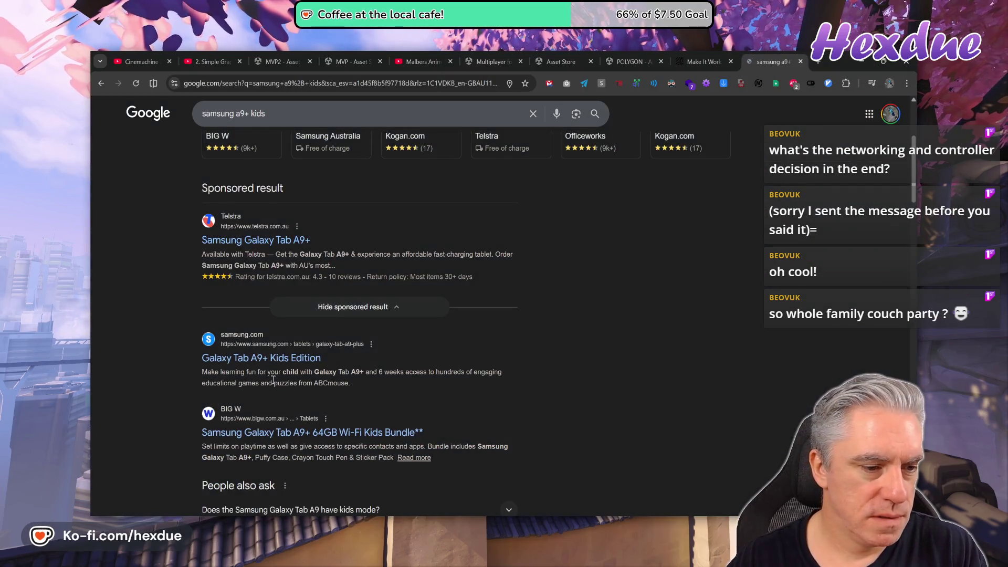
- Read the Galaxy Tab A9+ Kids Edition page after dismissing cookies, then switch to Steam
{"action": "left_click", "coordinate": [315, 360]}
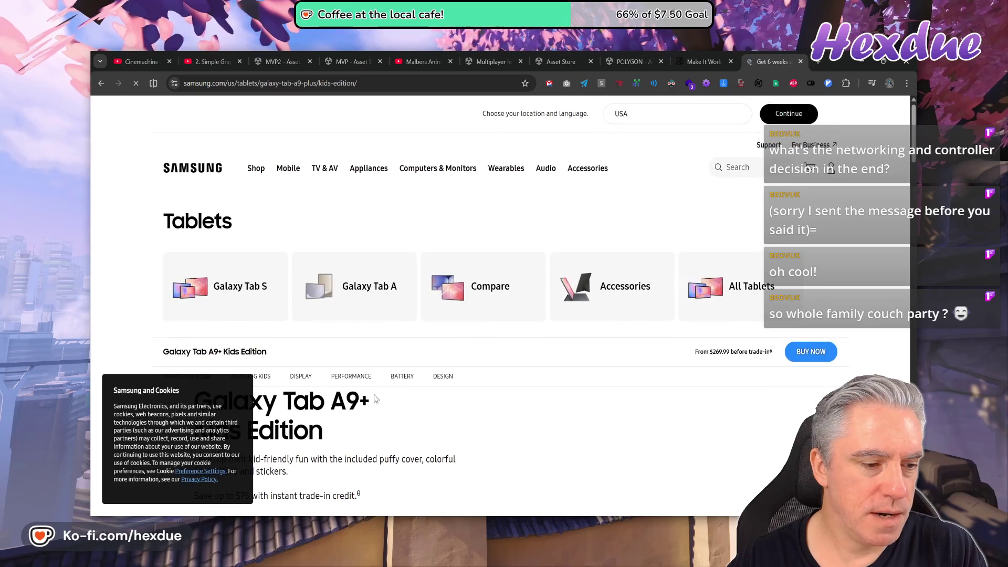
{"action": "left_click", "coordinate": [237, 390]}
{"action": "scroll", "coordinate": [486, 412], "scroll_direction": "down", "scroll_amount": 5}
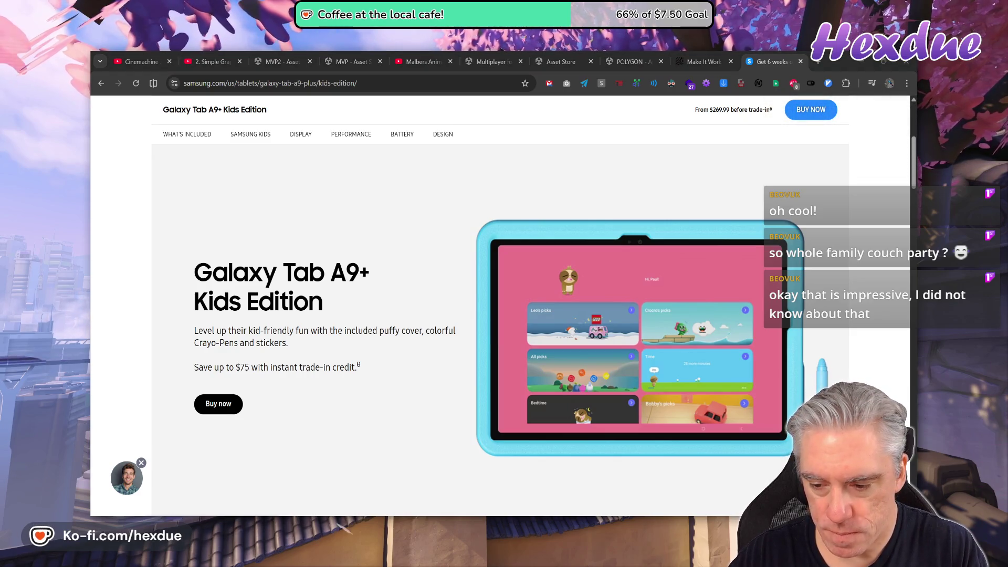
{"action": "key", "text": "alt+Tab"}
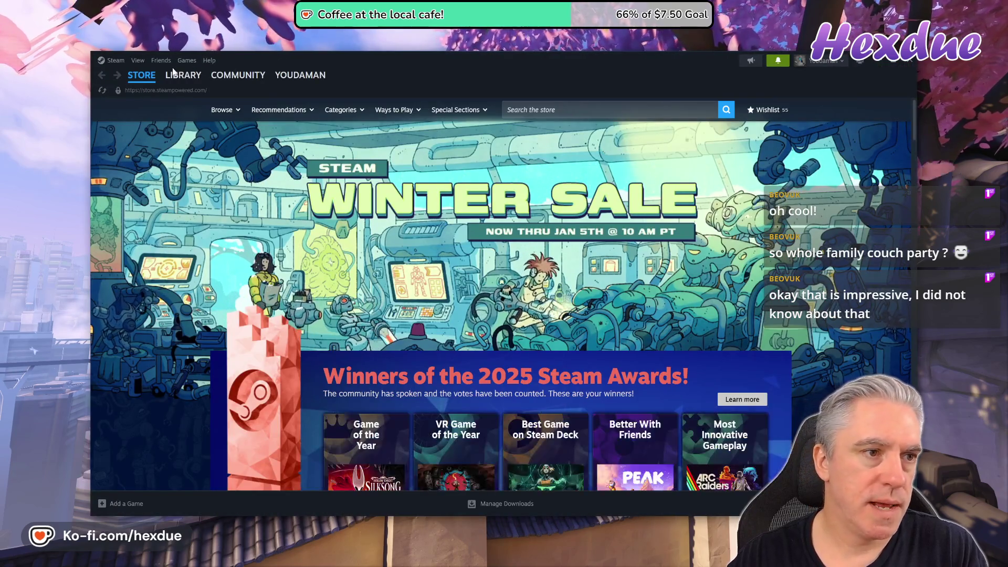
- Open the Steam Library and sort the games by Last Played
{"action": "left_click", "coordinate": [183, 75]}
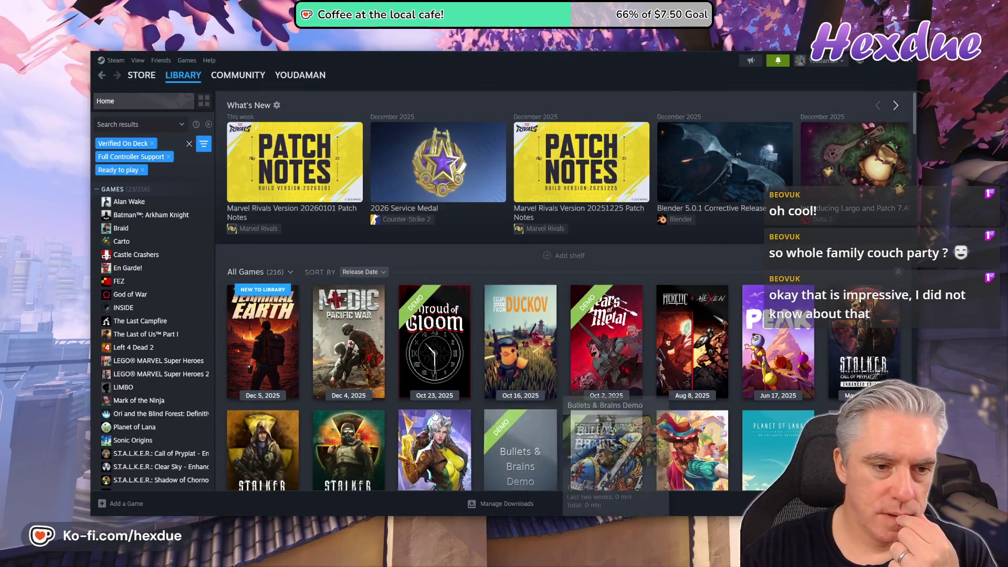
{"action": "left_click", "coordinate": [362, 272]}
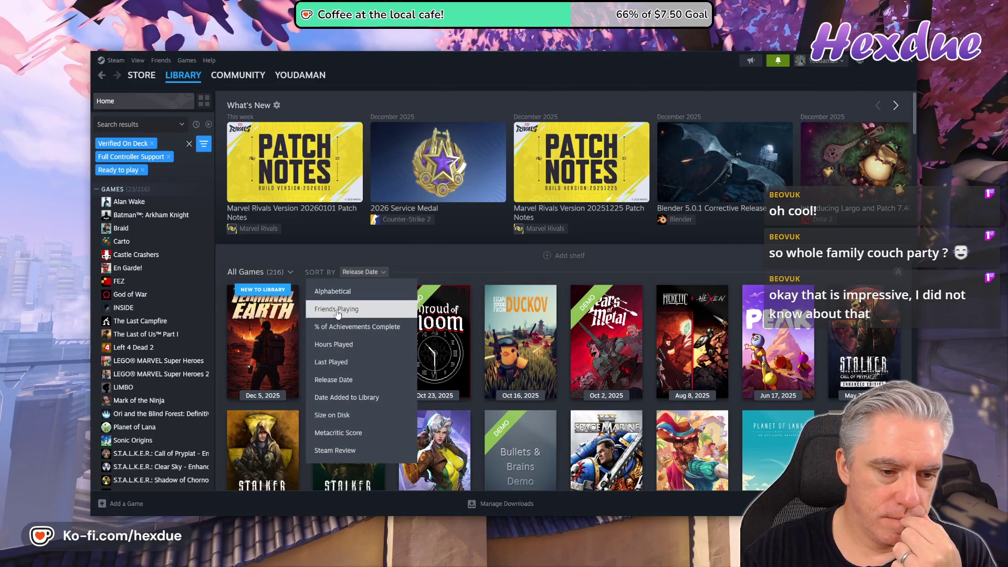
{"action": "left_click", "coordinate": [331, 361]}
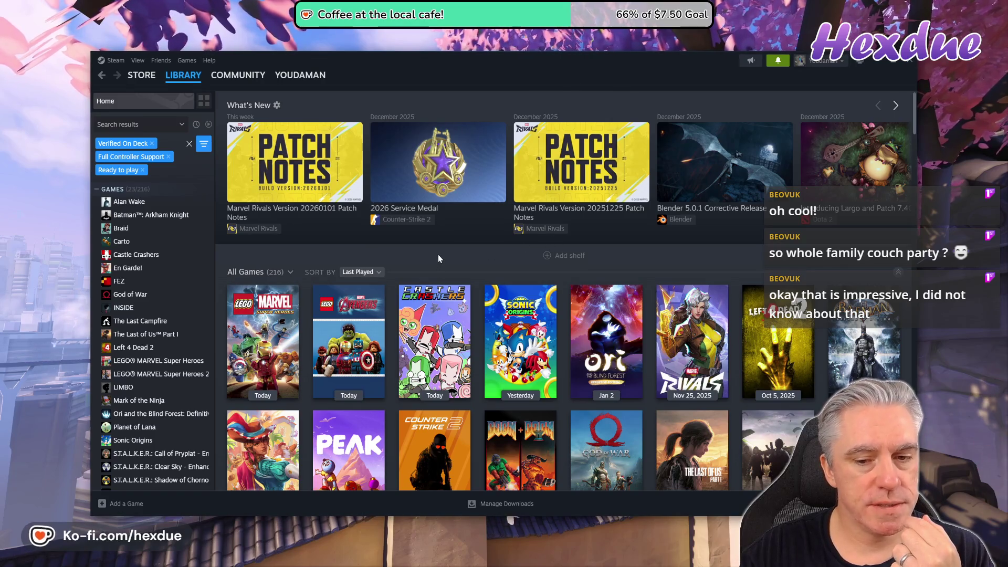
{"action": "mouse_move", "coordinate": [419, 313]}
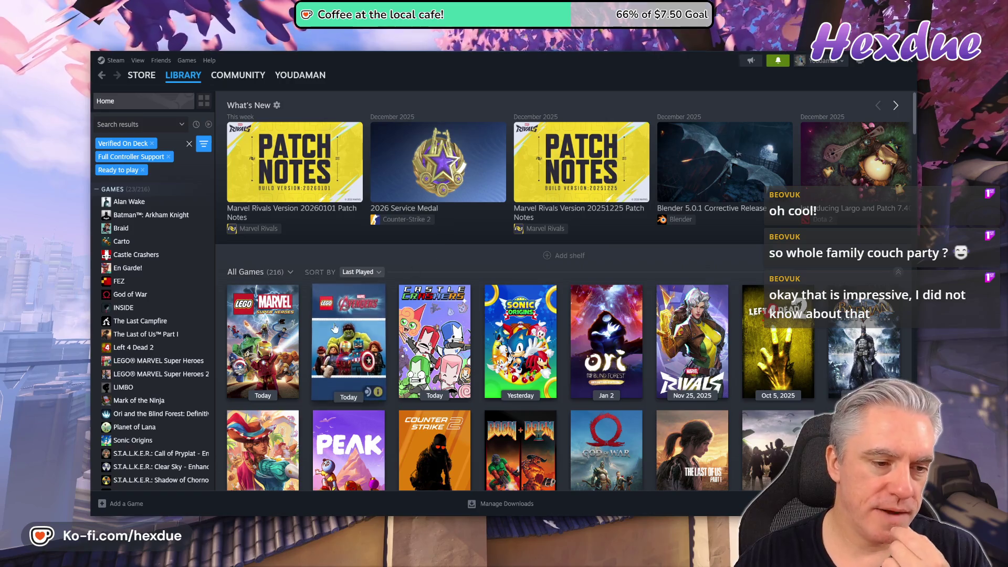
{"action": "mouse_move", "coordinate": [323, 327]}
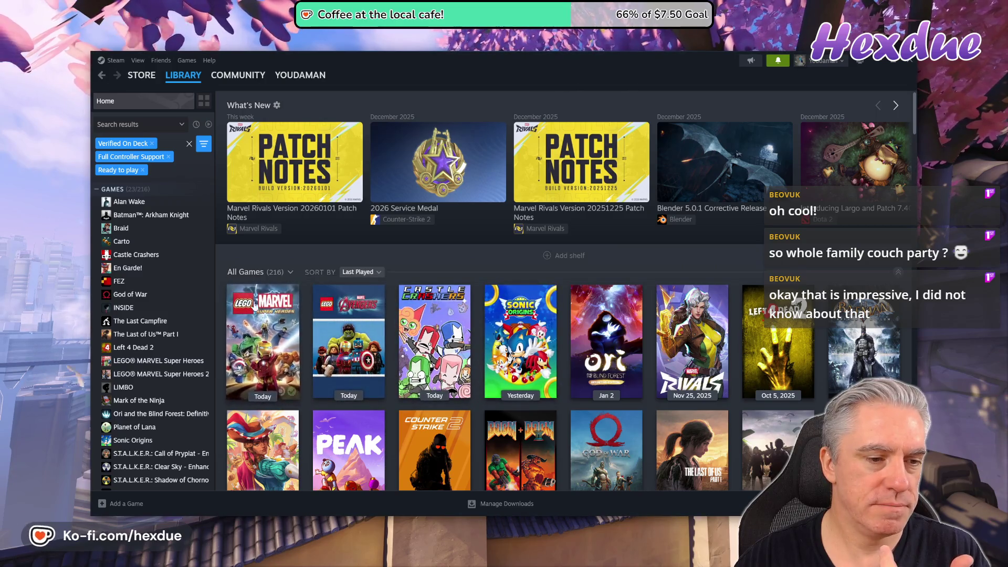
{"action": "mouse_move", "coordinate": [260, 333]}
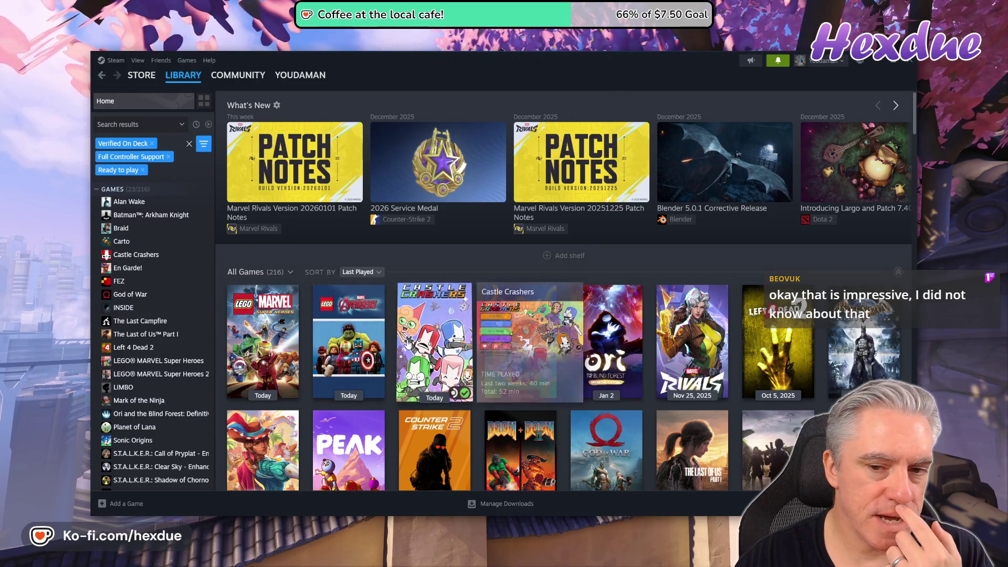
- Switch the library shelf to the 'xbox' collection and browse its 23 games
{"action": "left_click", "coordinate": [292, 272]}
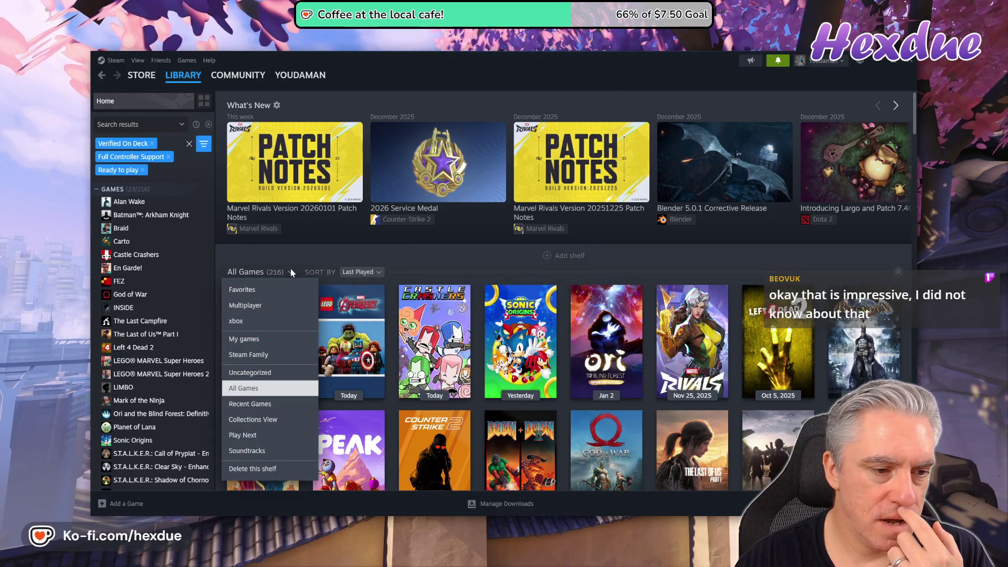
{"action": "left_click", "coordinate": [284, 323]}
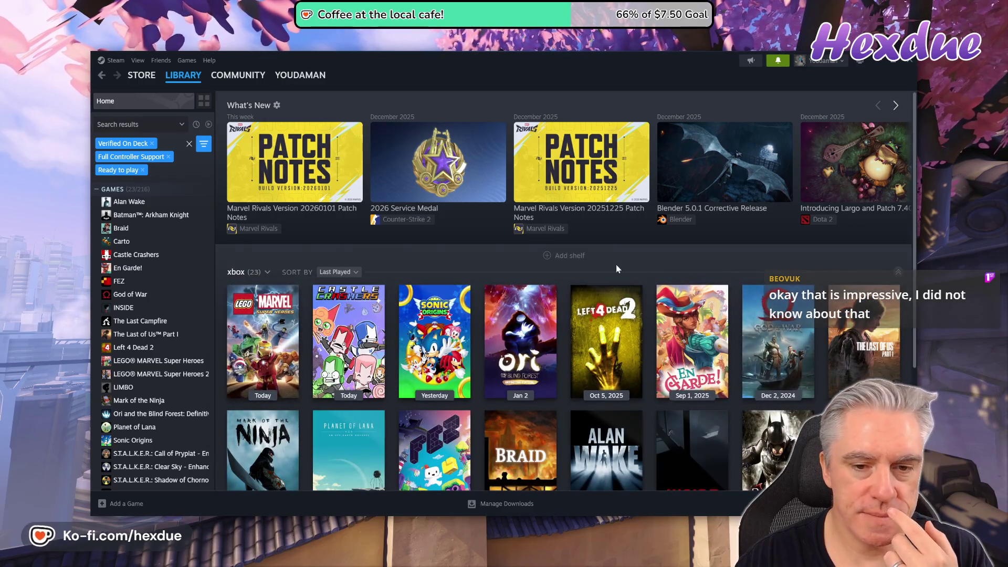
{"action": "scroll", "coordinate": [416, 273], "scroll_direction": "down", "scroll_amount": 1}
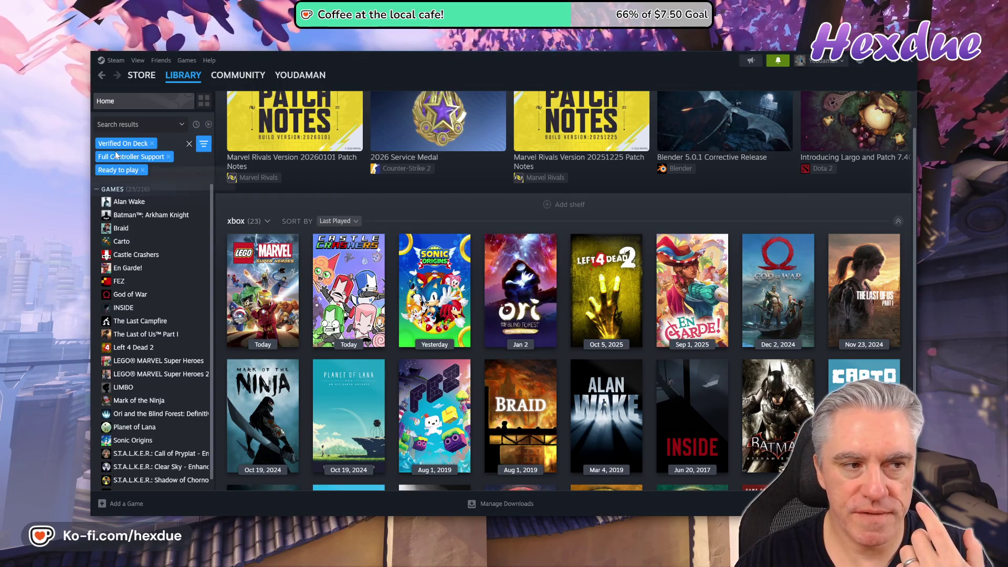
{"action": "scroll", "coordinate": [455, 209], "scroll_direction": "down", "scroll_amount": 1}
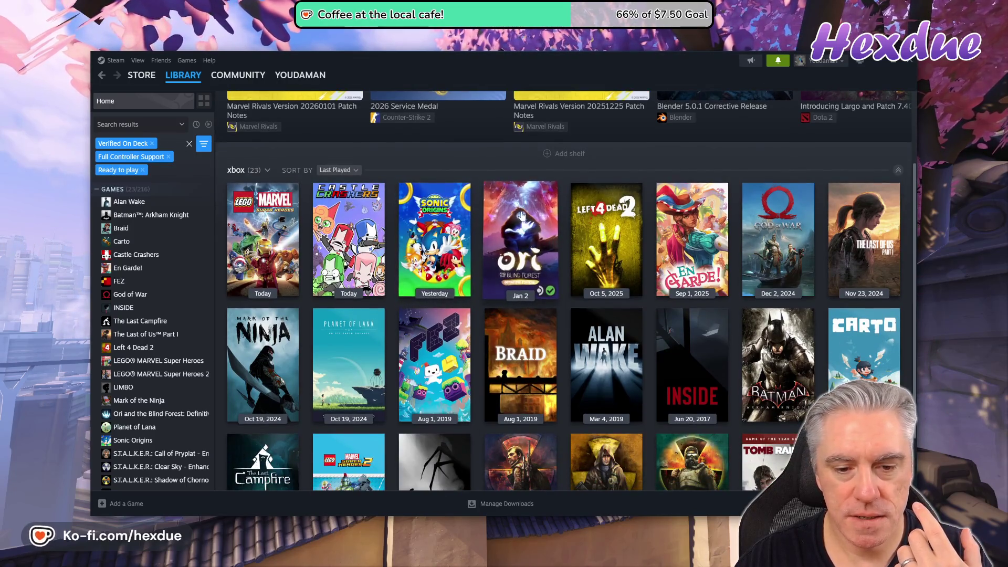
{"action": "scroll", "coordinate": [630, 220], "scroll_direction": "down", "scroll_amount": 1}
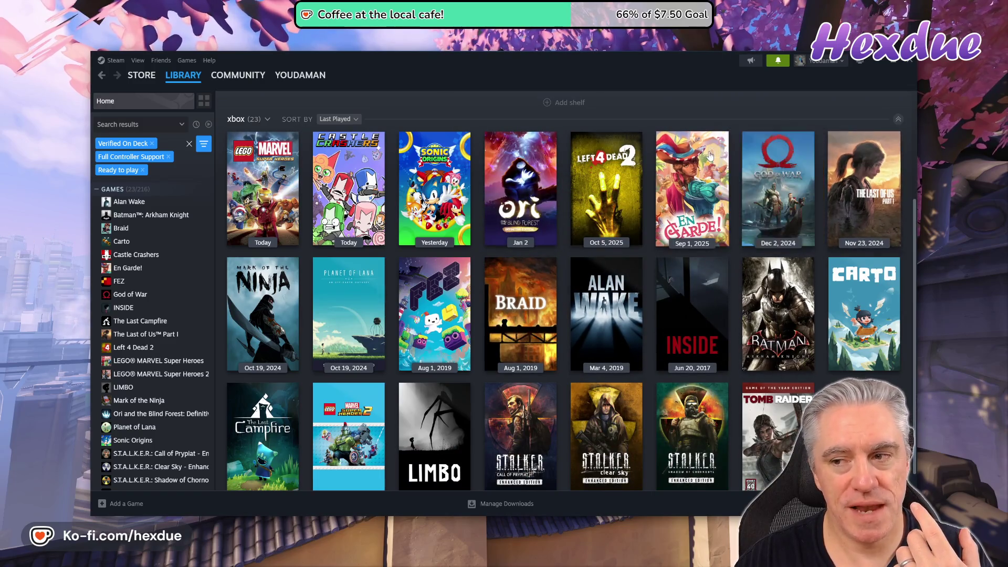
{"action": "scroll", "coordinate": [603, 219], "scroll_direction": "up", "scroll_amount": 2}
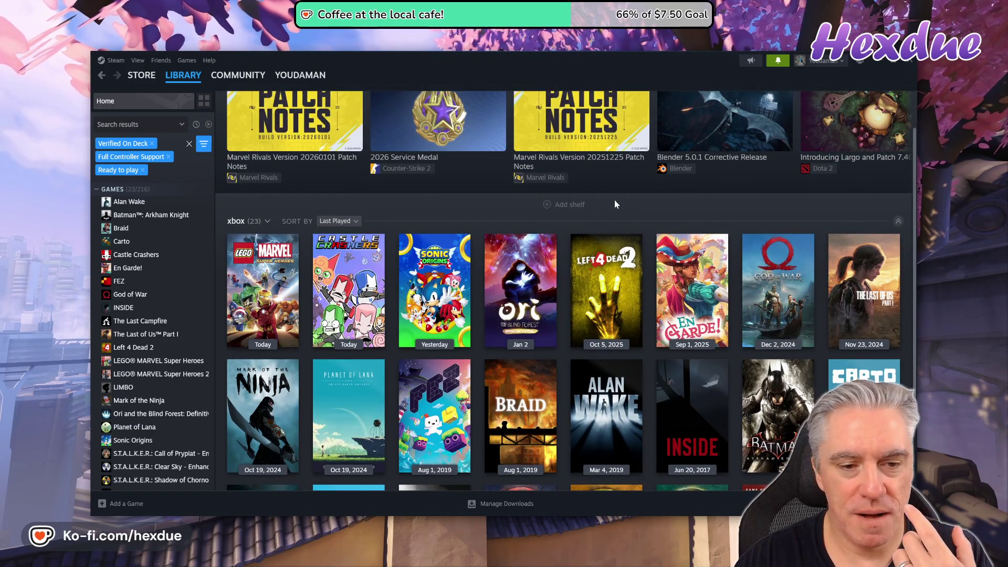
{"action": "mouse_move", "coordinate": [412, 264]}
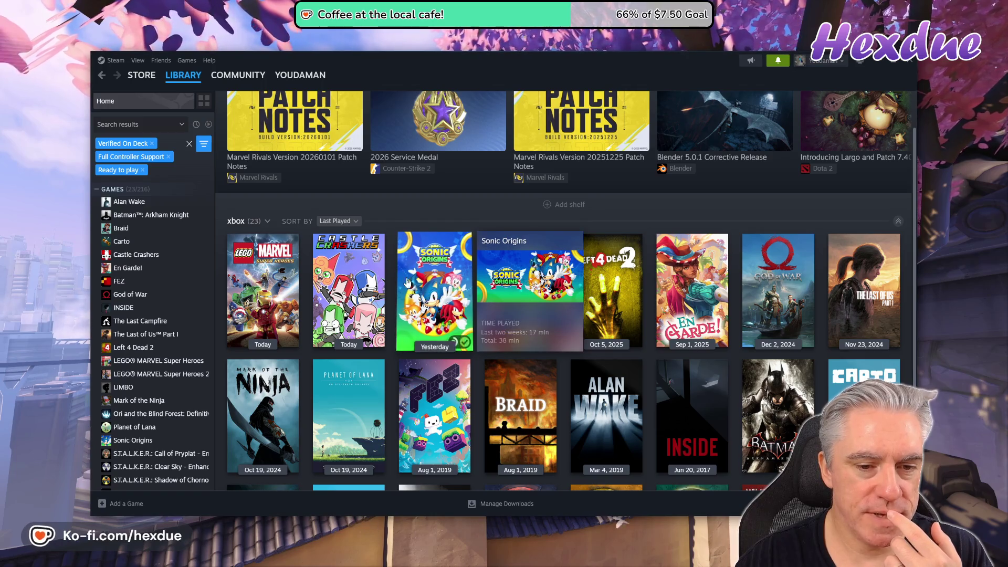
{"action": "scroll", "coordinate": [490, 417], "scroll_direction": "down", "scroll_amount": 2}
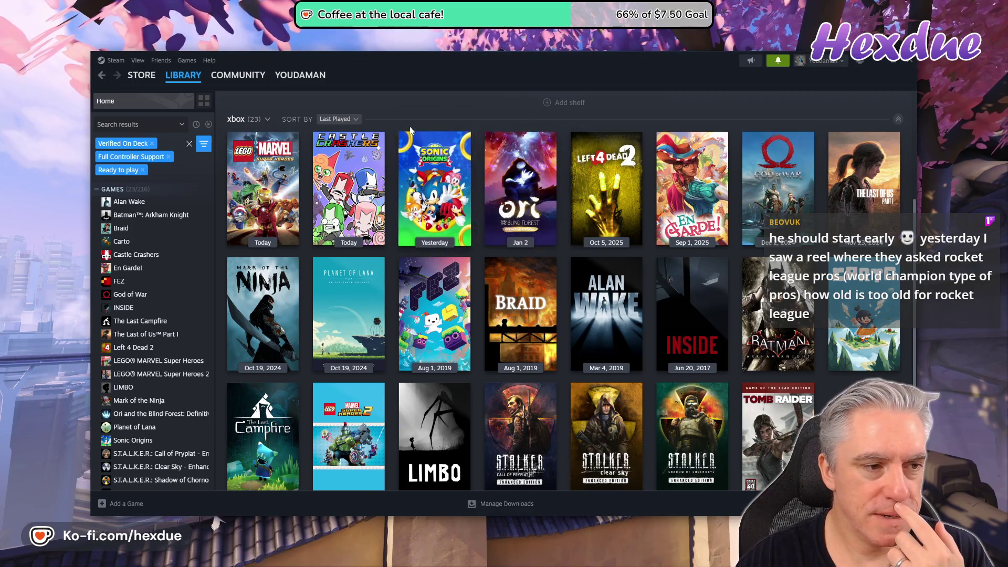
{"action": "scroll", "coordinate": [409, 126], "scroll_direction": "up", "scroll_amount": 2}
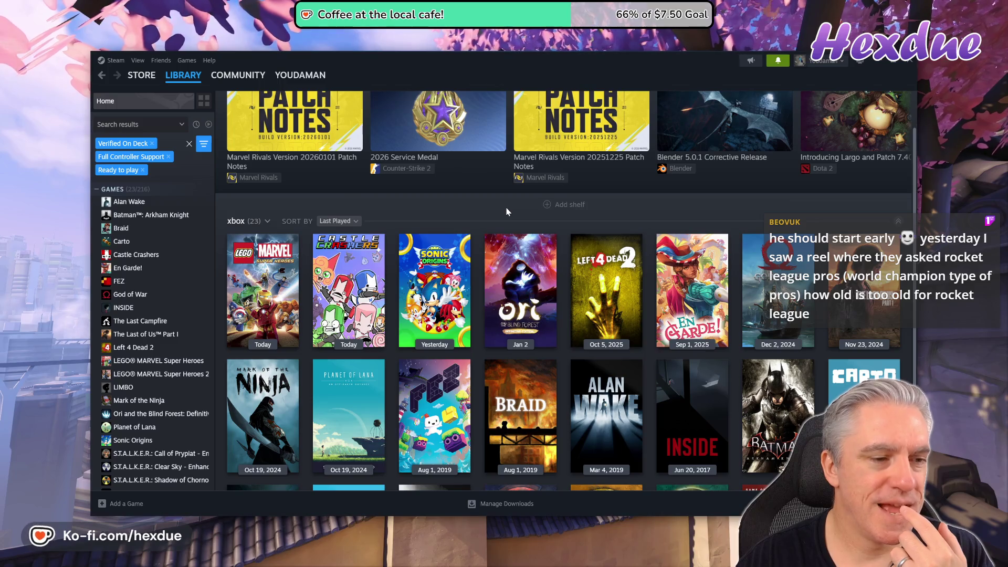
{"action": "scroll", "coordinate": [507, 212], "scroll_direction": "up", "scroll_amount": 1}
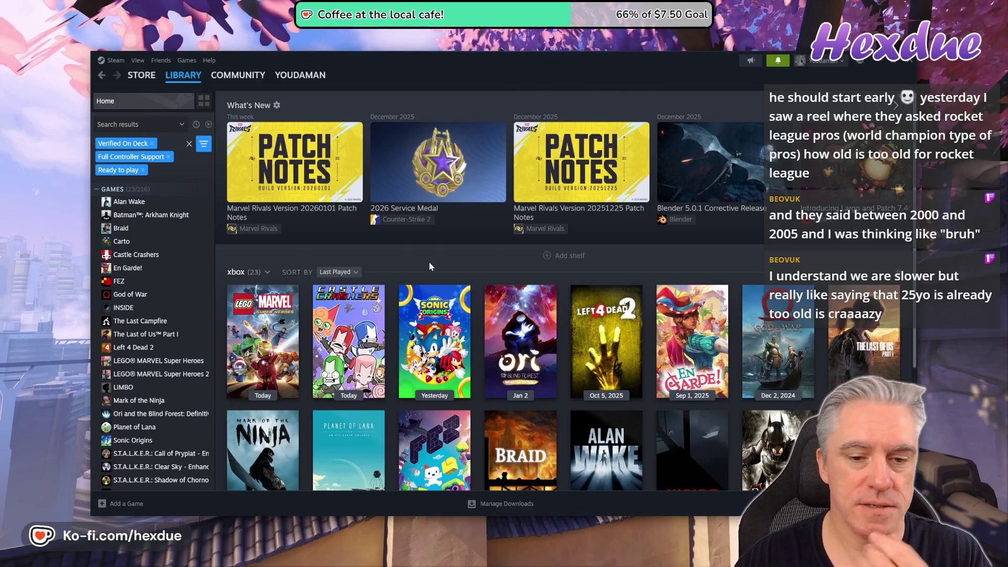
{"action": "mouse_move", "coordinate": [290, 376]}
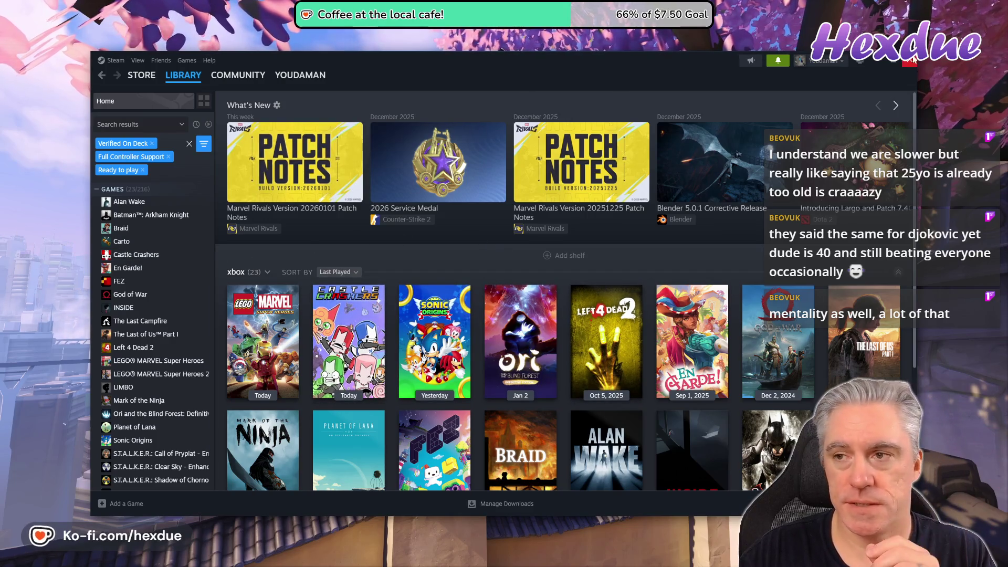
{"action": "key", "text": "alt+Tab"}
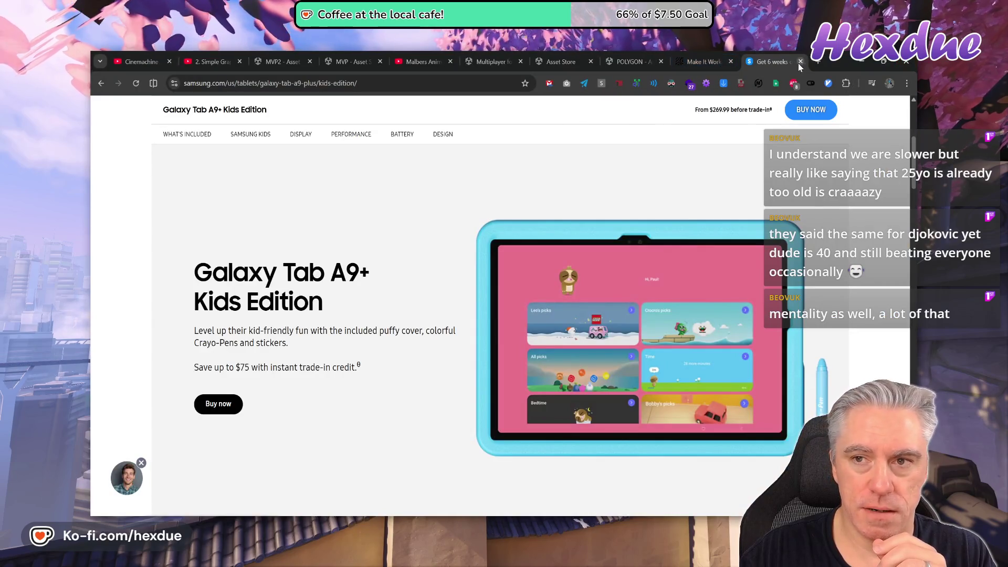
- Close the Samsung tab and flip between the MVP and MVP2 lists, ending on MVP2
{"action": "left_click", "coordinate": [801, 62]}
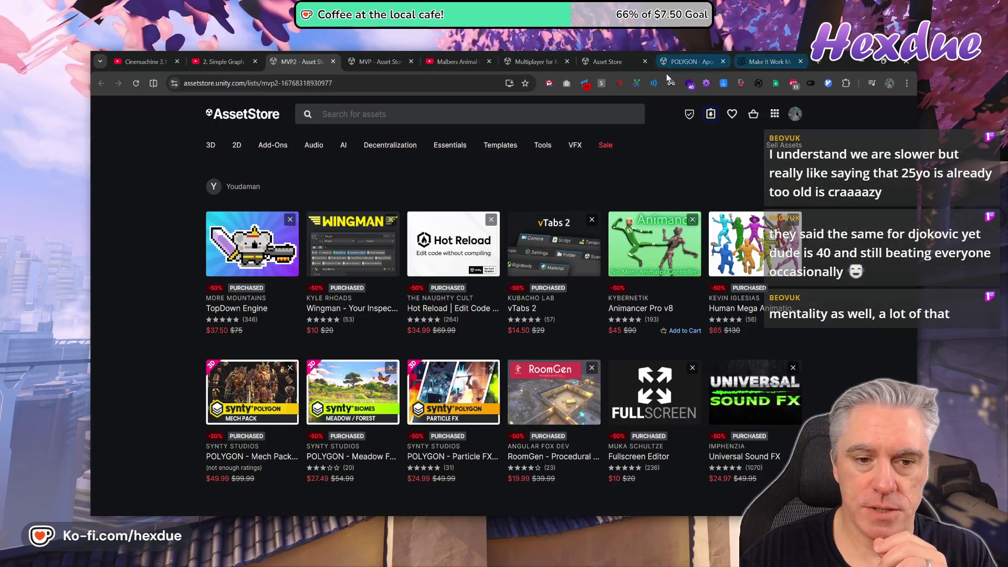
{"action": "left_click", "coordinate": [373, 52]}
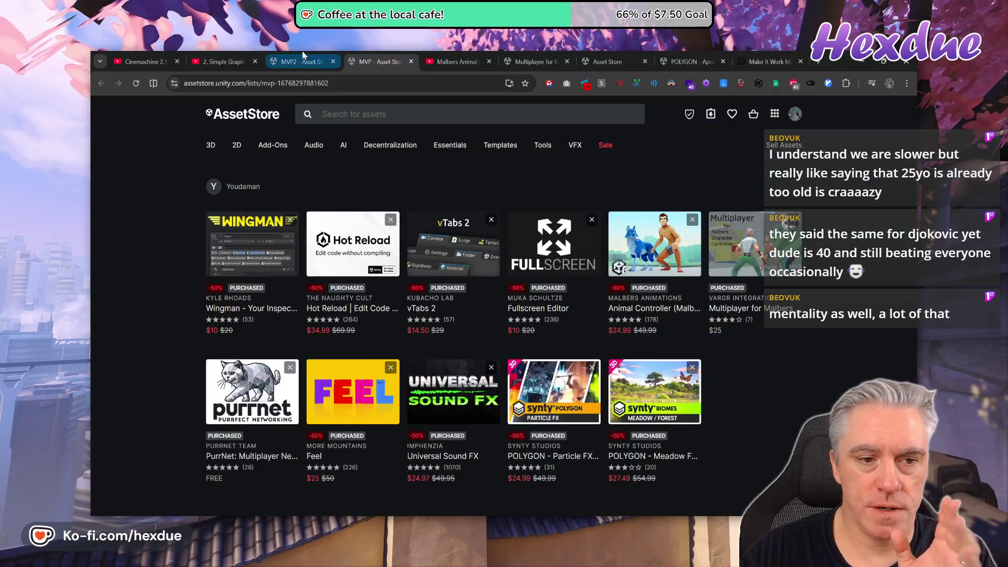
{"action": "key", "text": "ctrl+shift+Tab"}
{"action": "key", "text": "ctrl+Tab"}
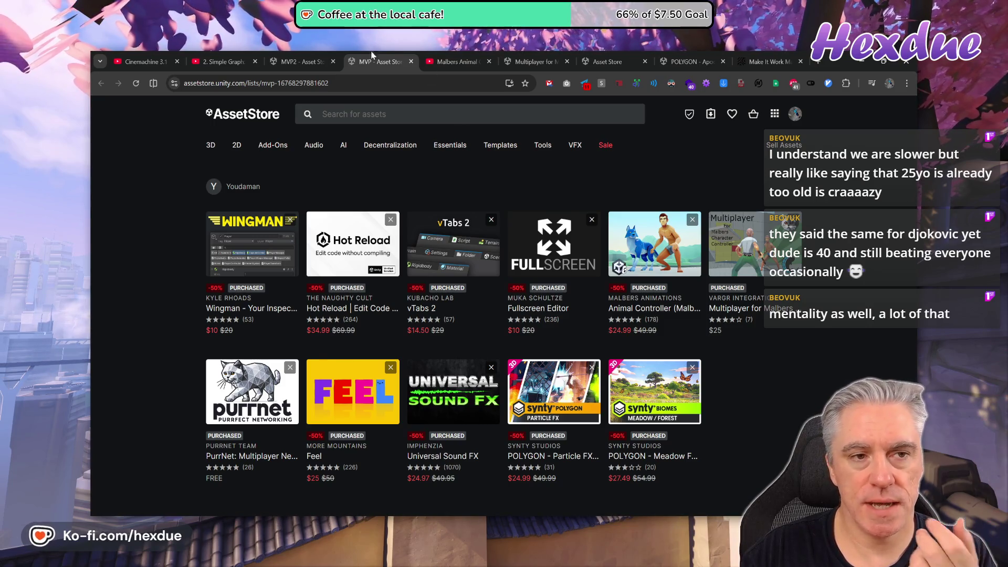
{"action": "key", "text": "ctrl+shift+Tab"}
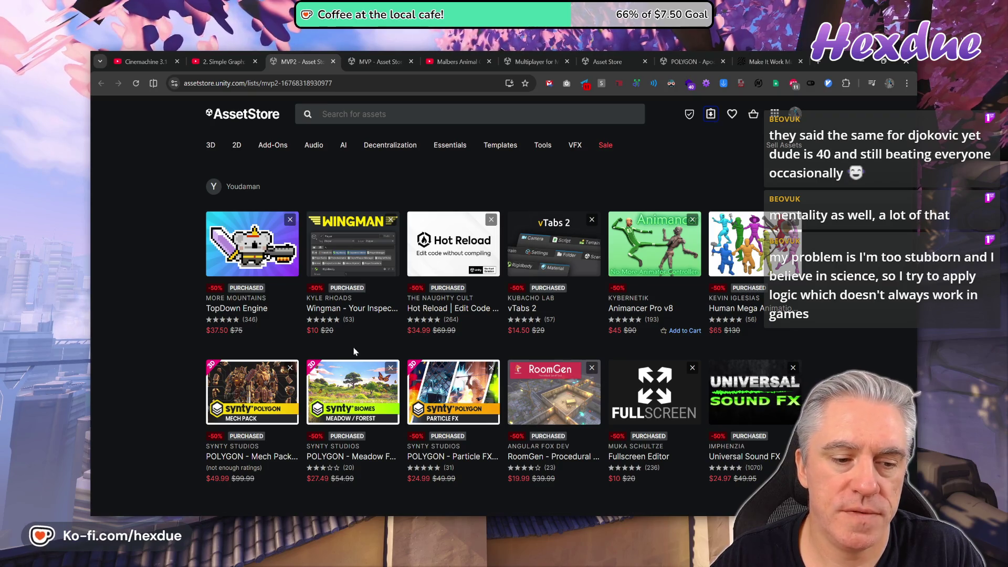
- Watch the POLYGON - Meadow Forest trailer full screen, then return to the MVP list
{"action": "left_click", "coordinate": [361, 393]}
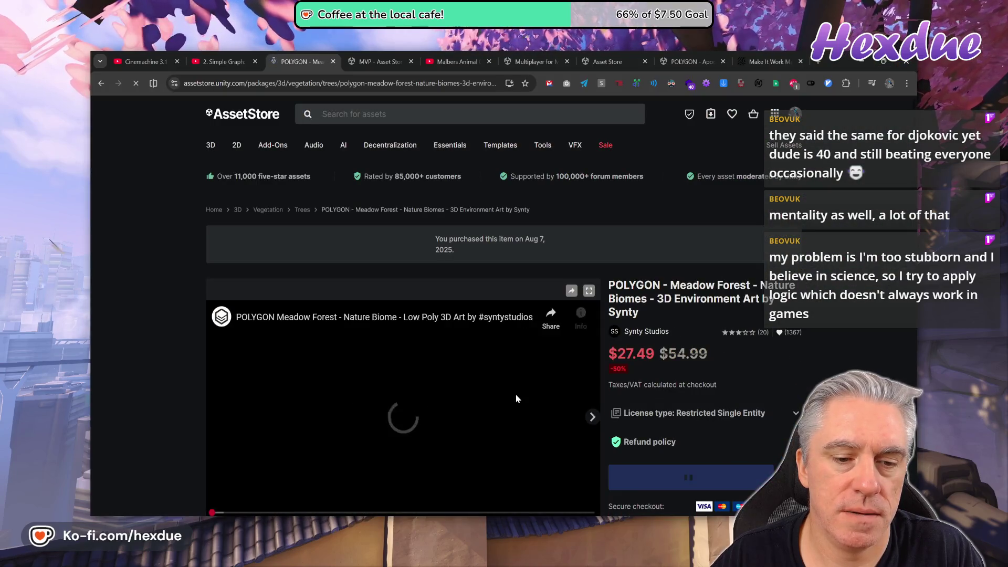
{"action": "scroll", "coordinate": [516, 395], "scroll_direction": "down", "scroll_amount": 2}
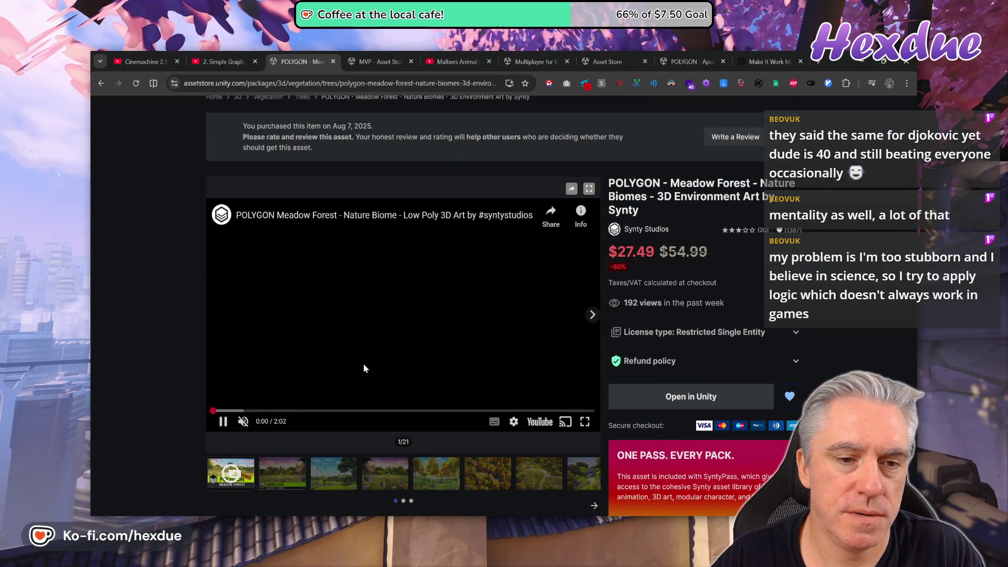
{"action": "double_click", "coordinate": [461, 324]}
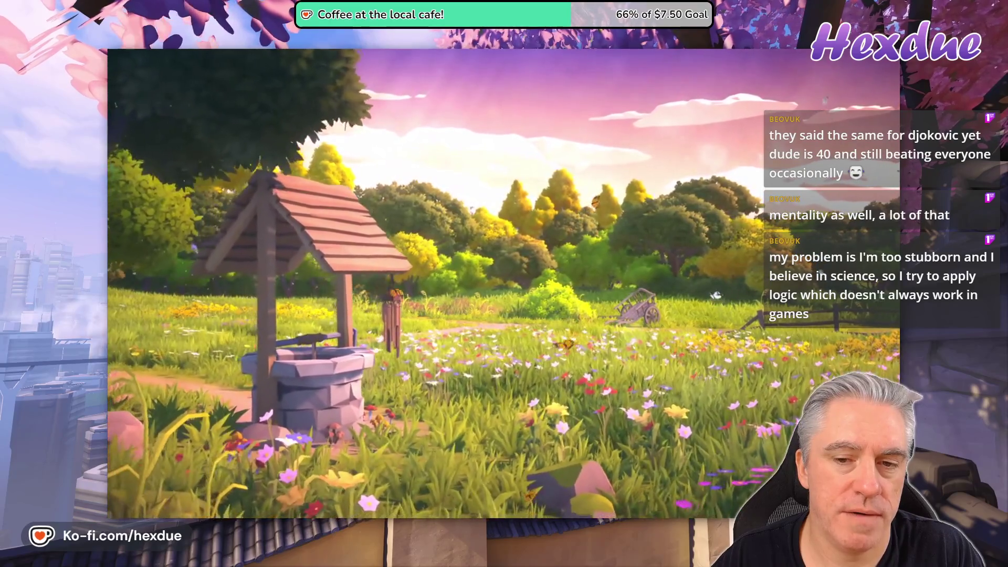
{"action": "mouse_move", "coordinate": [461, 319]}
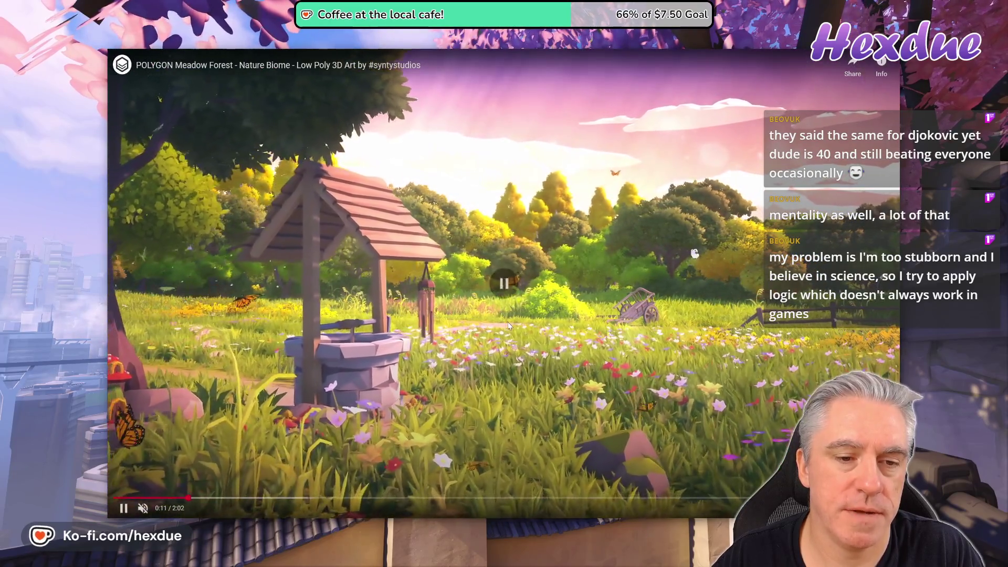
{"action": "key", "text": "Escape"}
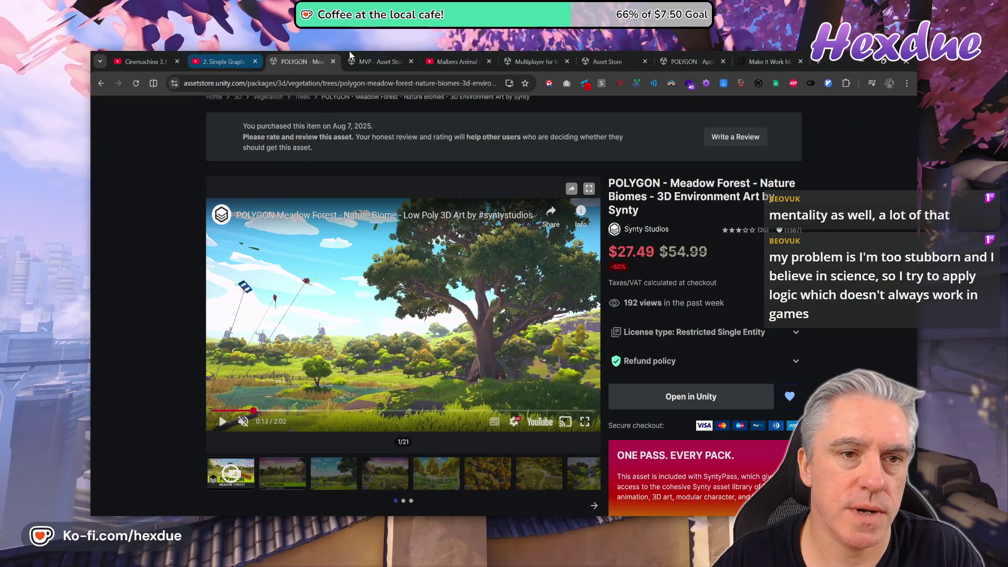
{"action": "left_click", "coordinate": [364, 52]}
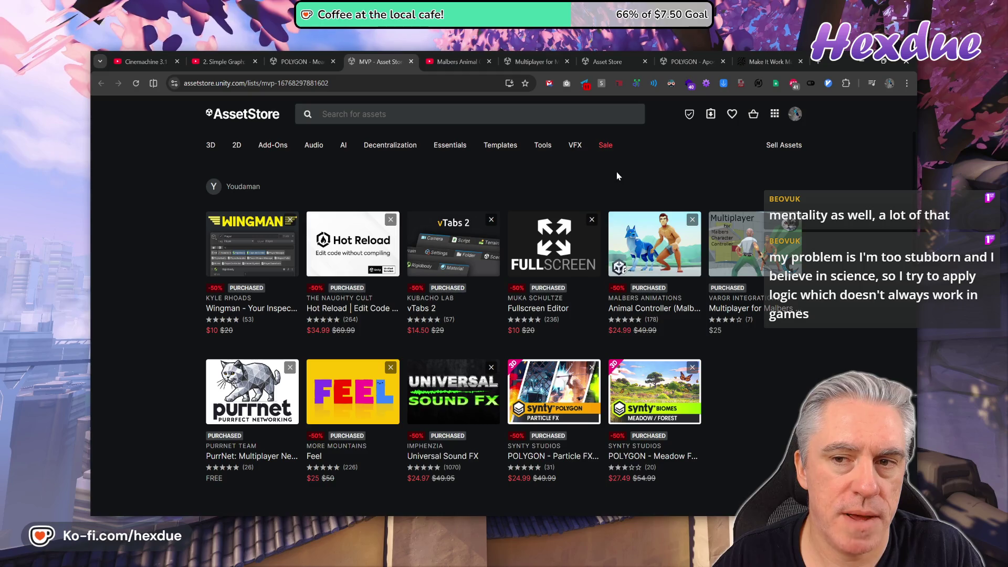
- Open the Asset Store home page in a new tab from the AssetStore logo
{"action": "left_click", "coordinate": [520, 115]}
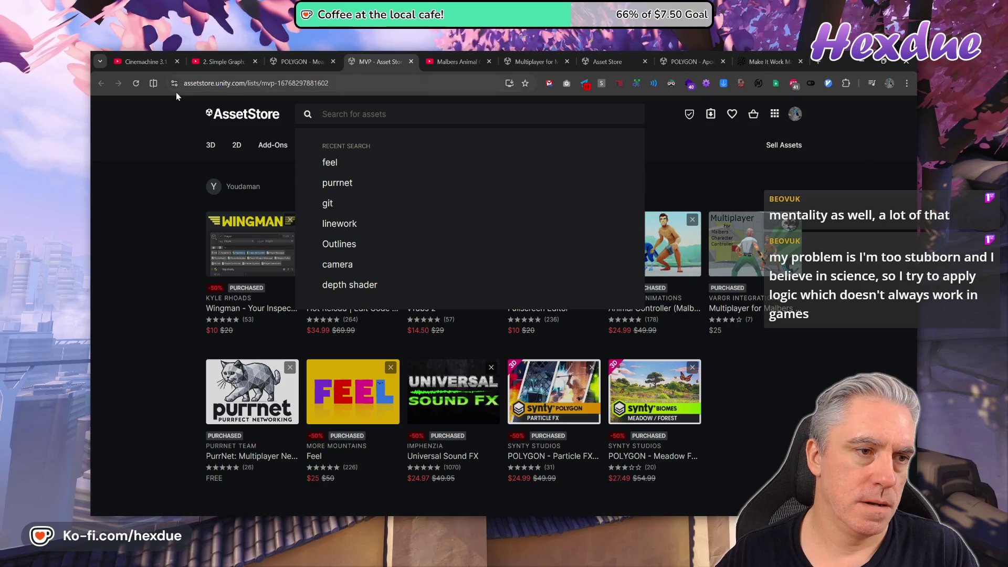
{"action": "middle_click", "coordinate": [243, 114]}
{"action": "left_click", "coordinate": [424, 58]}
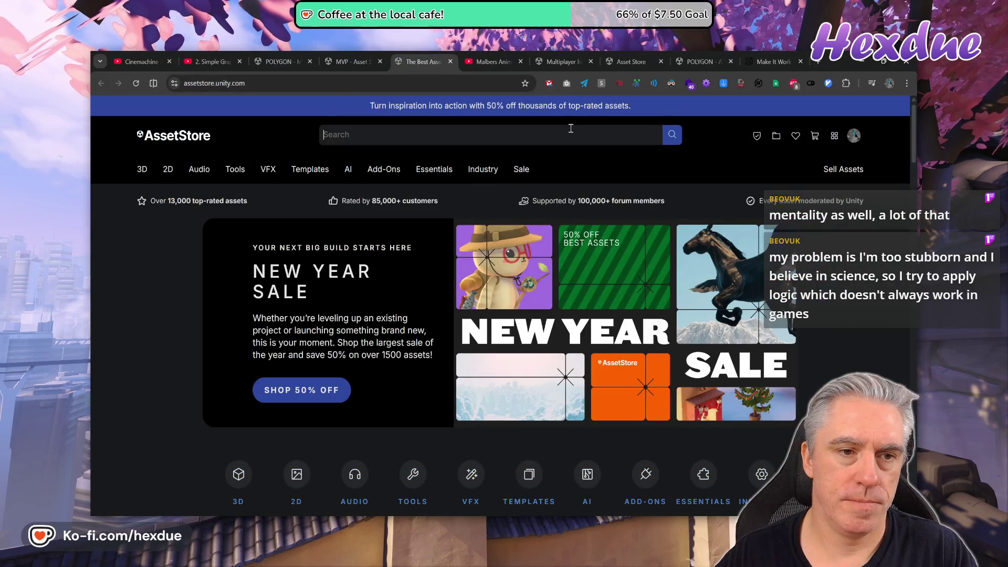
- Search the store for 'map magic 2' using the suggestion after typing 'map ma'
{"action": "left_click", "coordinate": [571, 128]}
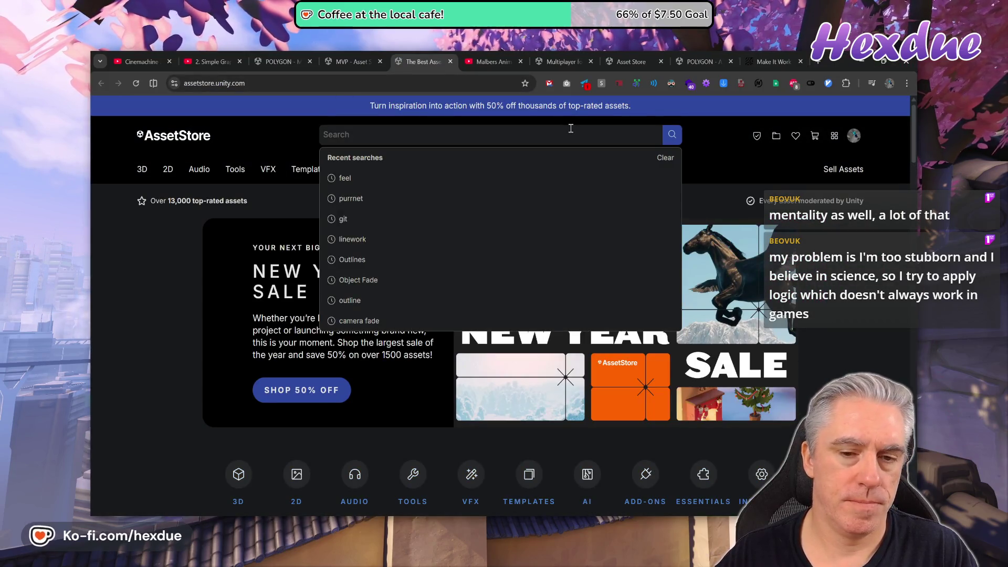
{"action": "type", "text": "map ma"}
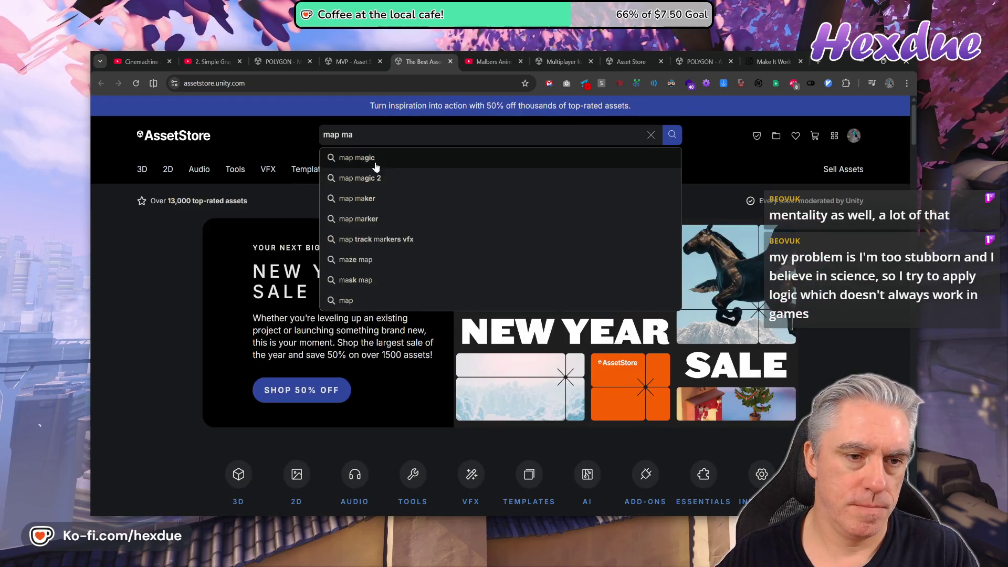
{"action": "left_click", "coordinate": [378, 178]}
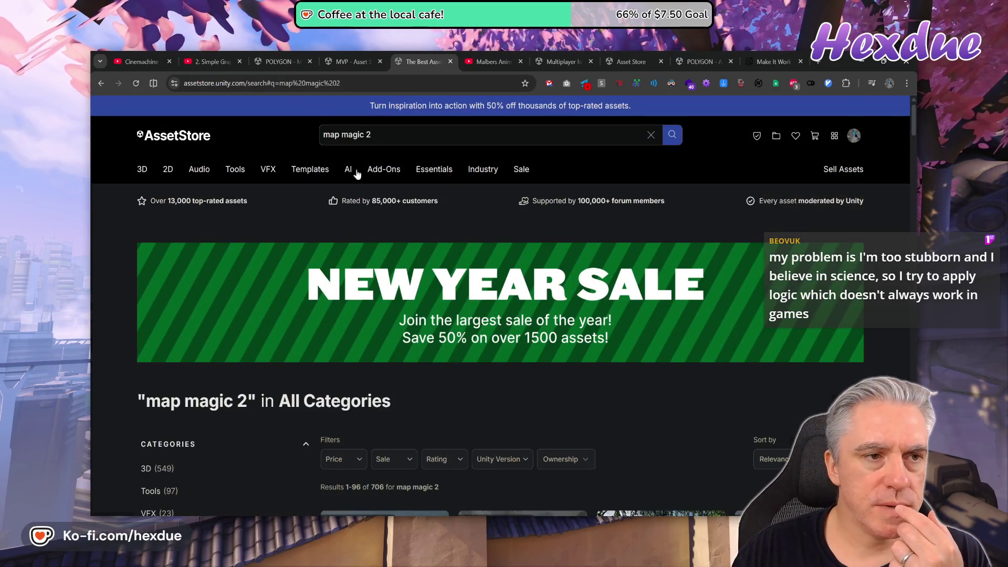
- Flip between the Meadow Forest, MVP and MVP2 list tabs
{"action": "left_click", "coordinate": [278, 62]}
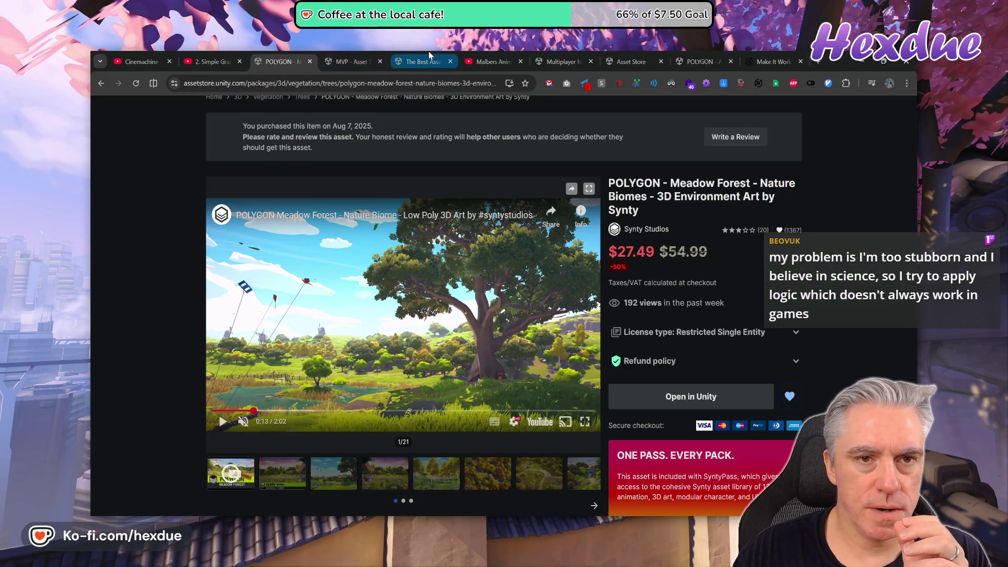
{"action": "left_click", "coordinate": [428, 52]}
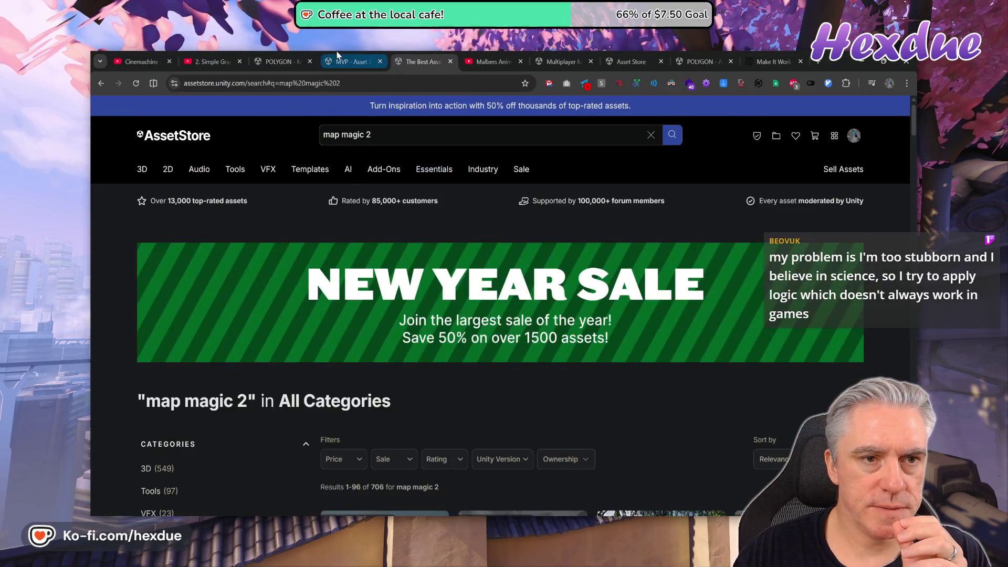
{"action": "left_click", "coordinate": [352, 61]}
{"action": "left_click", "coordinate": [358, 114]}
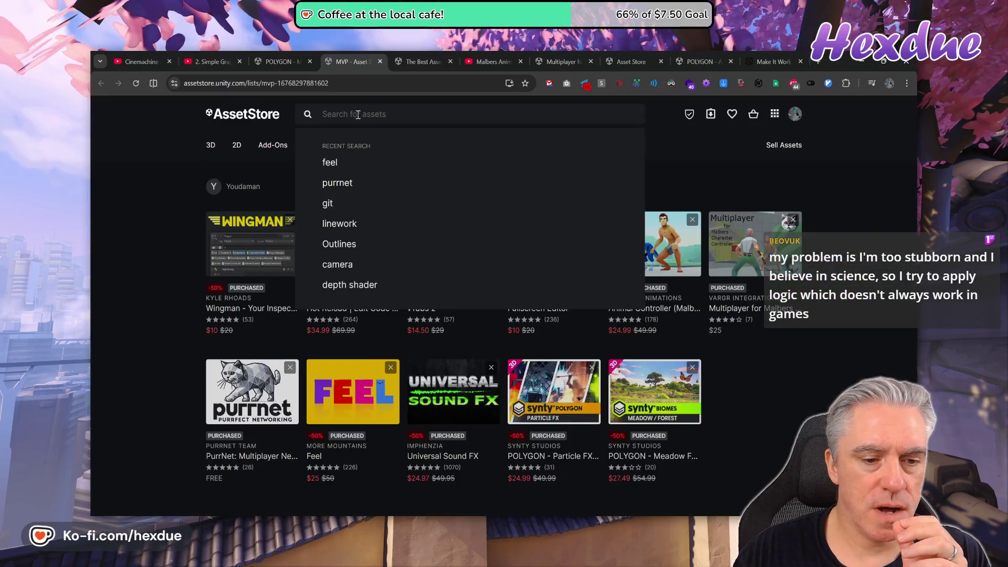
{"action": "key", "text": "Escape"}
{"action": "key", "text": "ctrl+shift+Tab"}
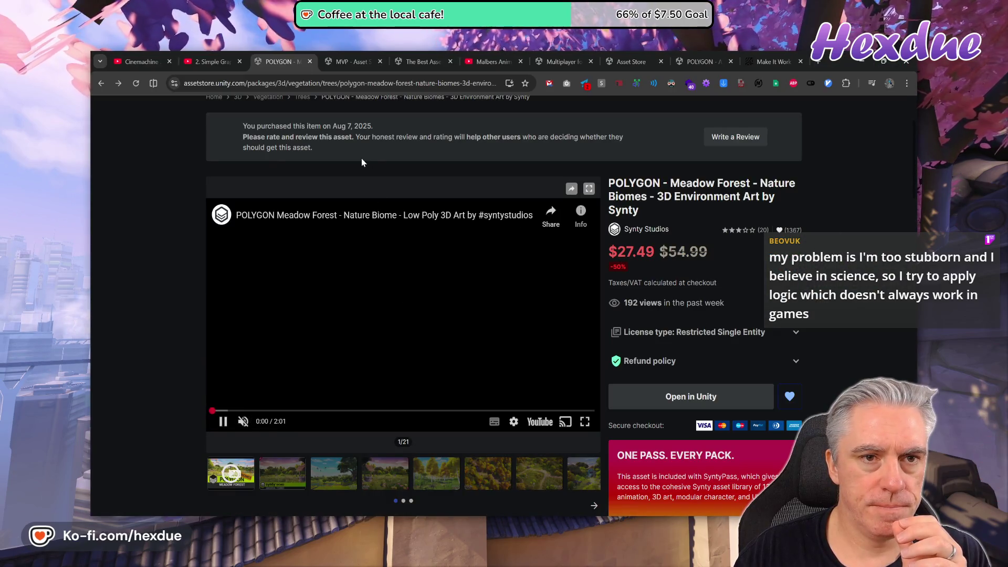
{"action": "key", "text": "ctrl+Tab"}
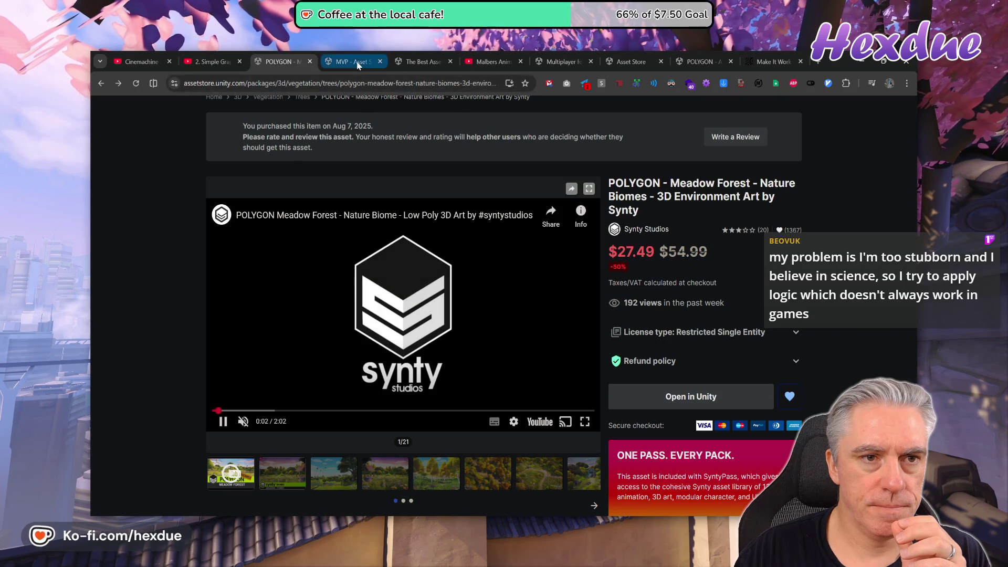
{"action": "left_click", "coordinate": [283, 61]}
{"action": "left_click", "coordinate": [101, 84]}
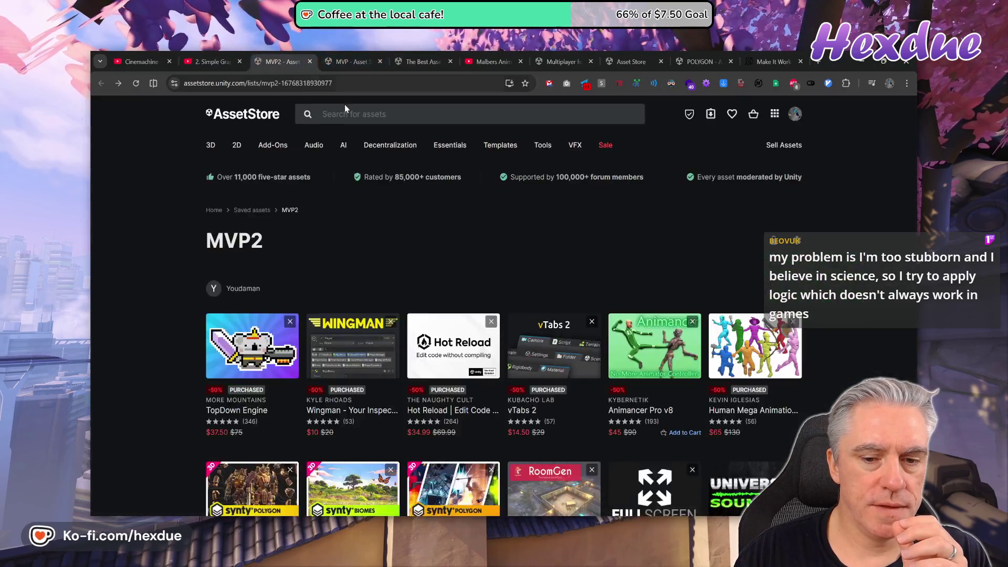
{"action": "scroll", "coordinate": [626, 415], "scroll_direction": "down", "scroll_amount": 1}
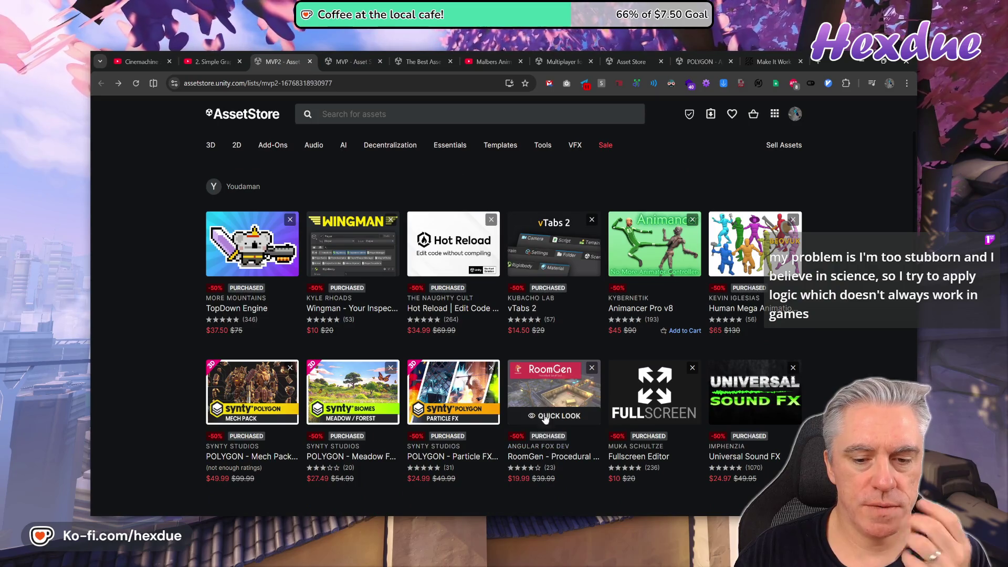
- Return to the 'map magic 2' results and scroll down to the MapMagic cards
{"action": "left_click", "coordinate": [424, 62]}
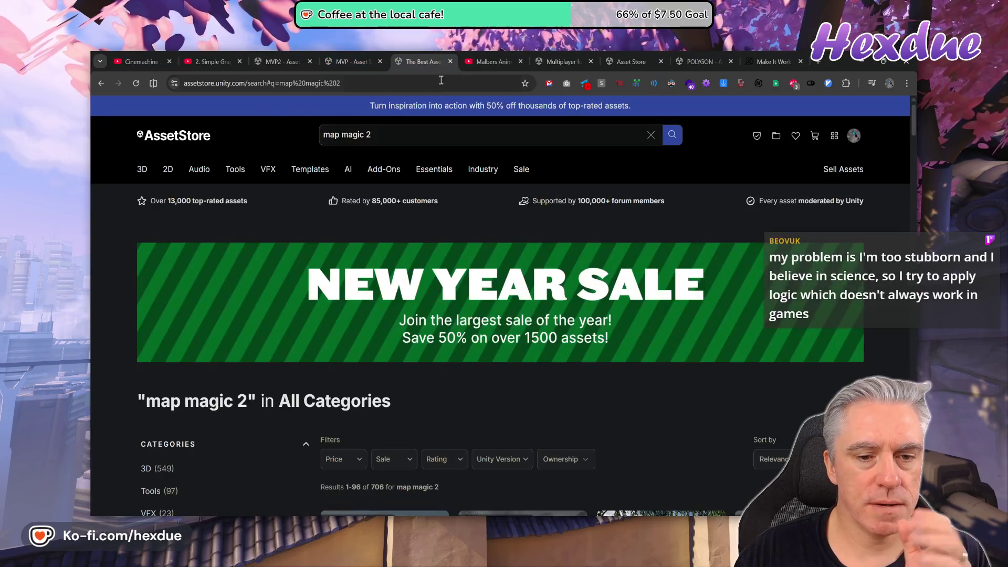
{"action": "scroll", "coordinate": [641, 365], "scroll_direction": "down", "scroll_amount": 3}
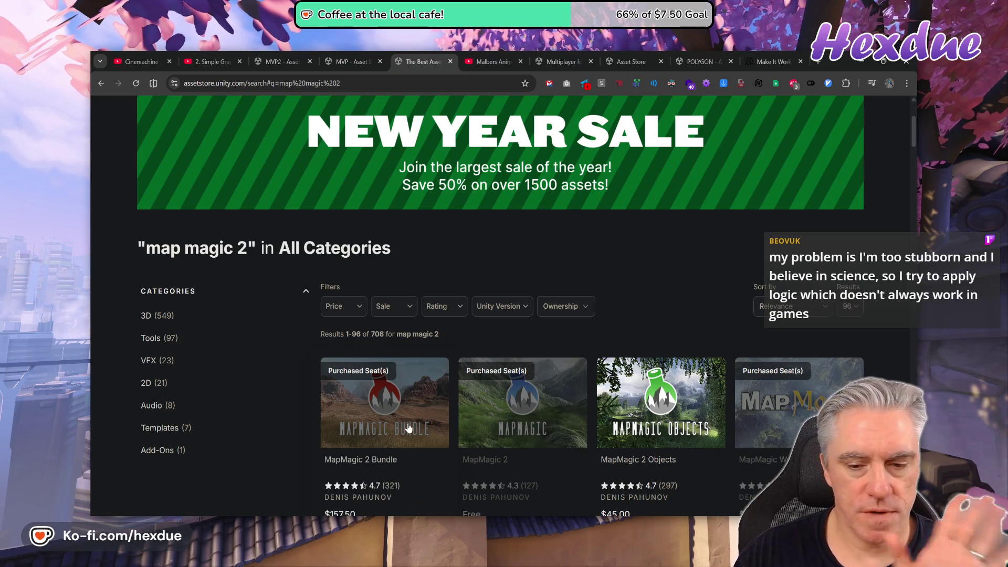
{"action": "scroll", "coordinate": [515, 420], "scroll_direction": "down", "scroll_amount": 1}
{"action": "scroll", "coordinate": [514, 420], "scroll_direction": "down", "scroll_amount": 1}
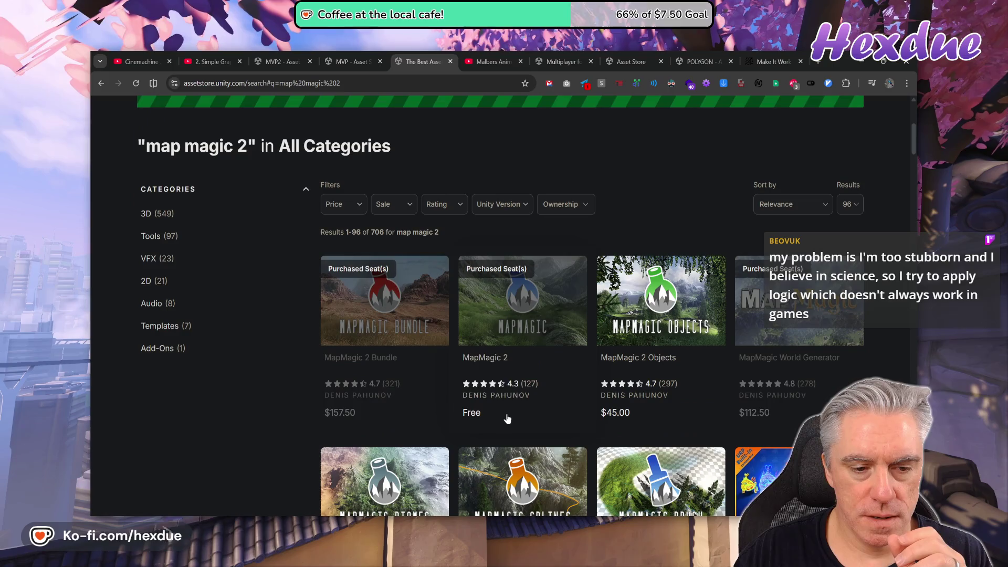
- Save the MapMagic 2 Bundle to the MVP list, then view the MVP list tab
{"action": "left_click", "coordinate": [390, 289]}
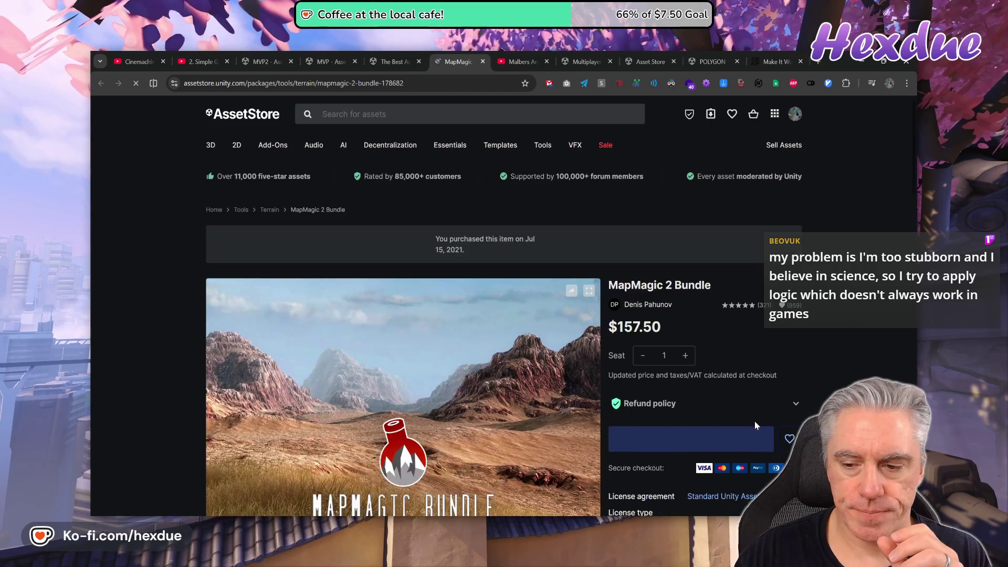
{"action": "left_click", "coordinate": [788, 472]}
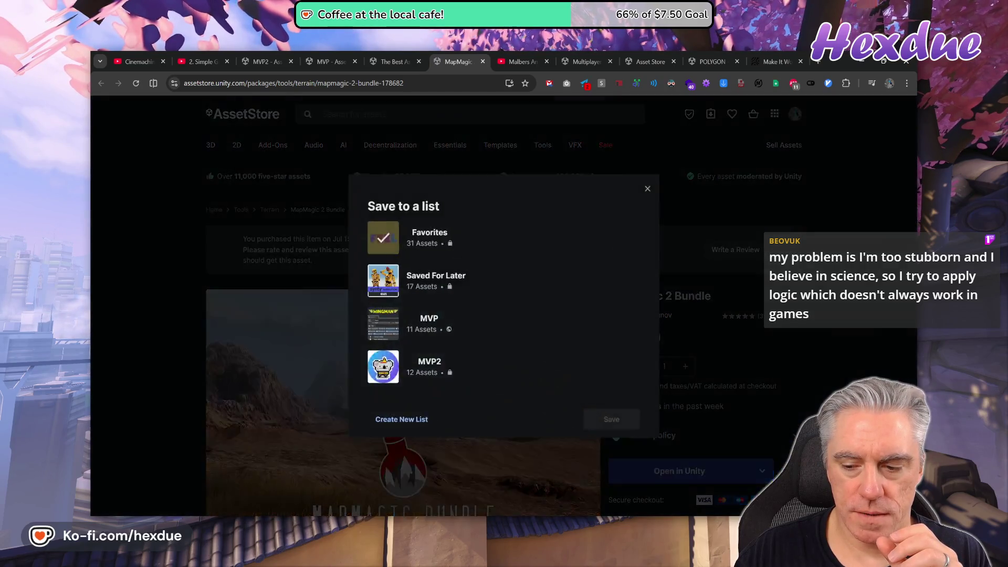
{"action": "left_click", "coordinate": [430, 319]}
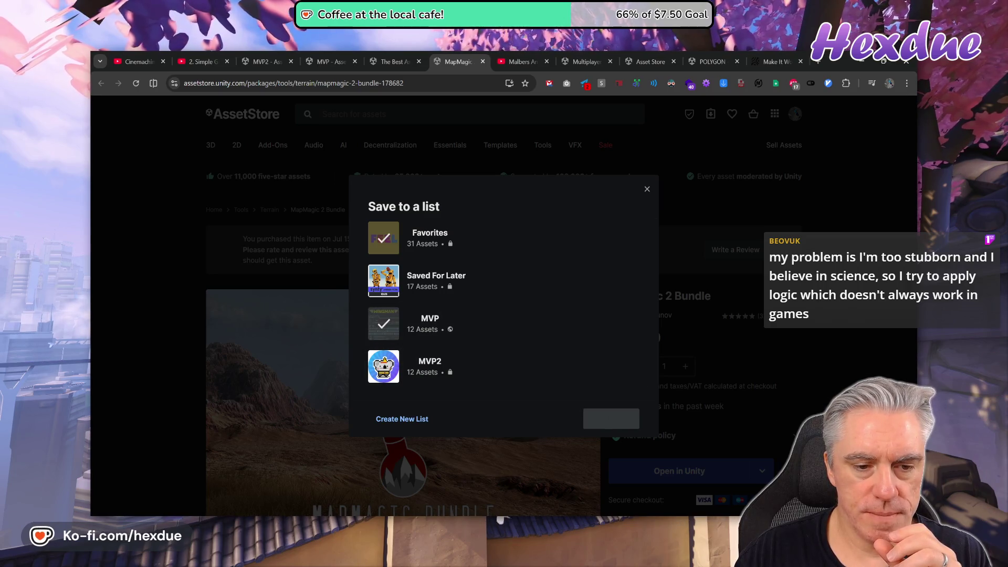
{"action": "left_click", "coordinate": [611, 418]}
{"action": "left_click", "coordinate": [277, 62]}
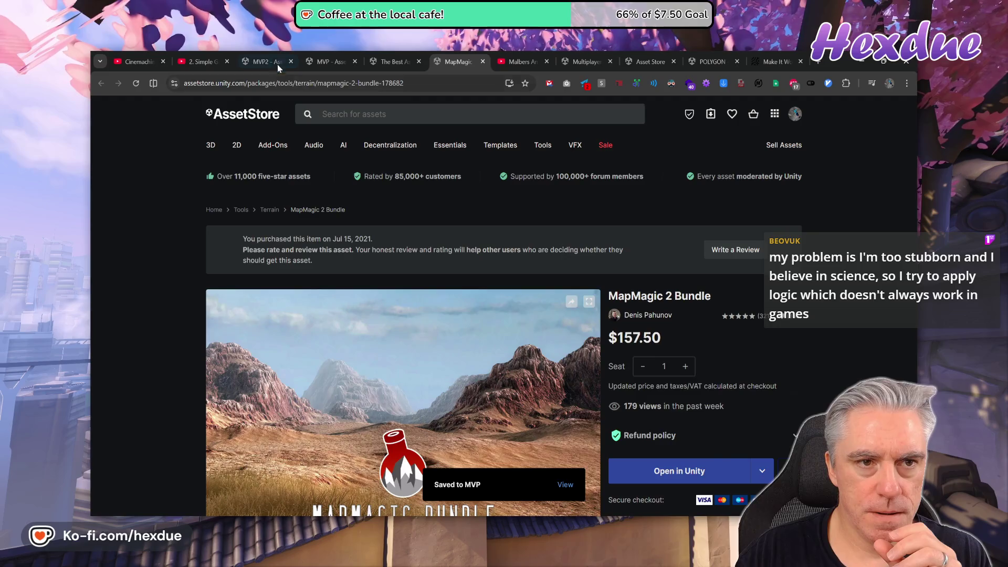
{"action": "left_click", "coordinate": [326, 59]}
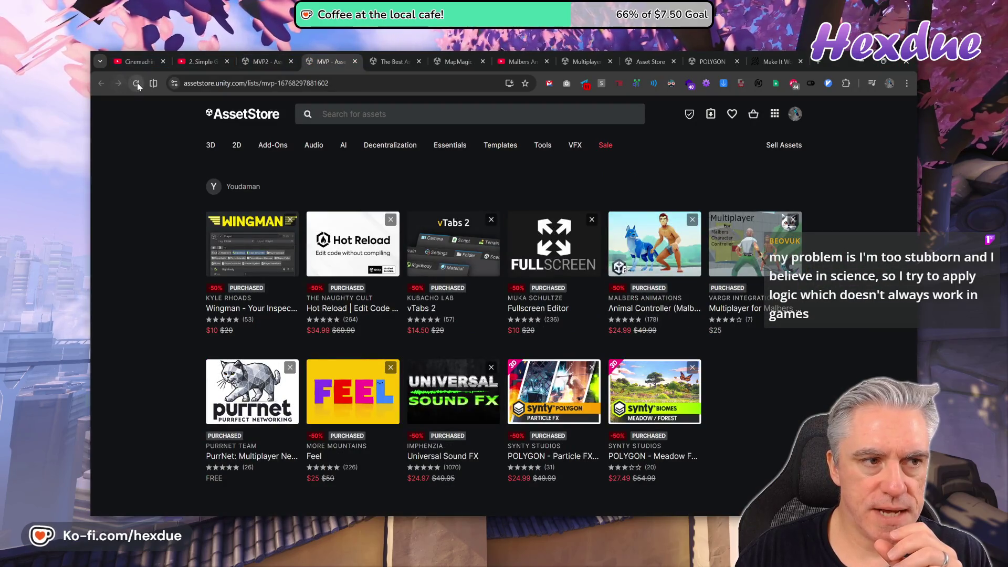
{"action": "mouse_move", "coordinate": [420, 145]}
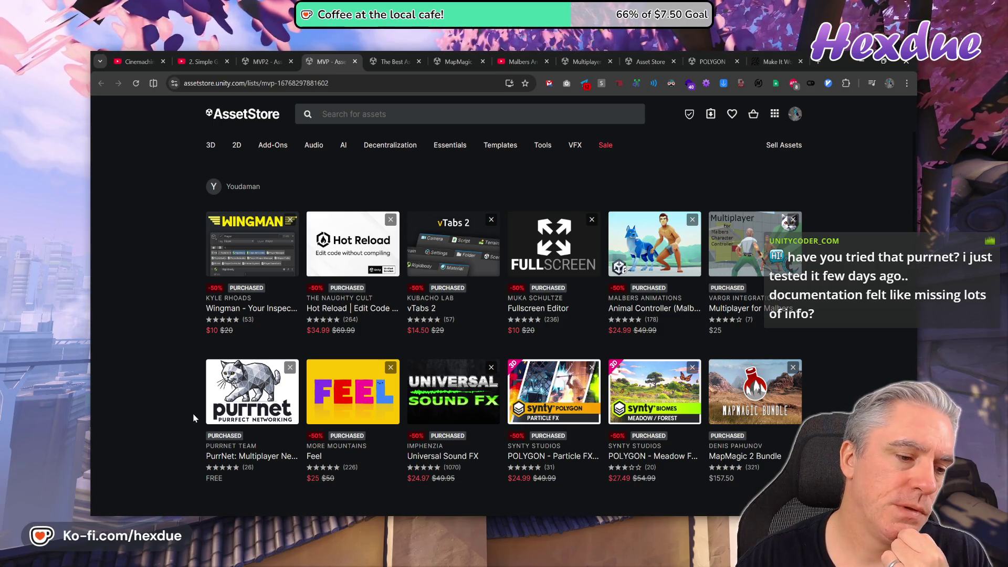
- In a new tab, reach YouTube via the NBA bookmark and open your own channel
{"action": "left_click", "coordinate": [820, 61]}
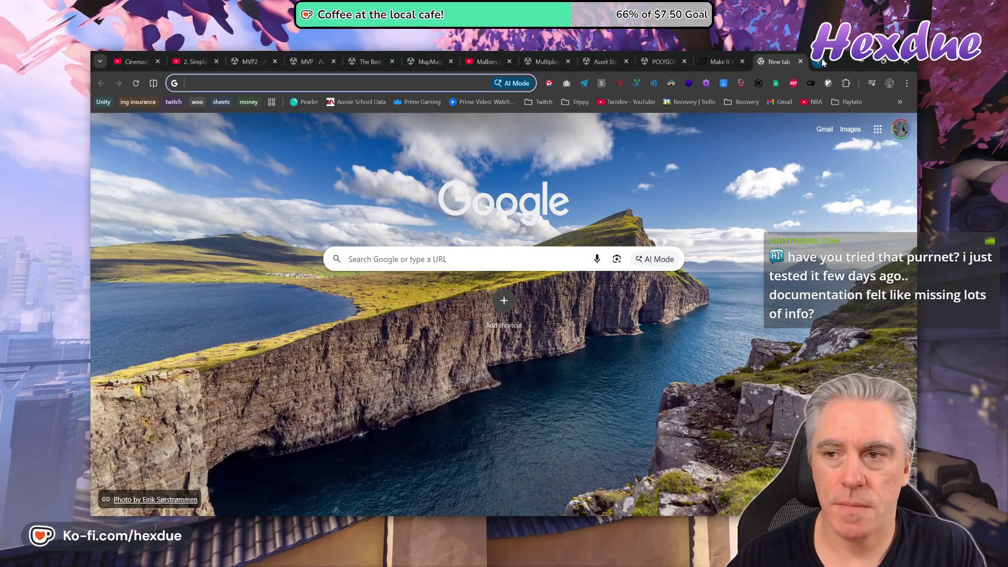
{"action": "left_click", "coordinate": [805, 103]}
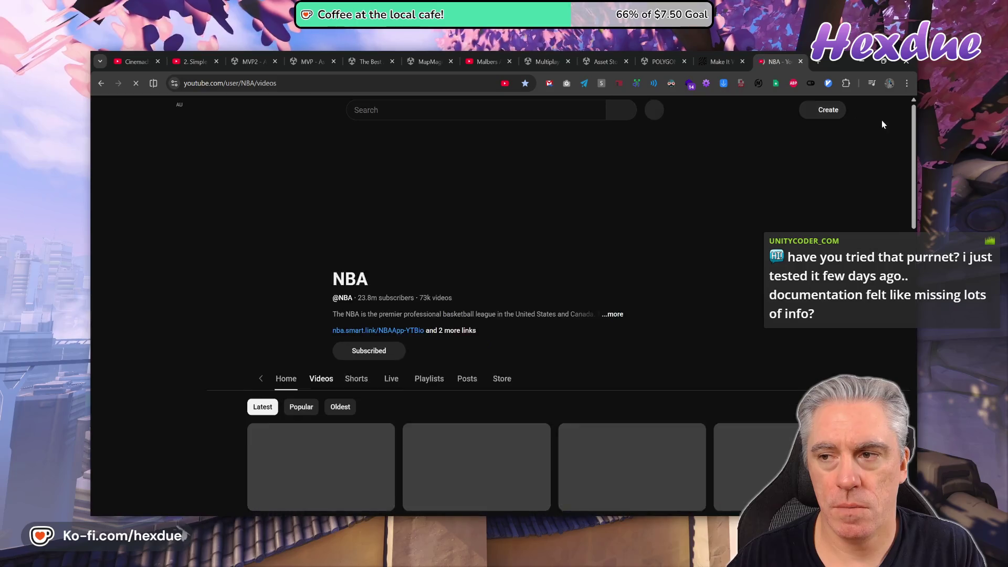
{"action": "left_click", "coordinate": [887, 113]}
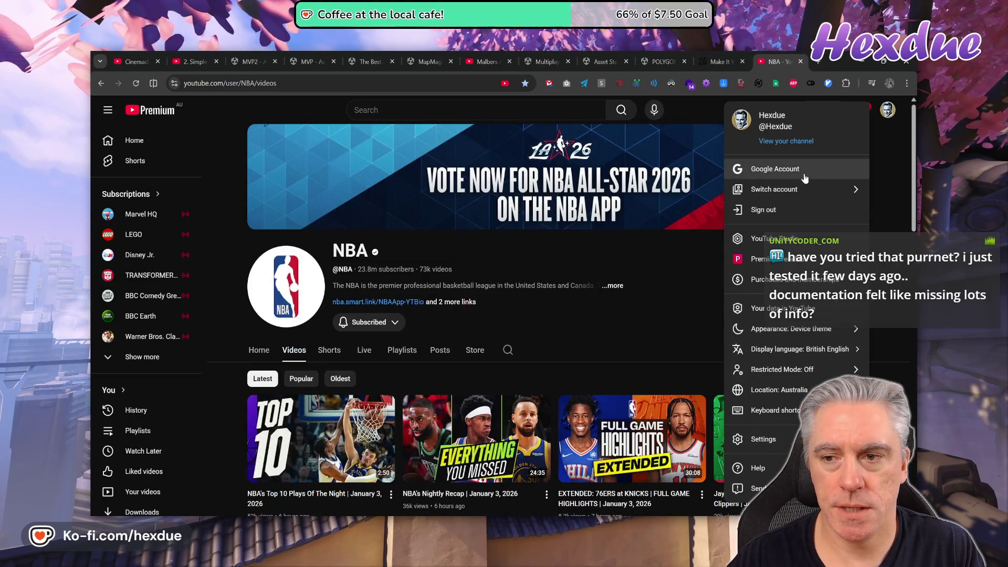
{"action": "left_click", "coordinate": [788, 141]}
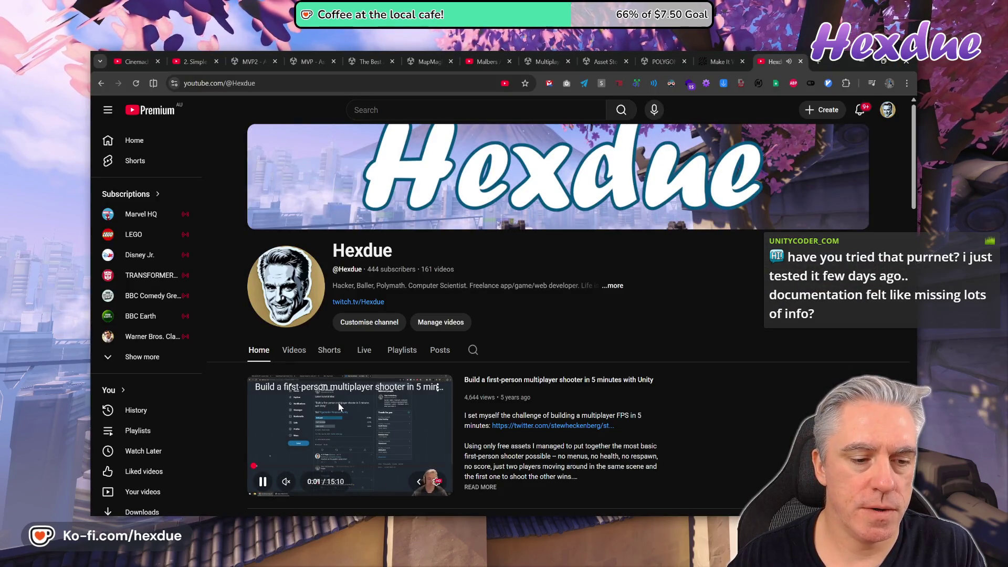
- Skim the featured shooter video fullscreen past 2:37, 4:06 and 5:27 to 7:02, then exit fullscreen
{"action": "double_click", "coordinate": [363, 418]}
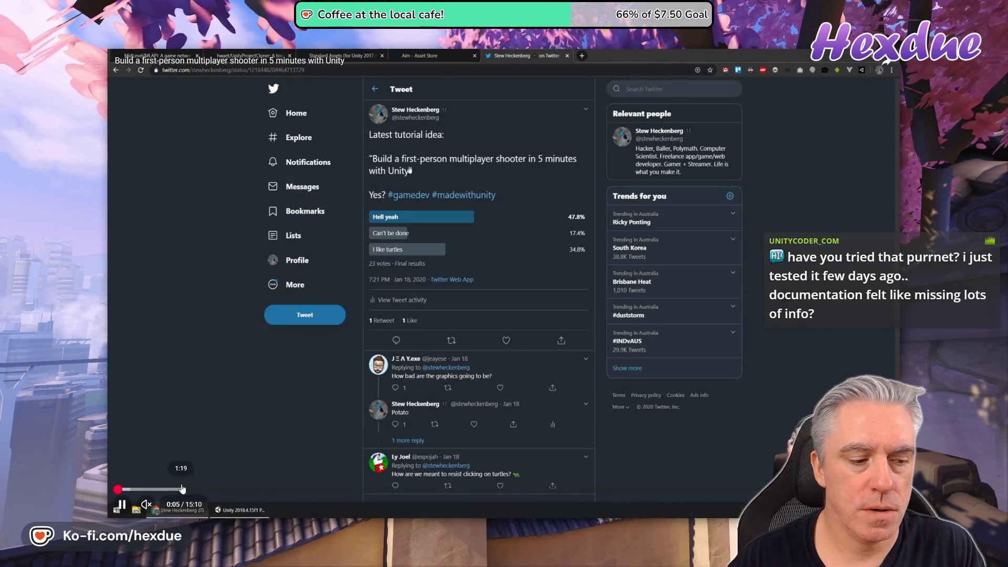
{"action": "left_click", "coordinate": [249, 489]}
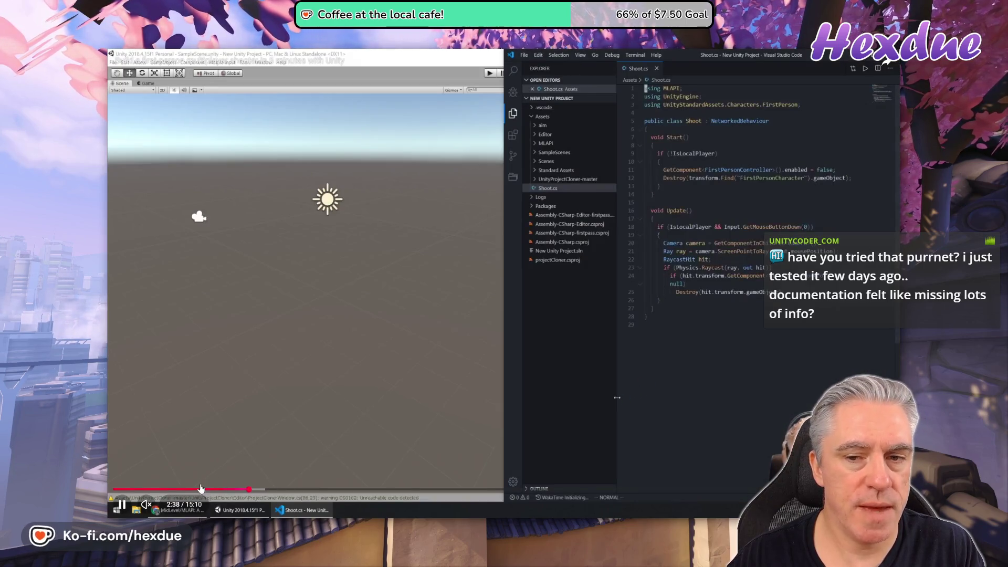
{"action": "left_click", "coordinate": [654, 175]}
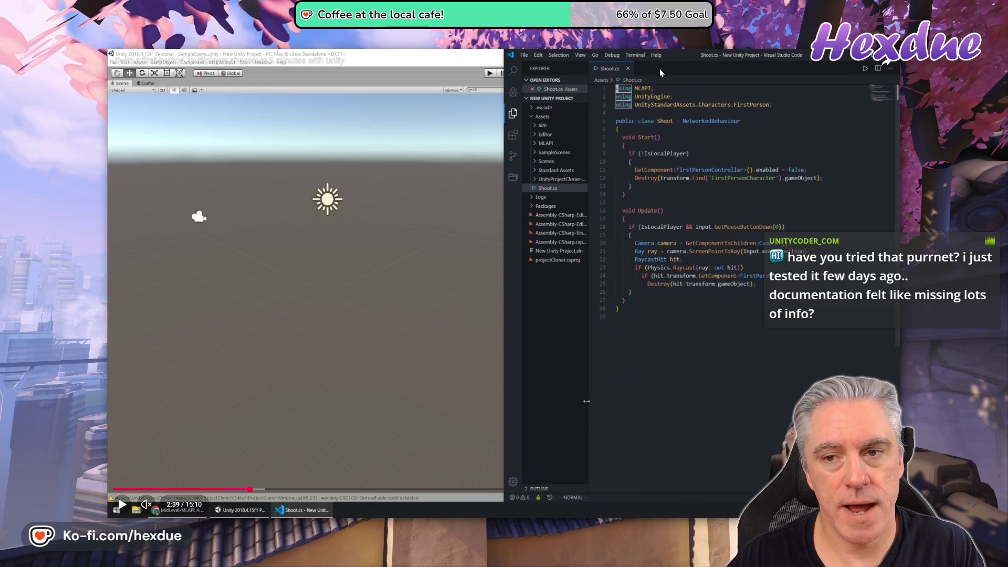
{"action": "left_click", "coordinate": [325, 489]}
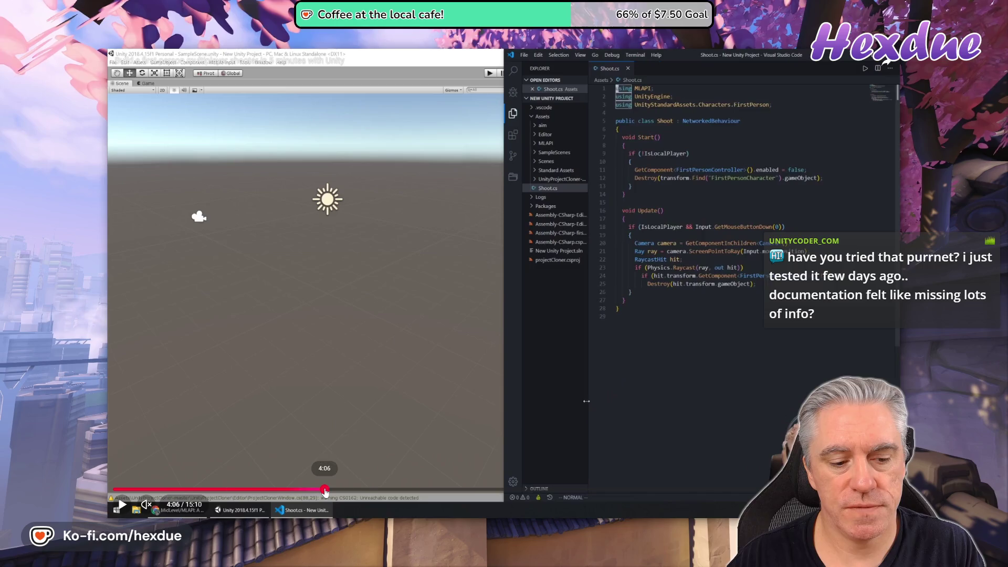
{"action": "left_click", "coordinate": [394, 489]}
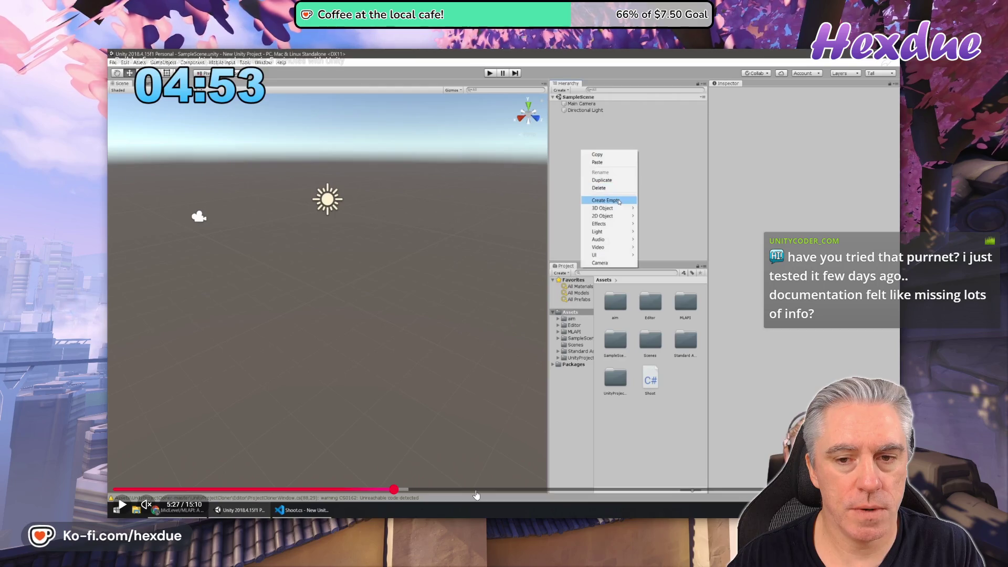
{"action": "left_click", "coordinate": [476, 491]}
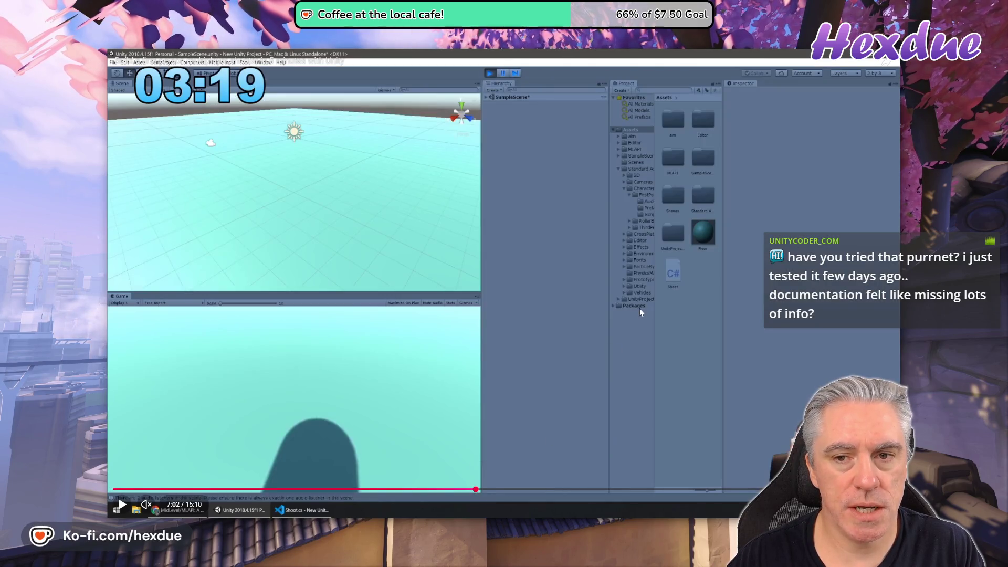
{"action": "left_click", "coordinate": [640, 310]}
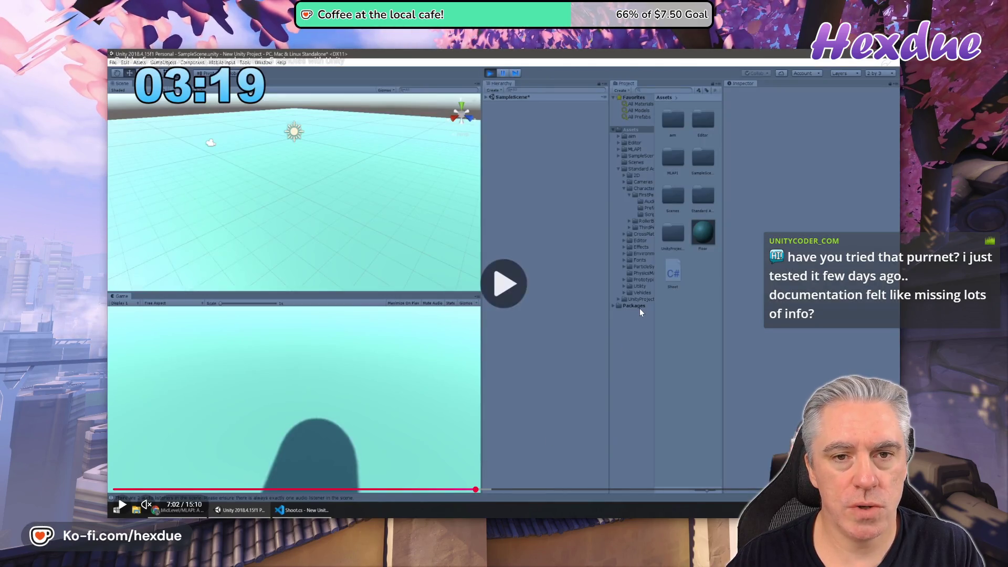
{"action": "key", "text": "Escape"}
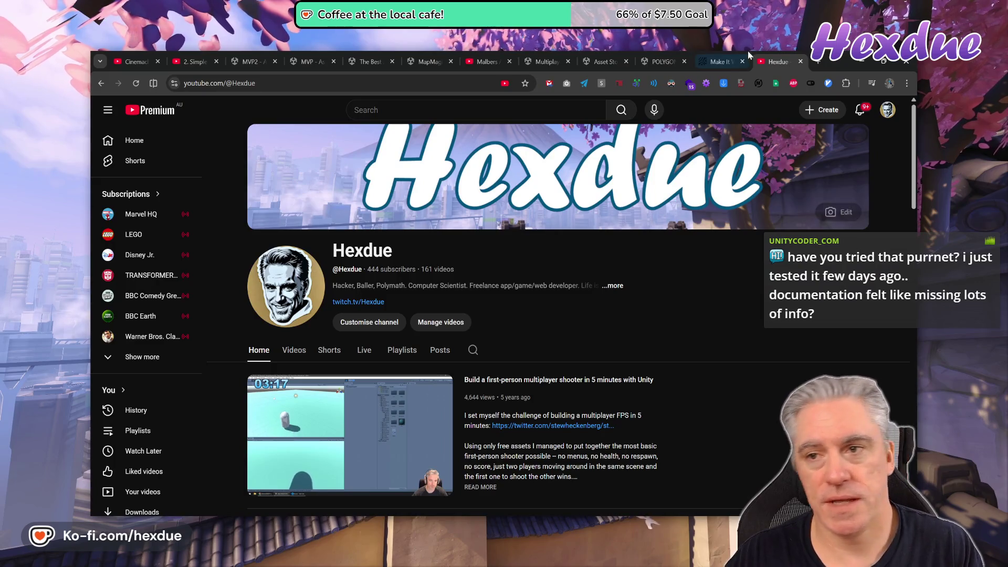
- Close the YouTube tab, compare the MVP2 and MVP asset lists, and open a blank tab
{"action": "left_click", "coordinate": [802, 62]}
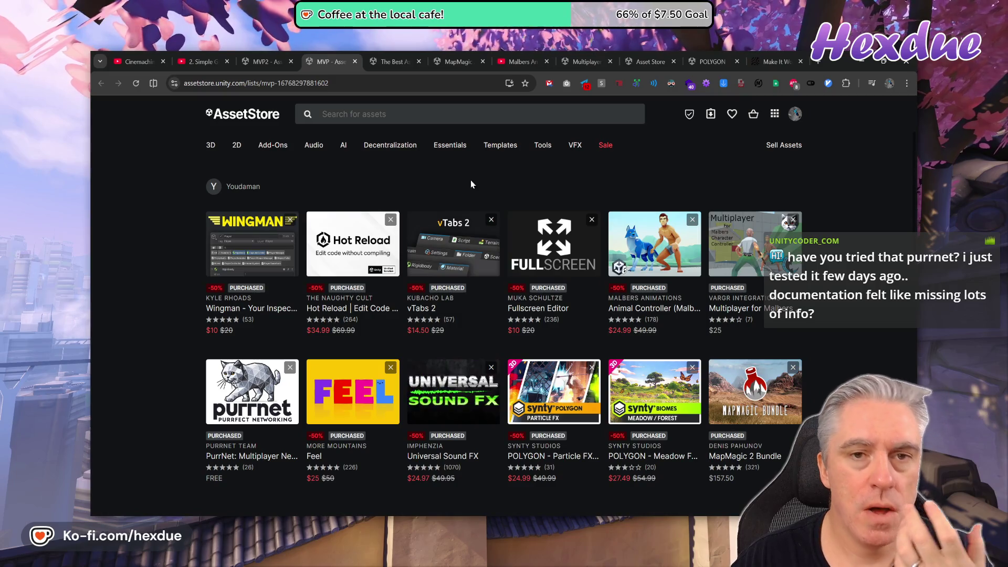
{"action": "left_click", "coordinate": [267, 60]}
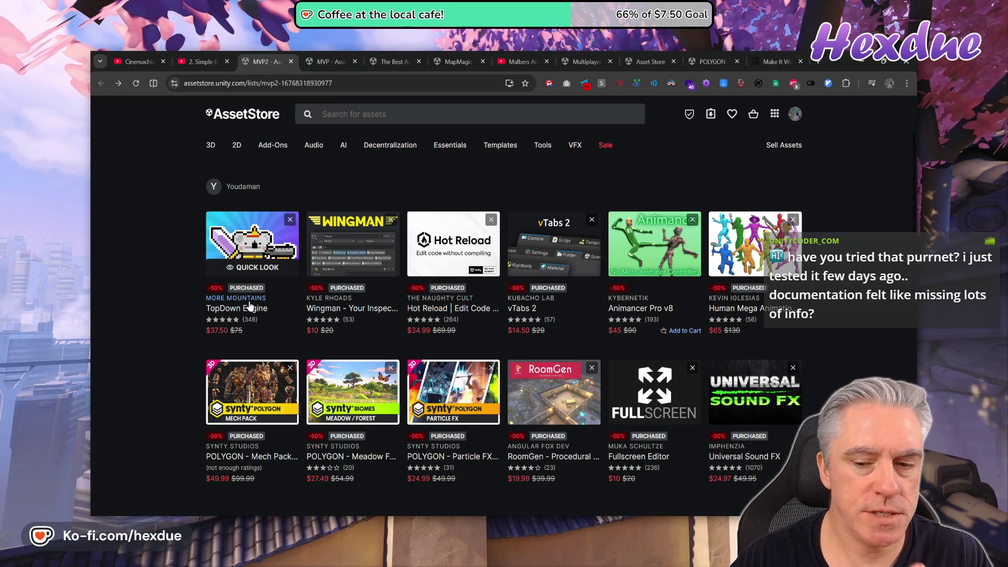
{"action": "key", "text": "ctrl+Tab"}
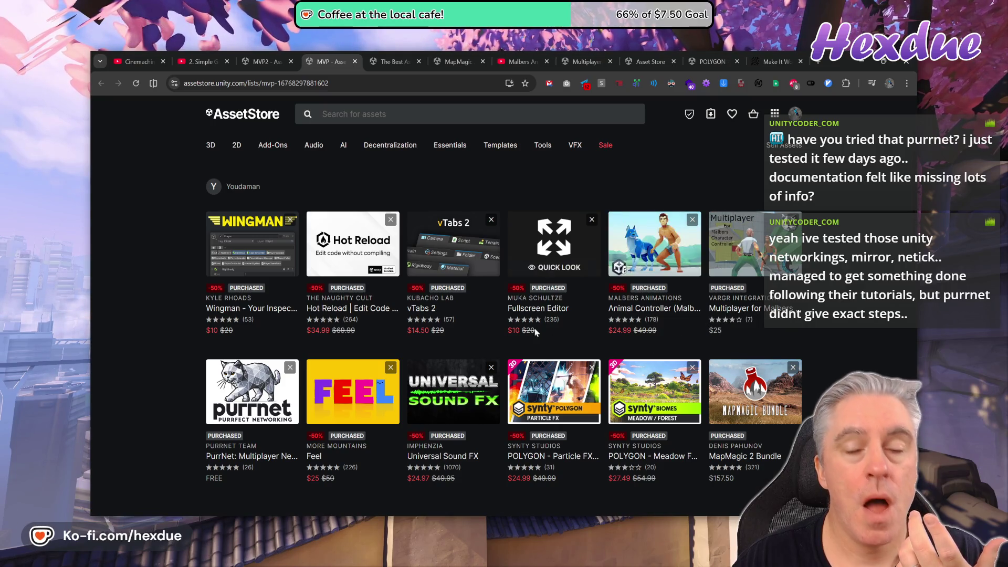
{"action": "left_click", "coordinate": [819, 62]}
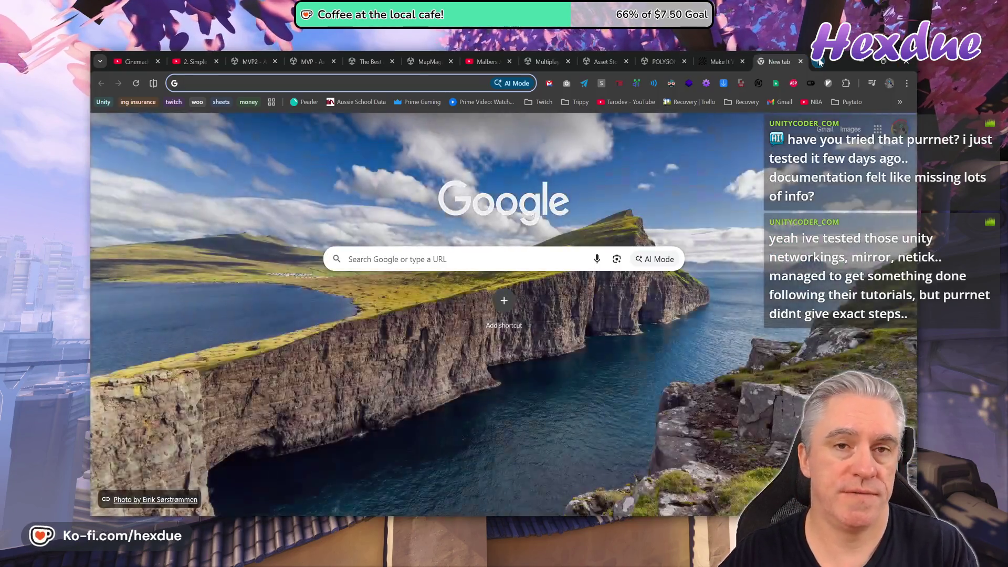
- Search for 'purrnet youtube' and browse the PurrNet results
{"action": "type", "text": "pur"}
{"action": "type", "text": "rnet "}
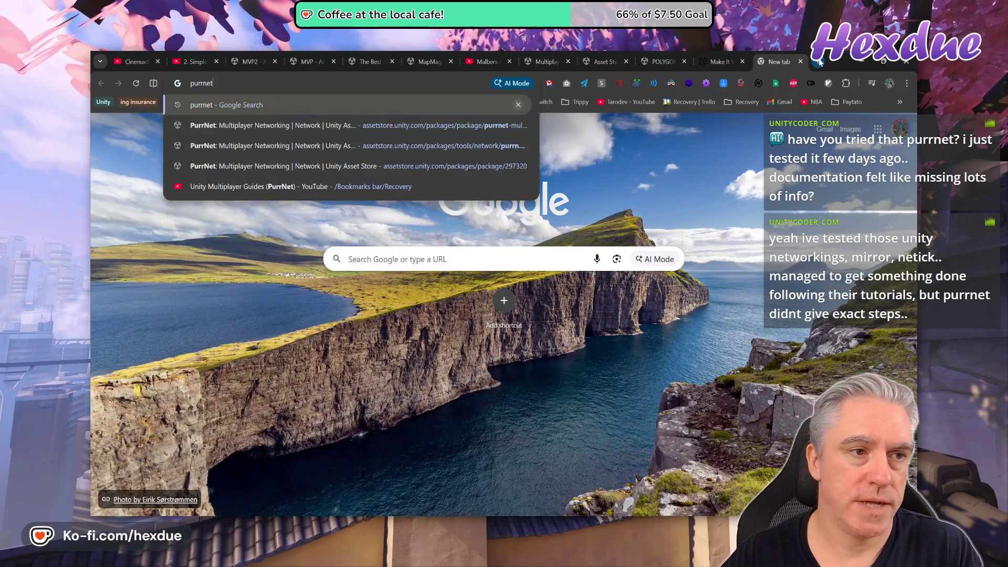
{"action": "type", "text": "youtube"}
{"action": "key", "text": "Return"}
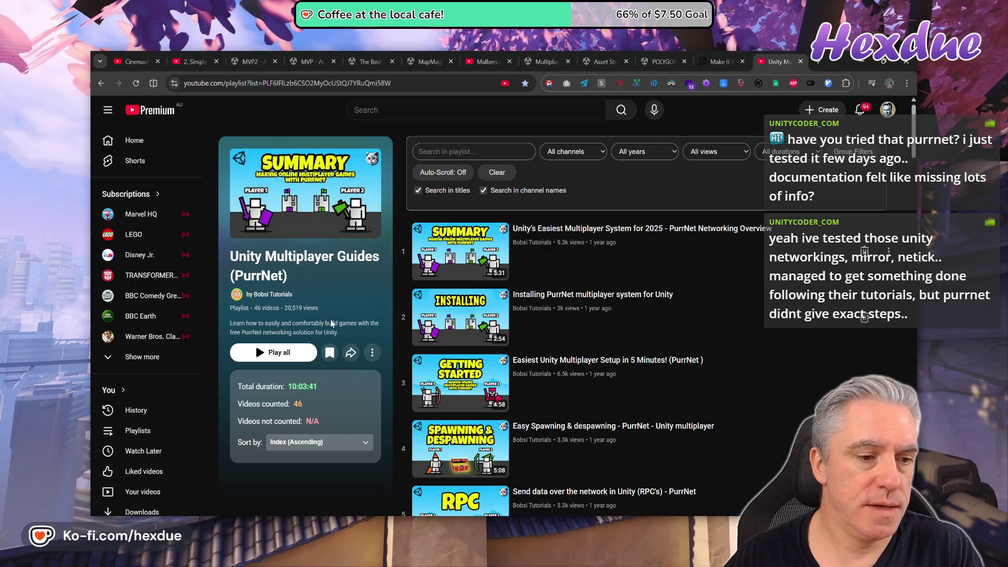
{"action": "scroll", "coordinate": [540, 395], "scroll_direction": "down", "scroll_amount": 8}
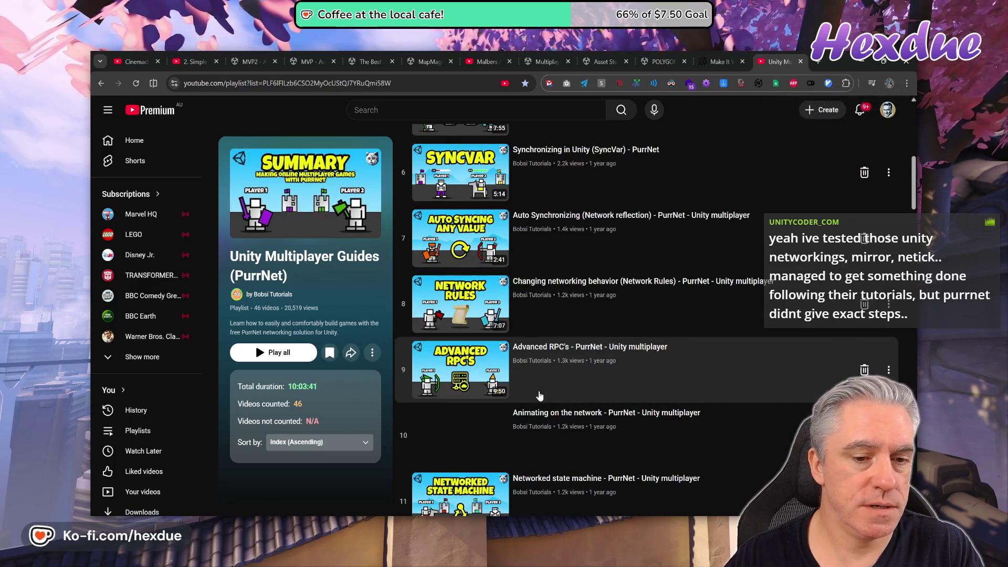
{"action": "scroll", "coordinate": [539, 399], "scroll_direction": "down", "scroll_amount": 8}
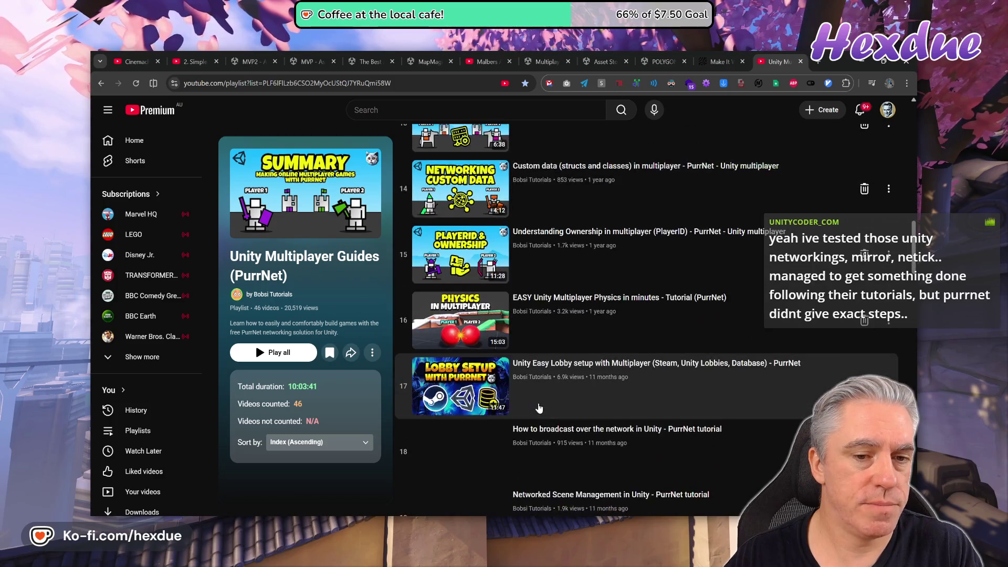
{"action": "scroll", "coordinate": [540, 408], "scroll_direction": "down", "scroll_amount": 6}
{"action": "scroll", "coordinate": [539, 408], "scroll_direction": "up", "scroll_amount": 15}
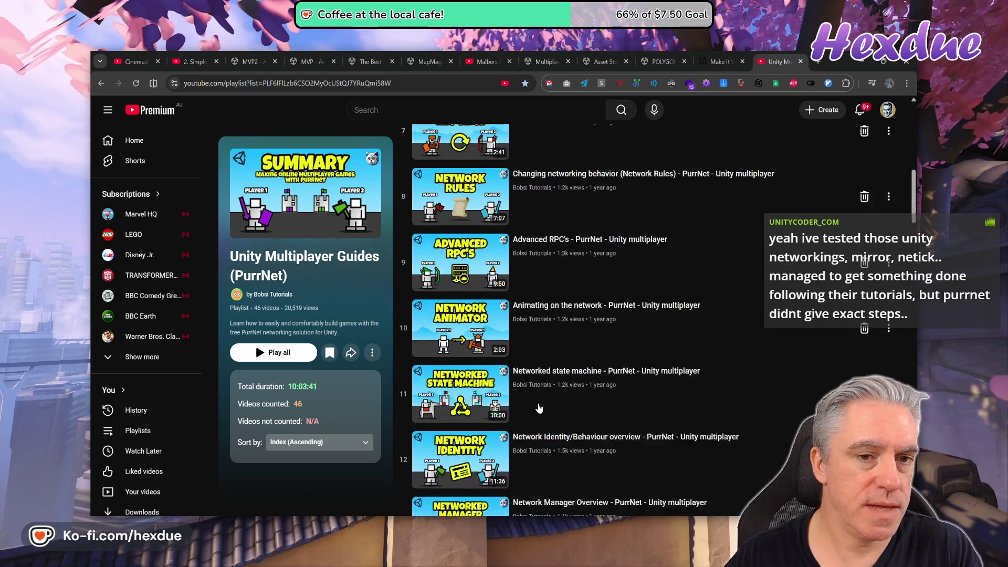
{"action": "scroll", "coordinate": [539, 408], "scroll_direction": "up", "scroll_amount": 8}
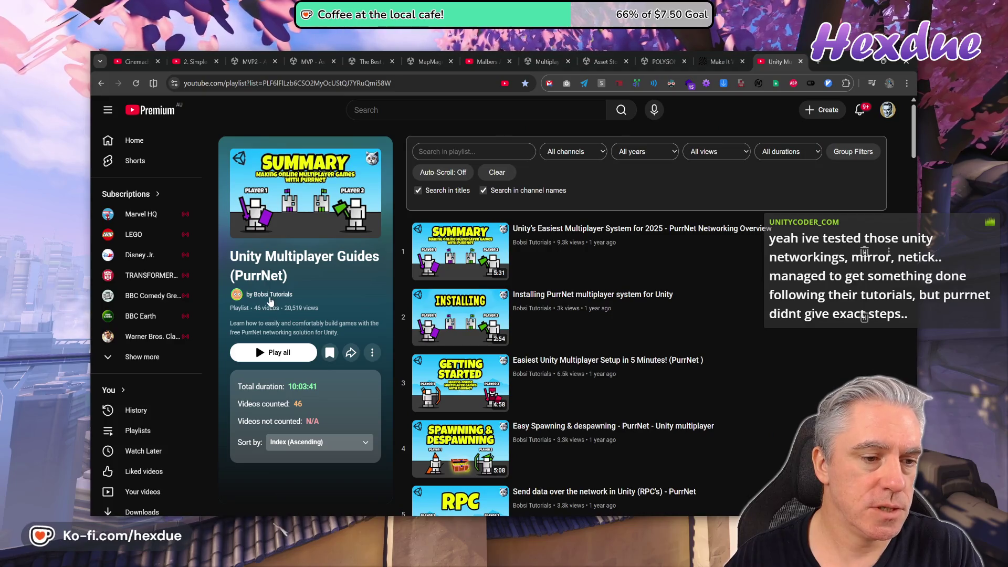
- Go to the PurrNet playlist creator's channel and show its Playlists page
{"action": "left_click", "coordinate": [270, 296]}
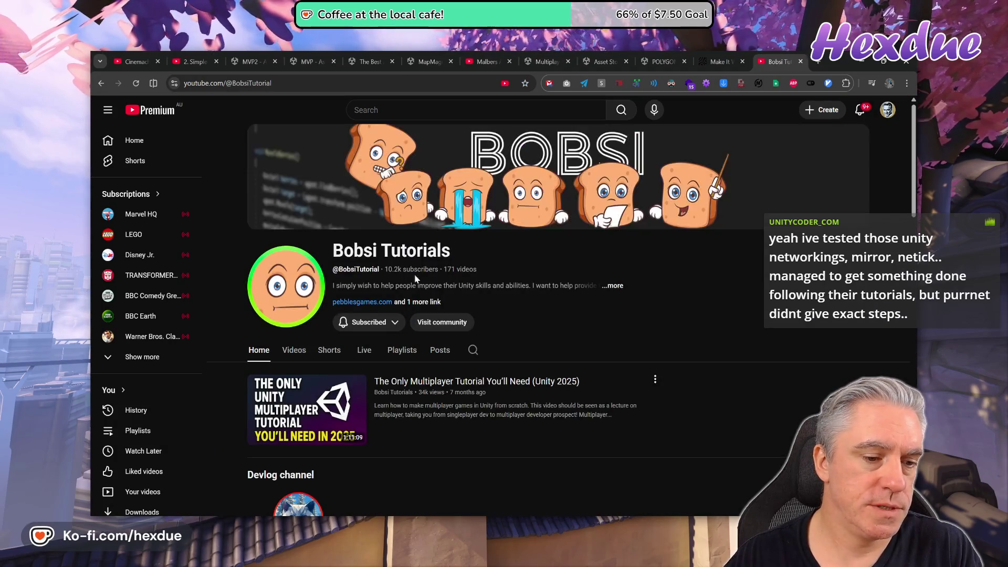
{"action": "scroll", "coordinate": [540, 411], "scroll_direction": "down", "scroll_amount": 3}
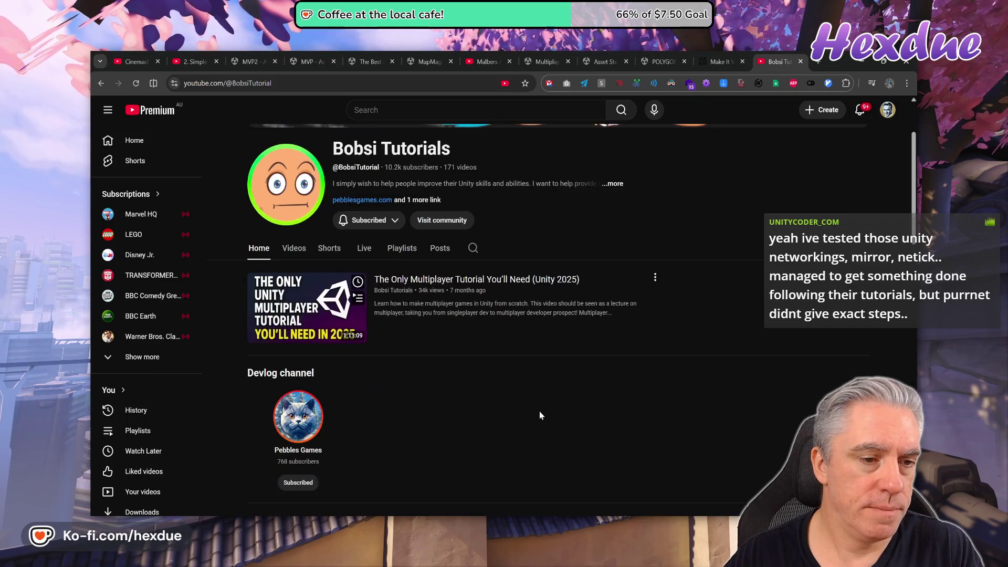
{"action": "scroll", "coordinate": [525, 402], "scroll_direction": "up", "scroll_amount": 1}
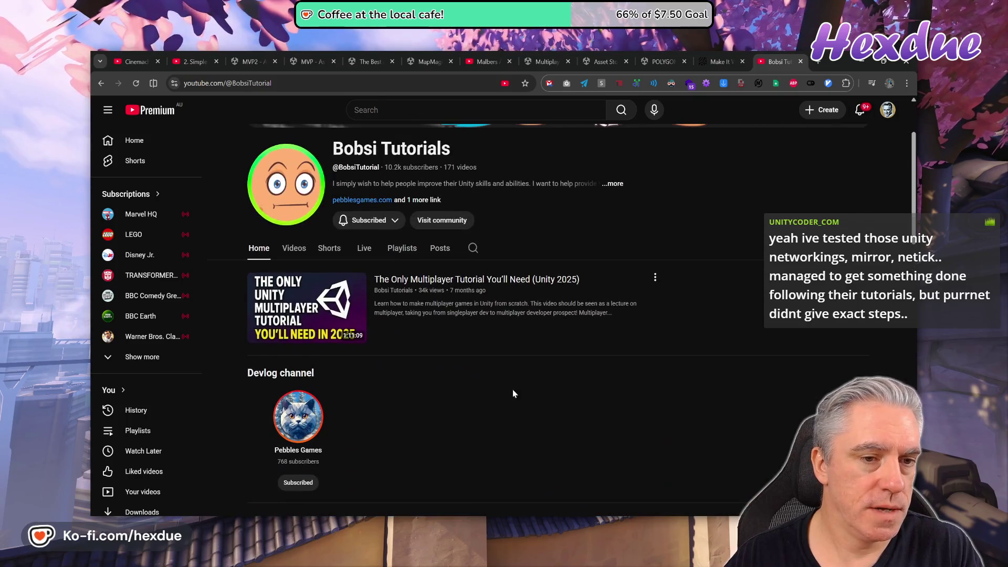
{"action": "left_click", "coordinate": [402, 248]}
{"action": "scroll", "coordinate": [603, 320], "scroll_direction": "down", "scroll_amount": 2}
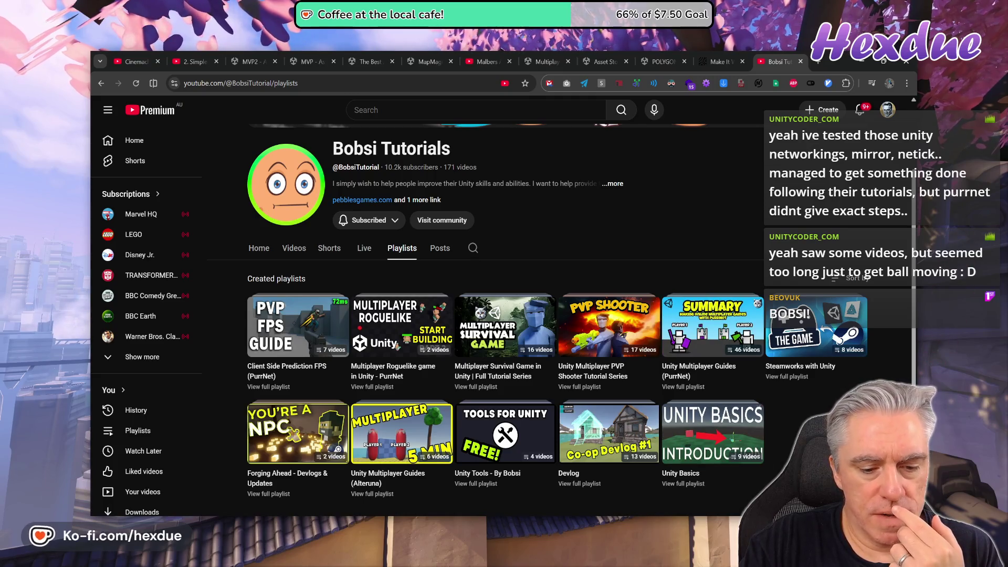
- Run 'git st' in Git Bash to confirm a clean repo, then reopen the MVP Asset Store tab
{"action": "key", "text": "alt+Tab"}
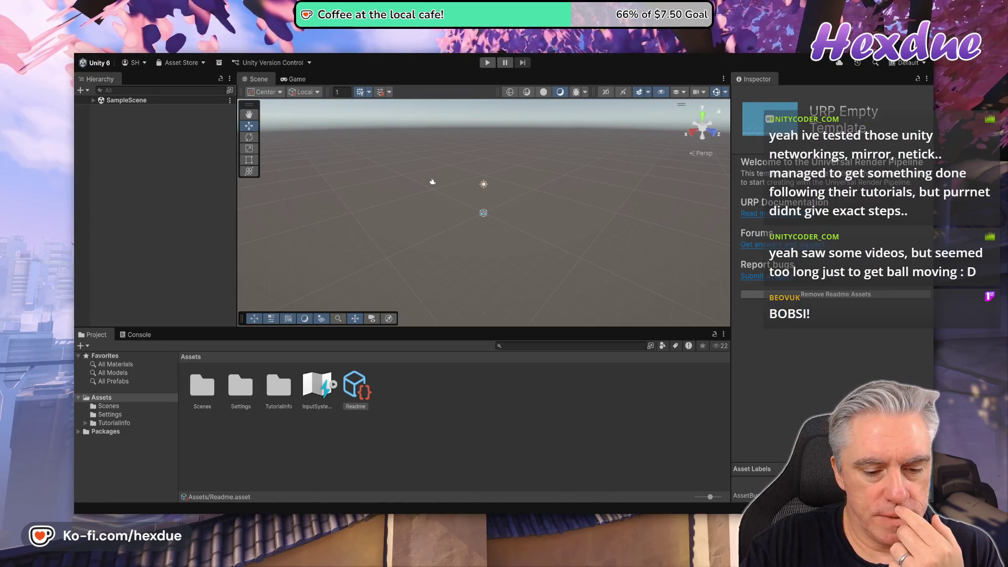
{"action": "key", "text": "alt+Tab"}
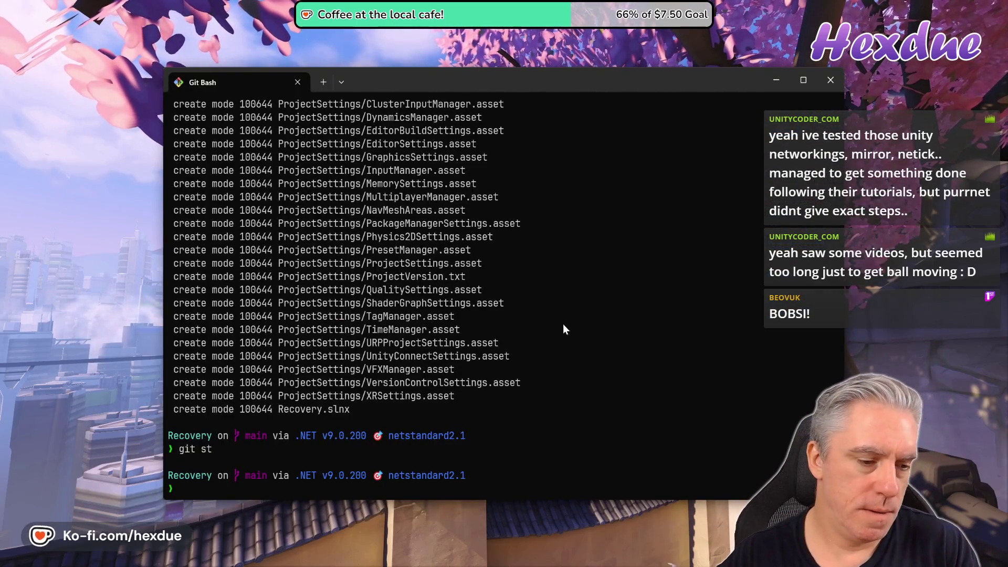
{"action": "type", "text": "git st"}
{"action": "key", "text": "Return"}
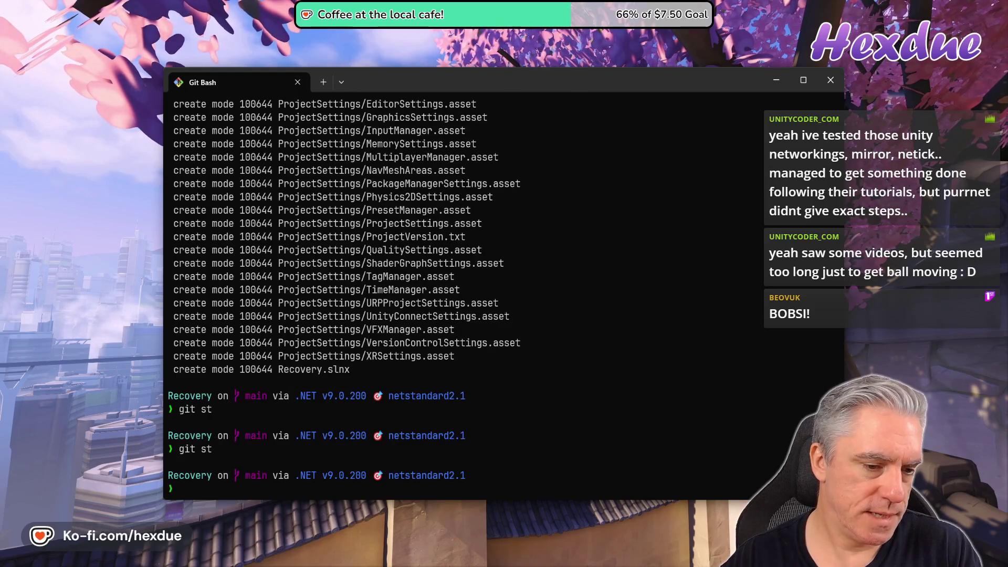
{"action": "key", "text": "super+Down"}
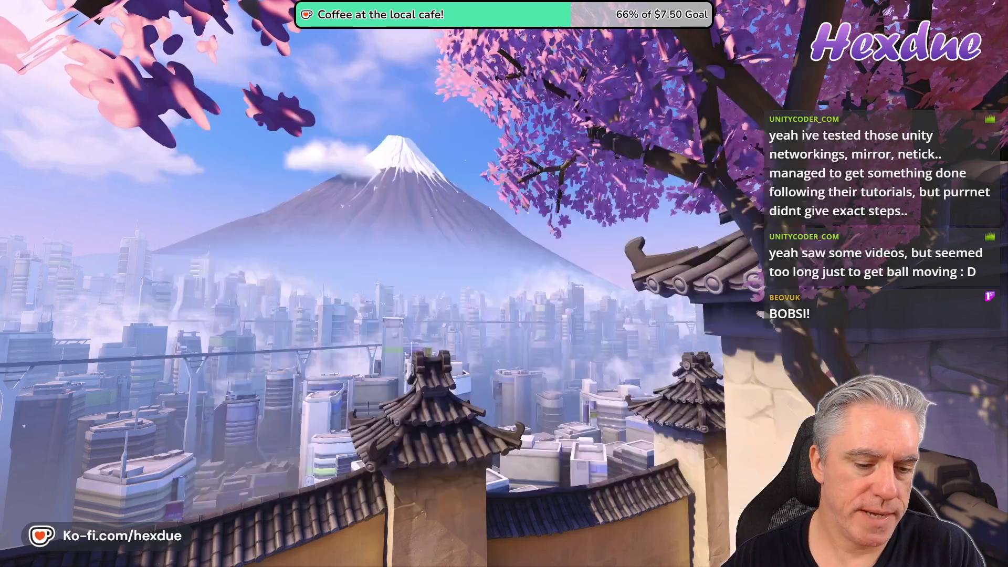
{"action": "key", "text": "alt+Tab"}
{"action": "left_click", "coordinate": [310, 62]}
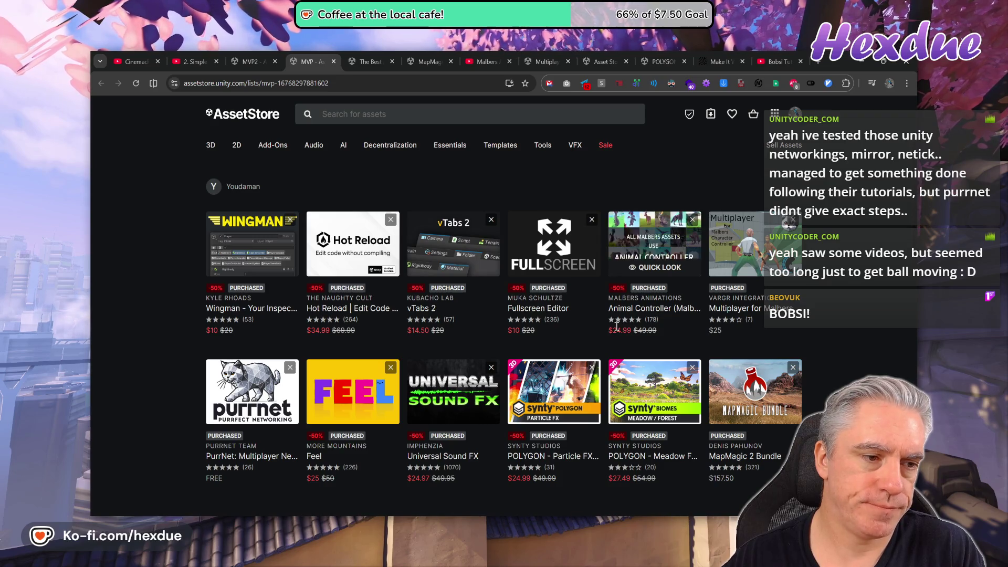
- Back in Unity's Package Manager, search My Assets for 'wingman'
{"action": "key", "text": "alt+Tab"}
{"action": "key", "text": "alt+Tab"}
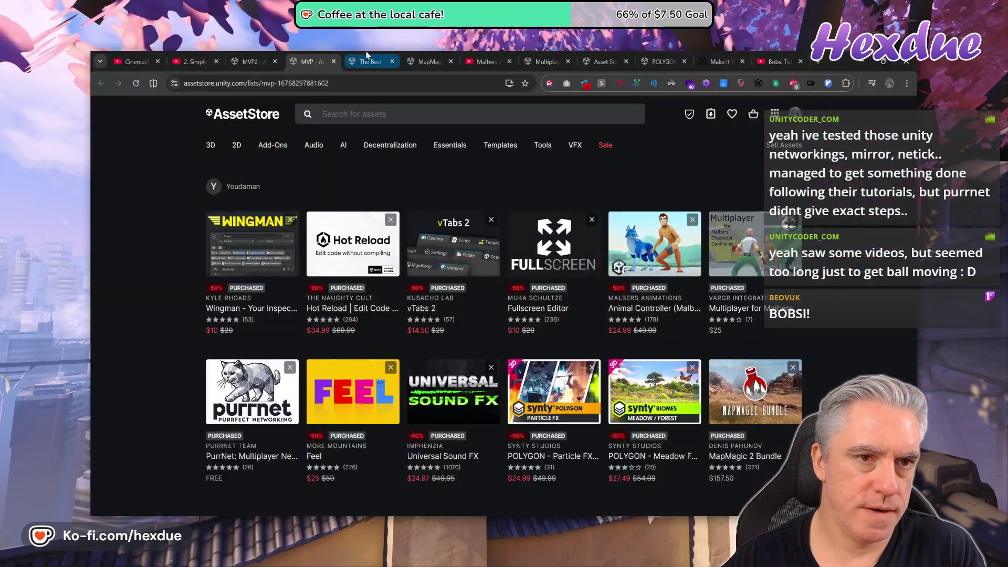
{"action": "key", "text": "alt+Tab"}
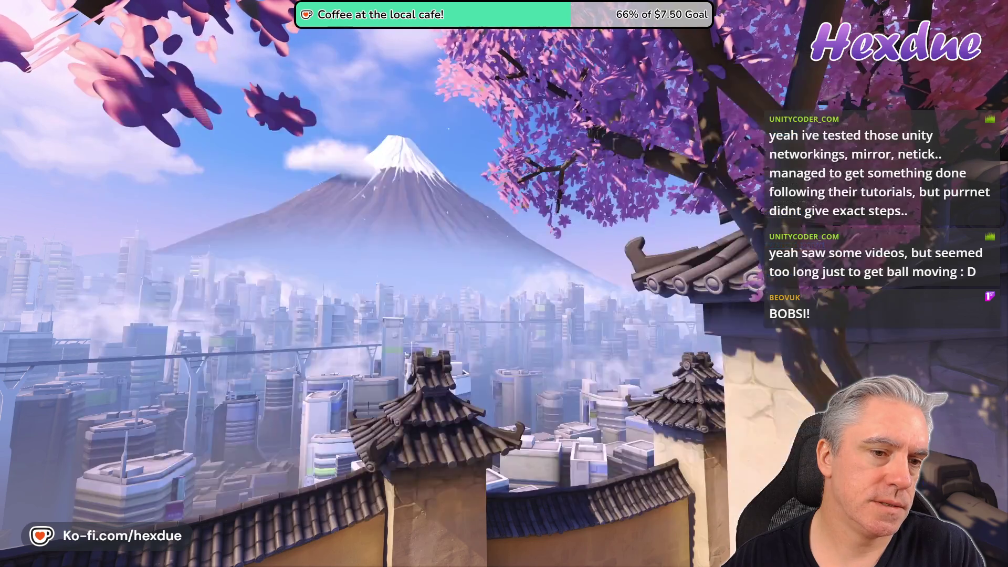
{"action": "type", "text": "w"}
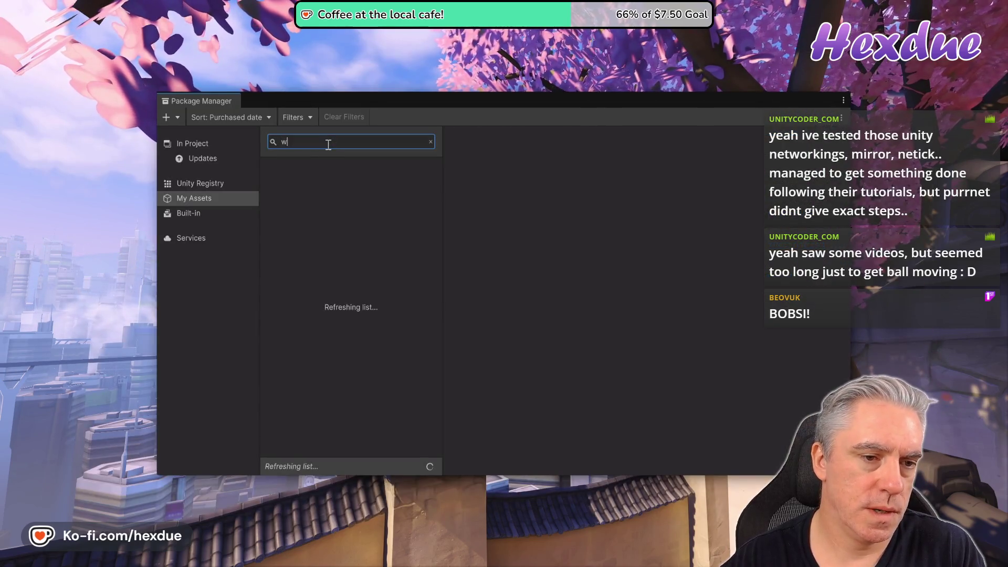
{"action": "type", "text": "ing"}
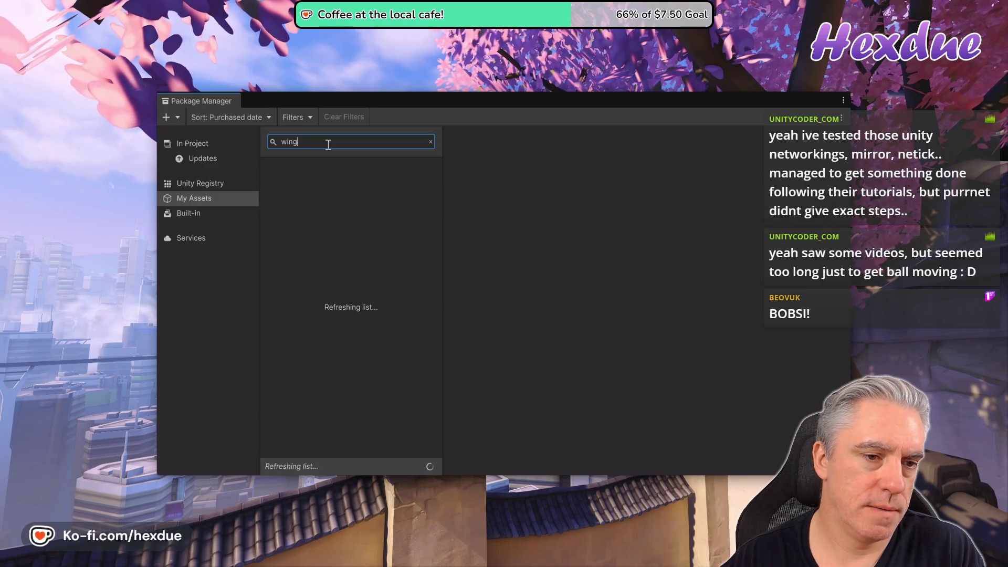
{"action": "type", "text": "man"}
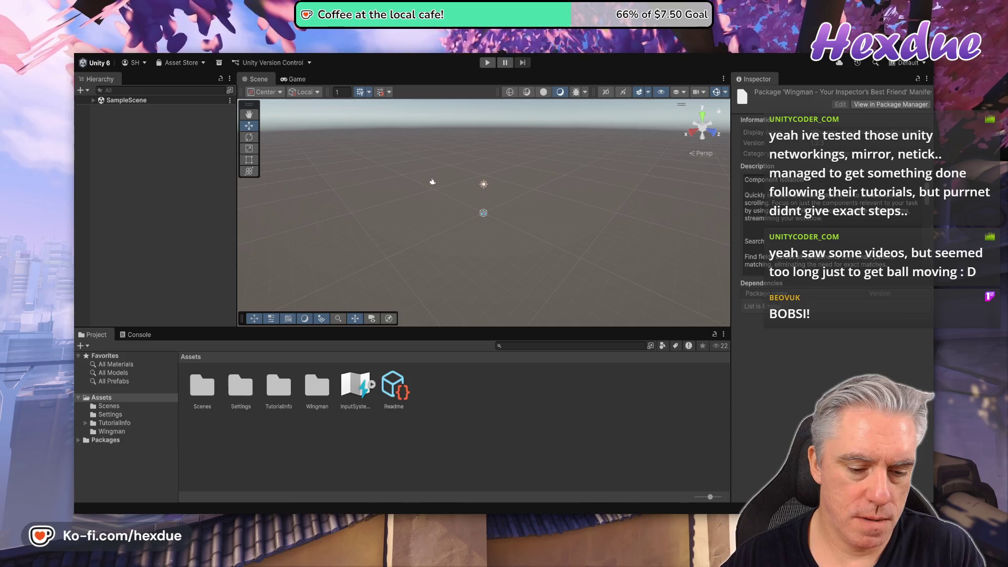
- Review the changes with git st, git st | grep -v Wing, and git diff
{"action": "key", "text": "alt+Tab"}
{"action": "type", "text": "git st"}
{"action": "key", "text": "Return"}
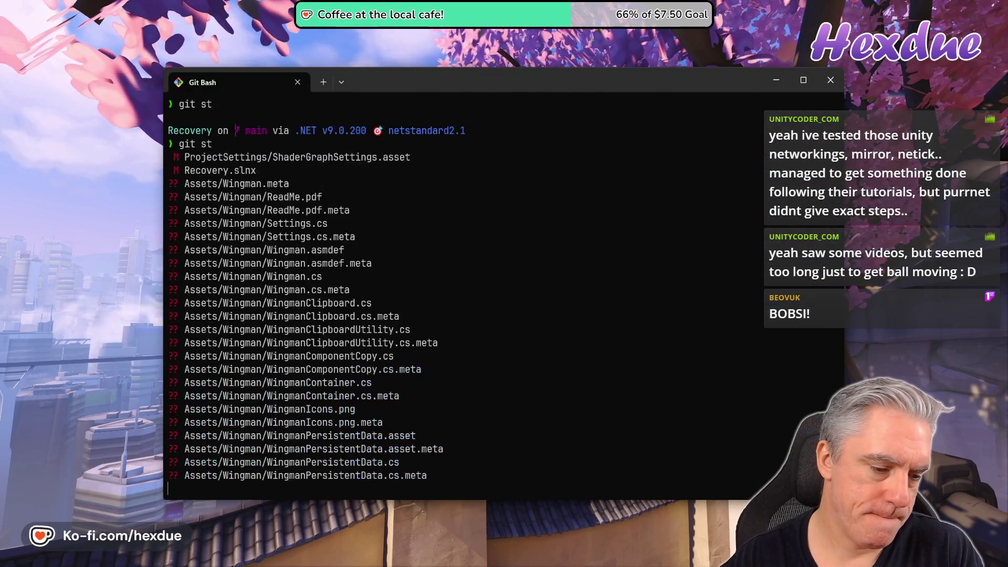
{"action": "type", "text": "gre"}
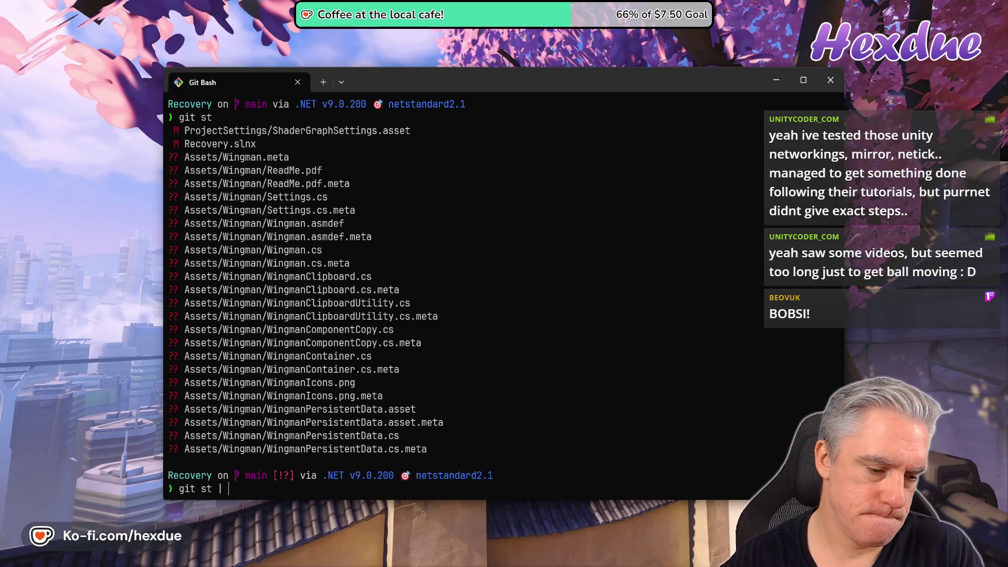
{"action": "type", "text": "p -v "}
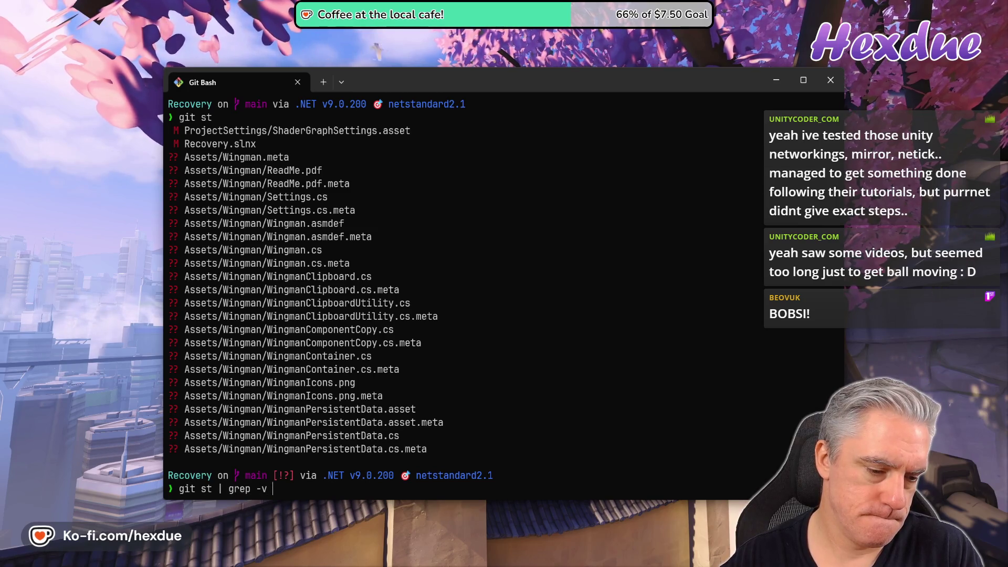
{"action": "type", "text": "Wing"}
{"action": "key", "text": "Return"}
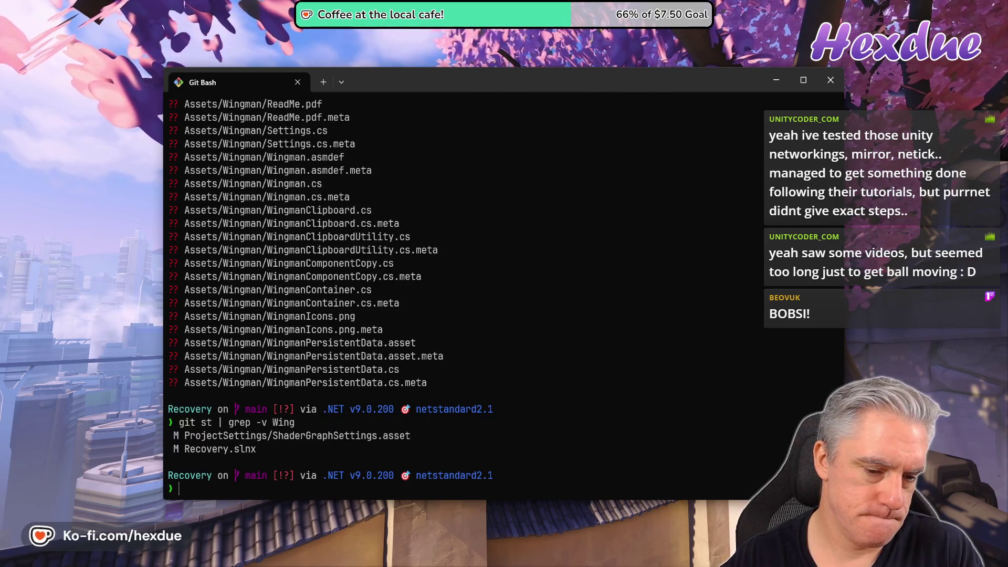
{"action": "type", "text": "git diff"}
{"action": "key", "text": "Return"}
{"action": "type", "text": "git add"}
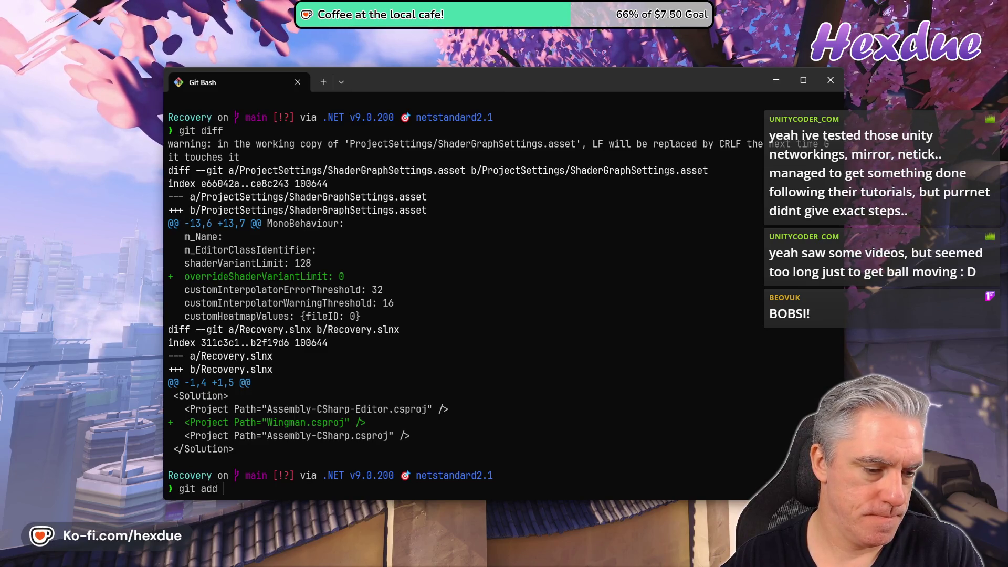
- Stage everything with git add . and commit it as 'added Wingman'
{"action": "type", "text": "."}
{"action": "key", "text": "Return"}
{"action": "type", "text": "git cam 'imported"}
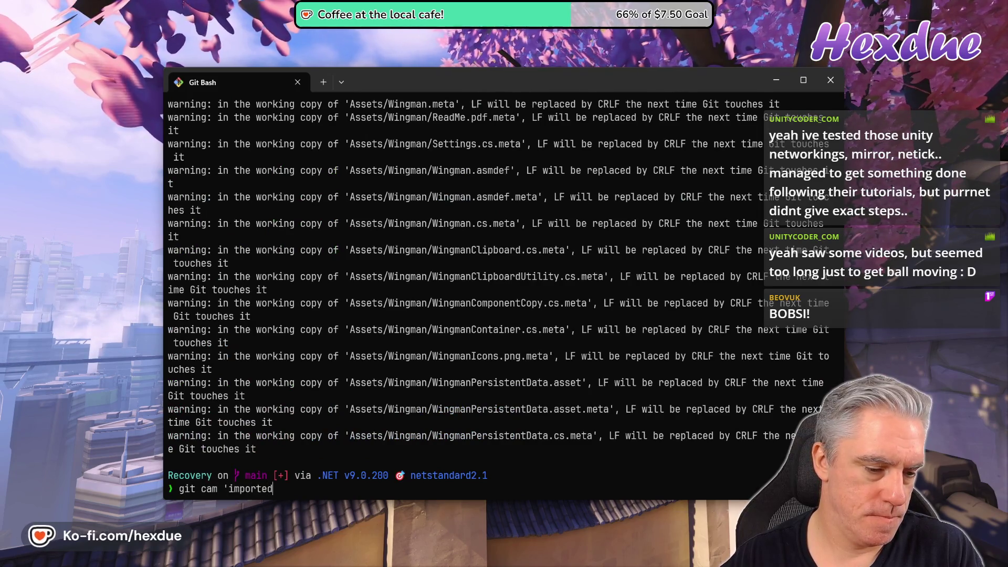
{"action": "type", "text": "Wingman"}
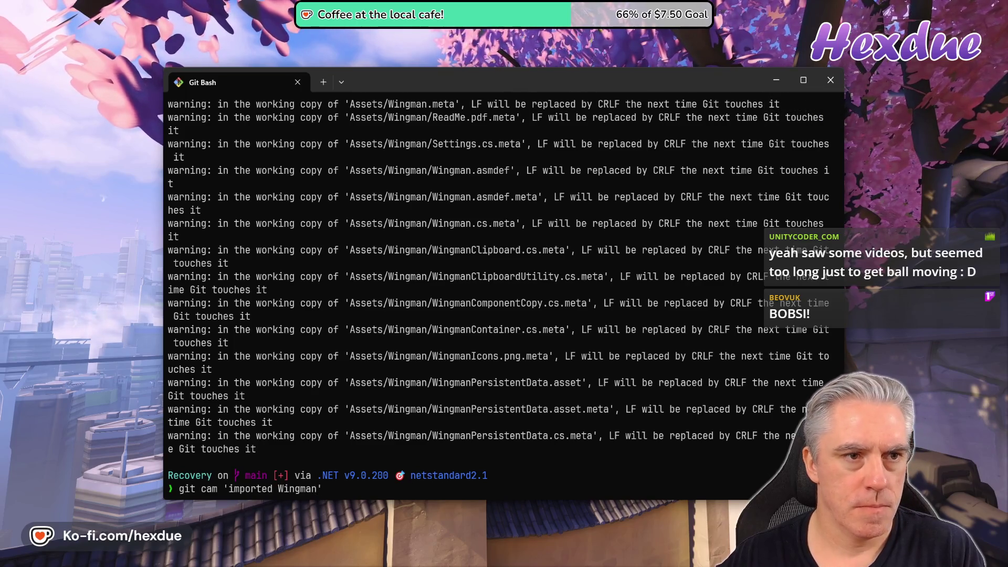
{"action": "key", "text": "alt+Tab"}
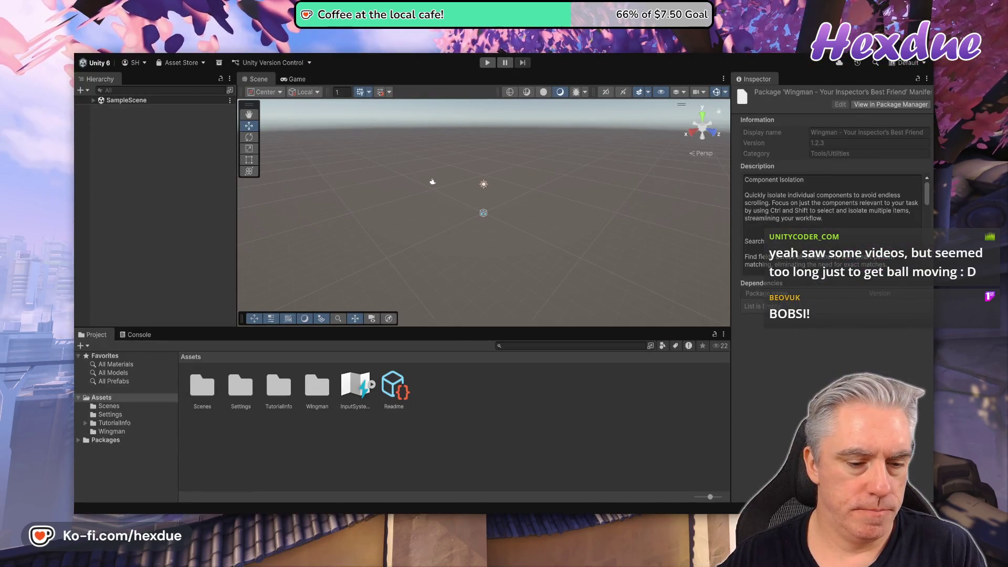
{"action": "key", "text": "alt+Tab"}
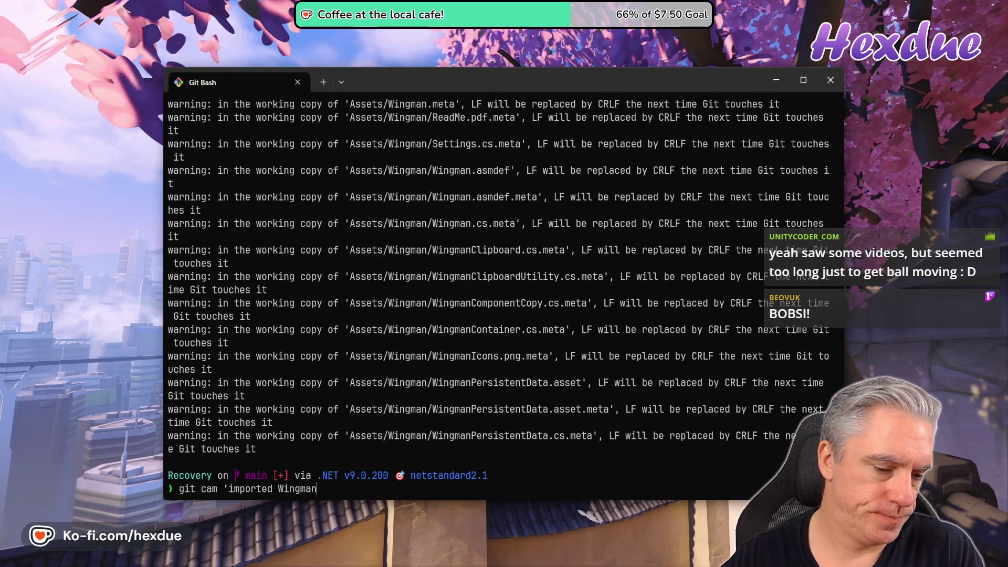
{"action": "key", "text": "BackSpace"}
{"action": "key", "text": "BackSpace"}
{"action": "key", "text": "BackSpace"}
{"action": "type", "text": "add"}
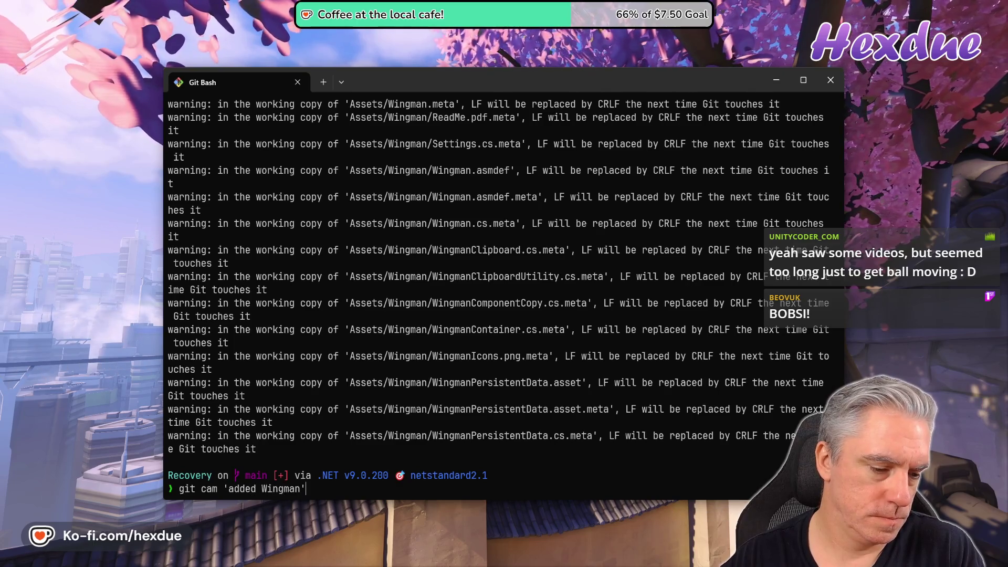
{"action": "key", "text": "Return"}
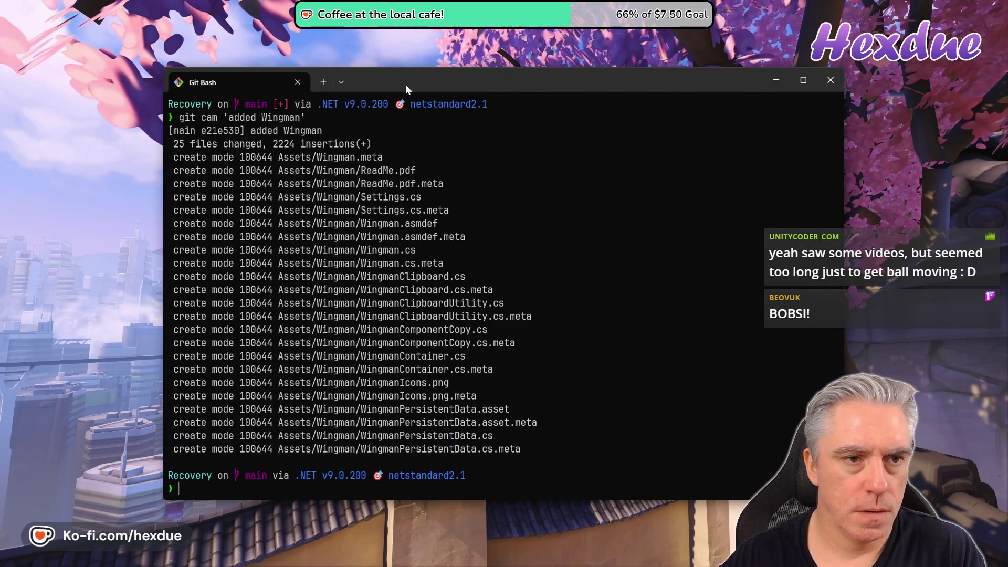
{"action": "key", "text": "alt+Tab"}
{"action": "key", "text": "alt+Tab"}
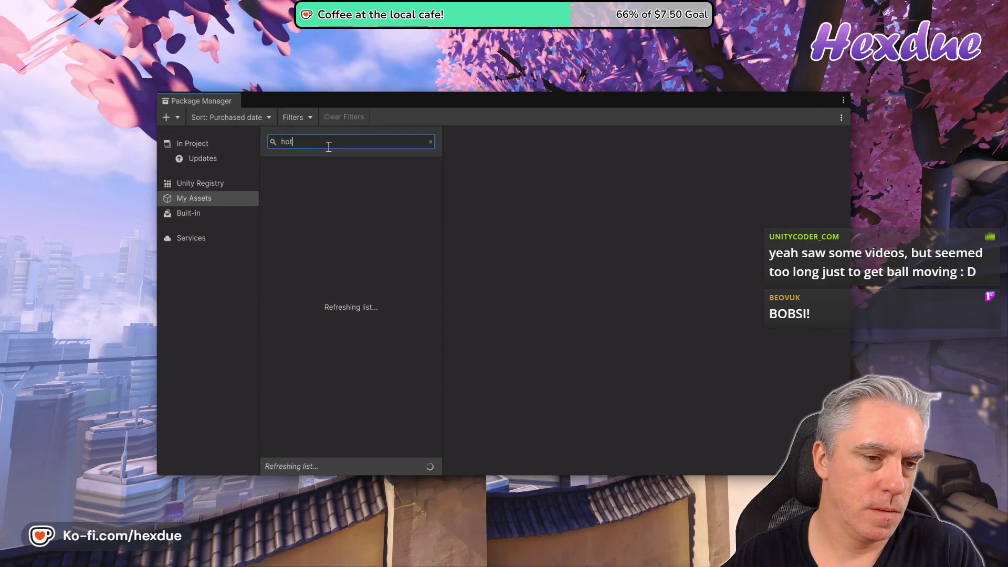
- Search 'fullscreen', download the Fullscreen Editor update, and import version 2.2.10
{"action": "key", "text": "BackSpace"}
{"action": "key", "text": "BackSpace"}
{"action": "key", "text": "BackSpace"}
{"action": "type", "text": "fullscre"}
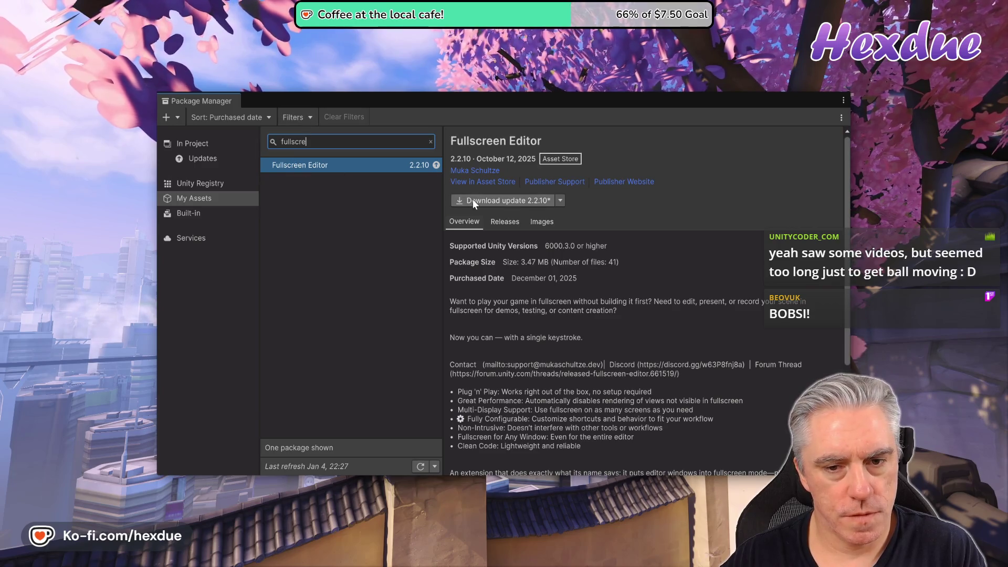
{"action": "left_click", "coordinate": [472, 199]}
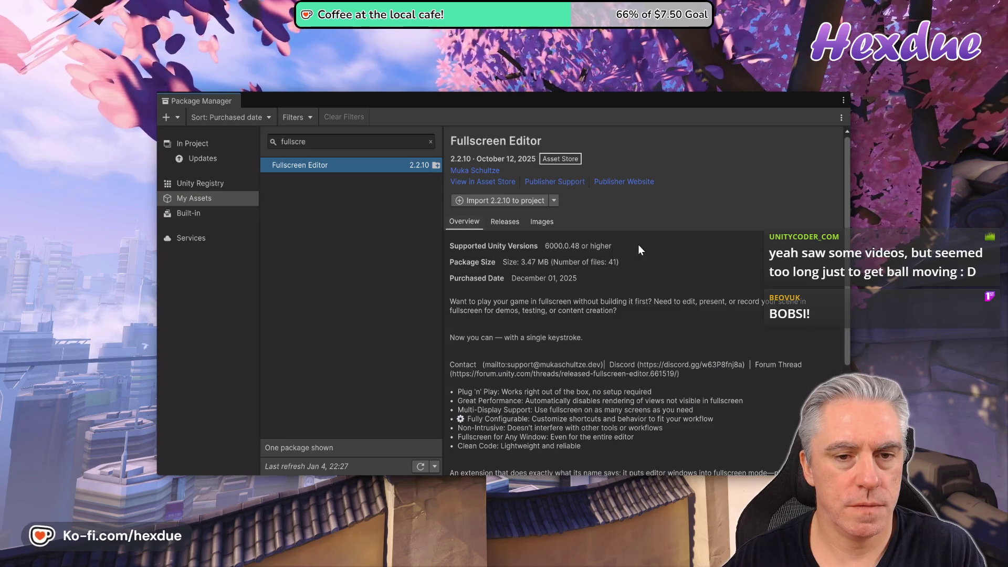
{"action": "left_click", "coordinate": [501, 200]}
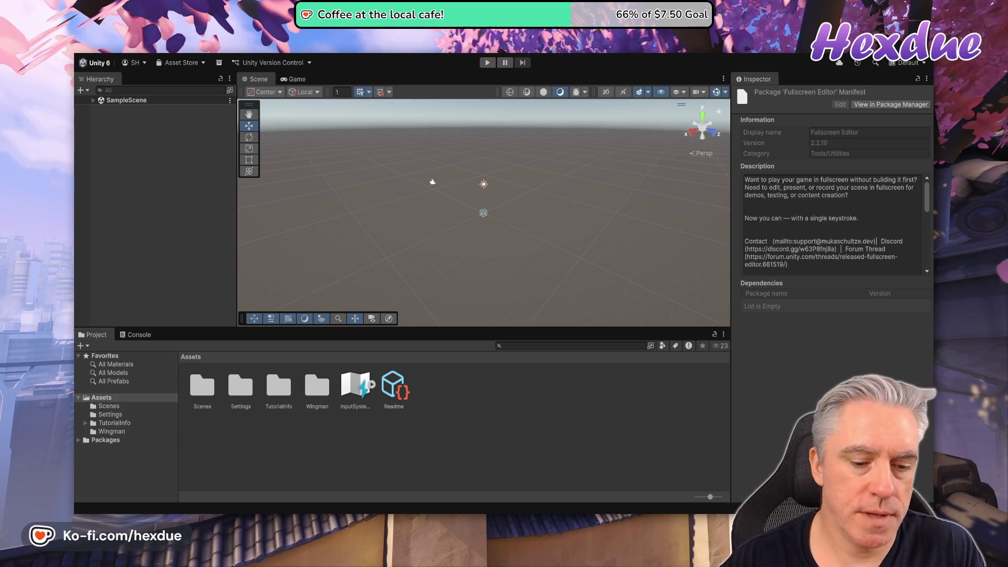
- List untracked files with gs and review tracked-file changes with git diff
{"action": "key", "text": "alt+Tab"}
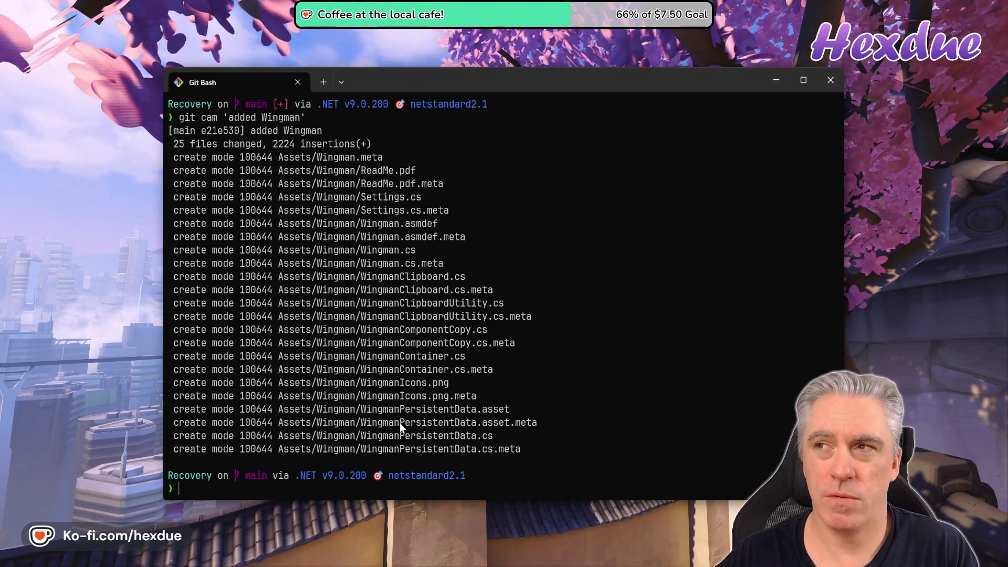
{"action": "type", "text": "gs"}
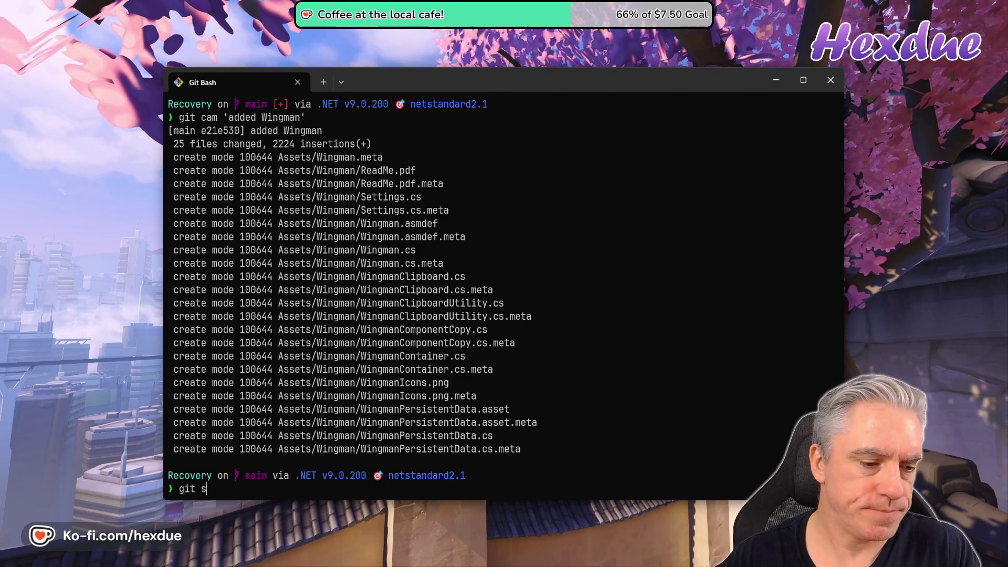
{"action": "key", "text": "Return"}
{"action": "type", "text": "git"}
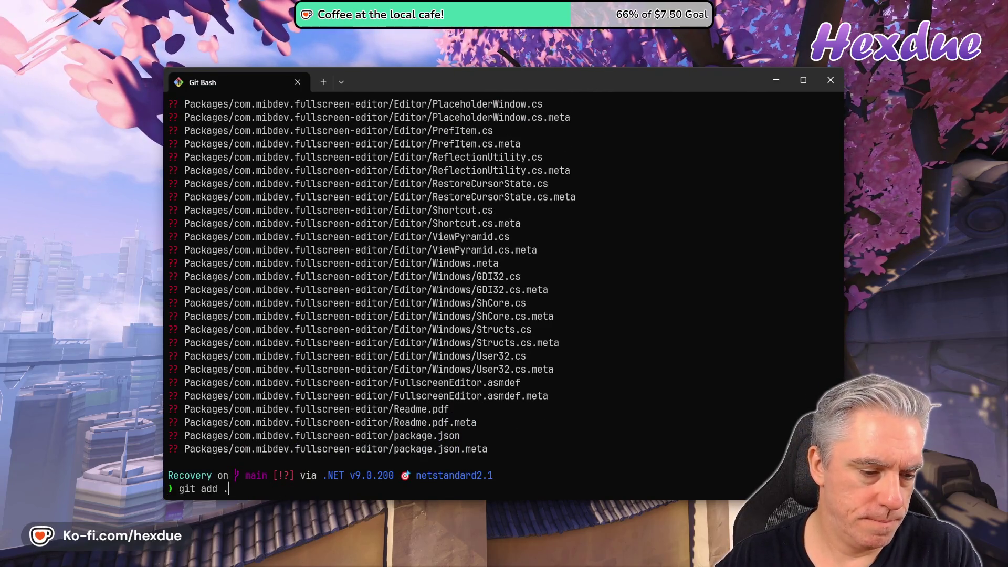
{"action": "type", "text": " add ."}
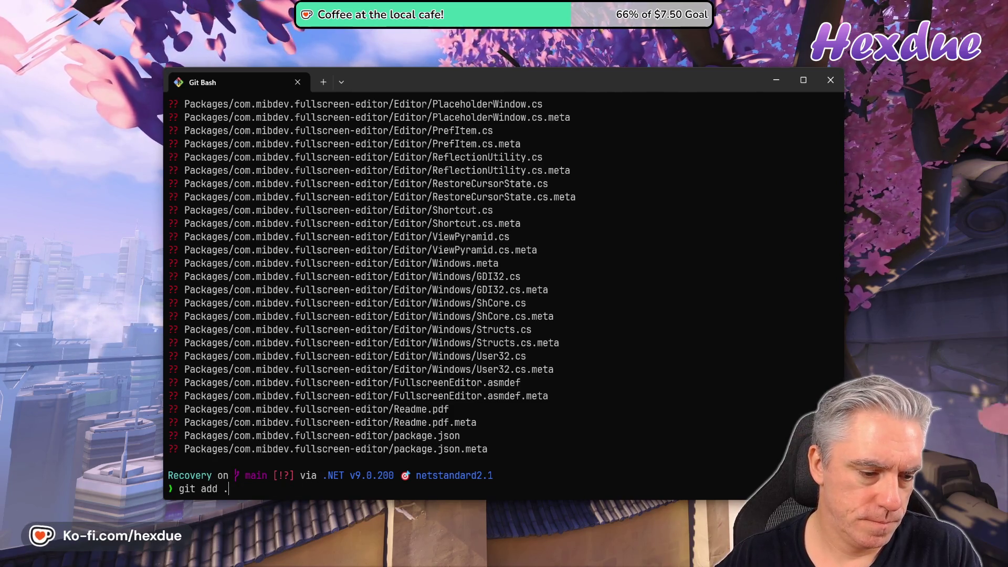
{"action": "key", "text": "BackSpace"}
{"action": "key", "text": "BackSpace"}
{"action": "key", "text": "BackSpace"}
{"action": "type", "text": "diff"}
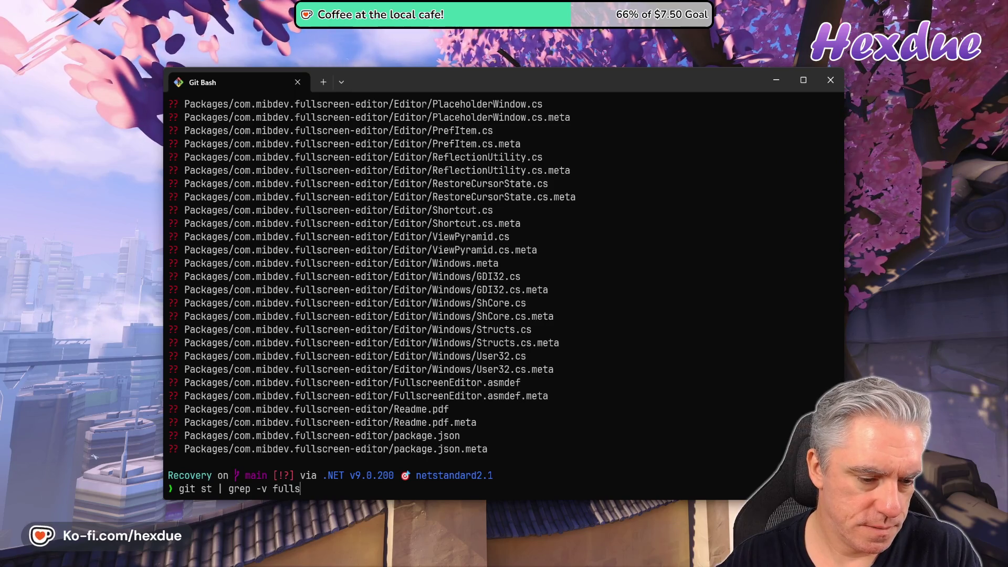
{"action": "key", "text": "Return"}
{"action": "type", "text": "git diff"}
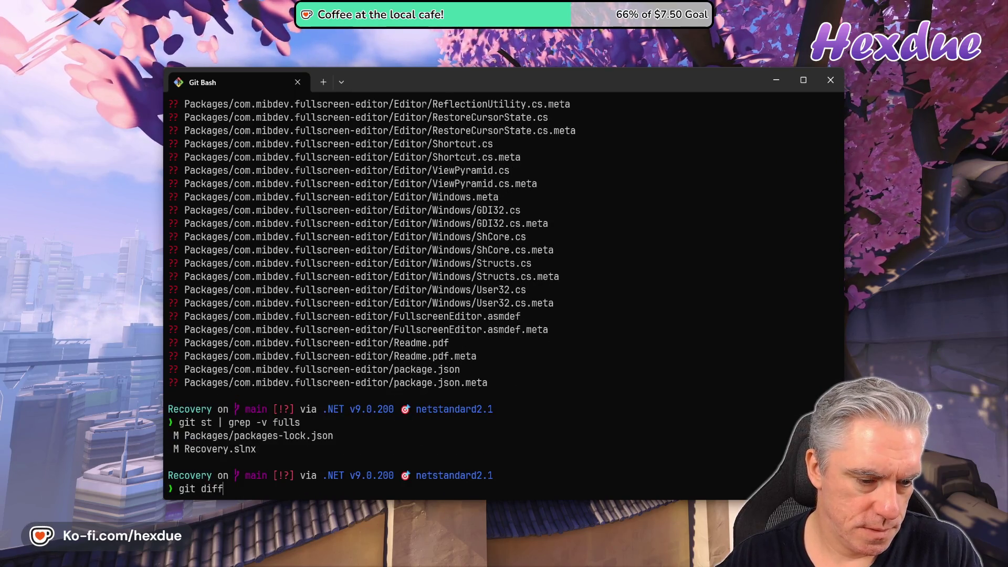
{"action": "key", "text": "Return"}
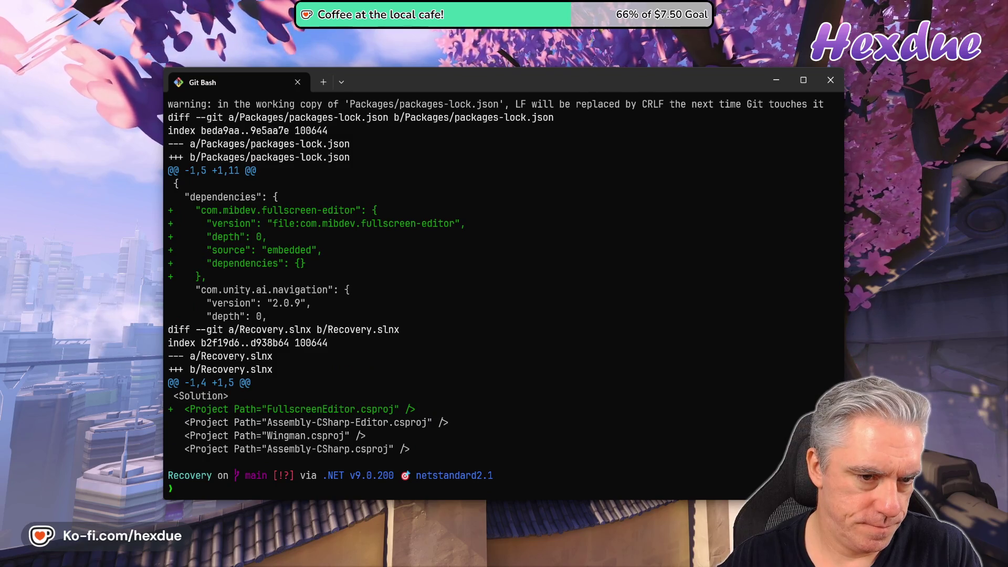
- Stage all files with git add . and commit them as 'added Fullscreen Editor'
{"action": "type", "text": "gitadd ."}
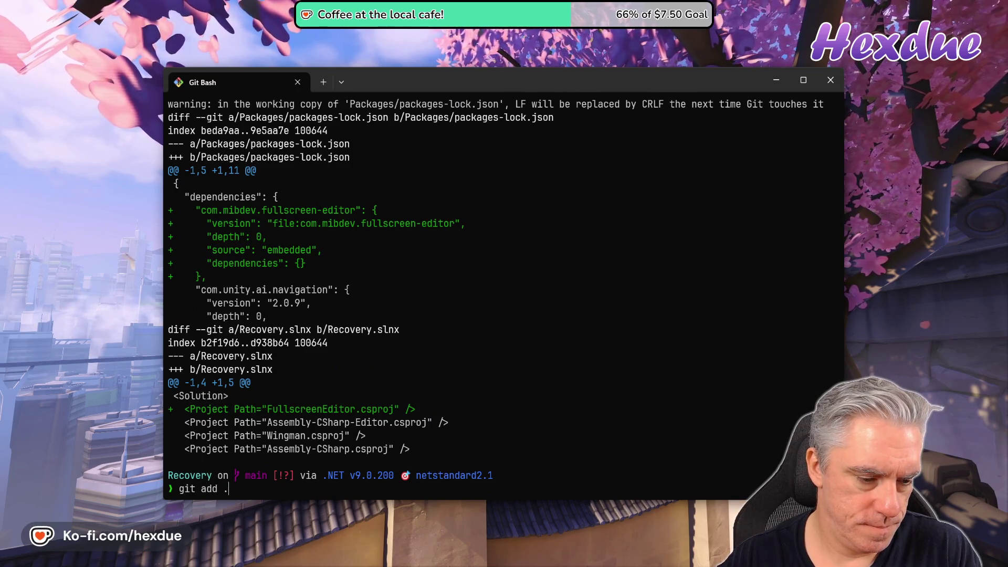
{"action": "key", "text": "Return"}
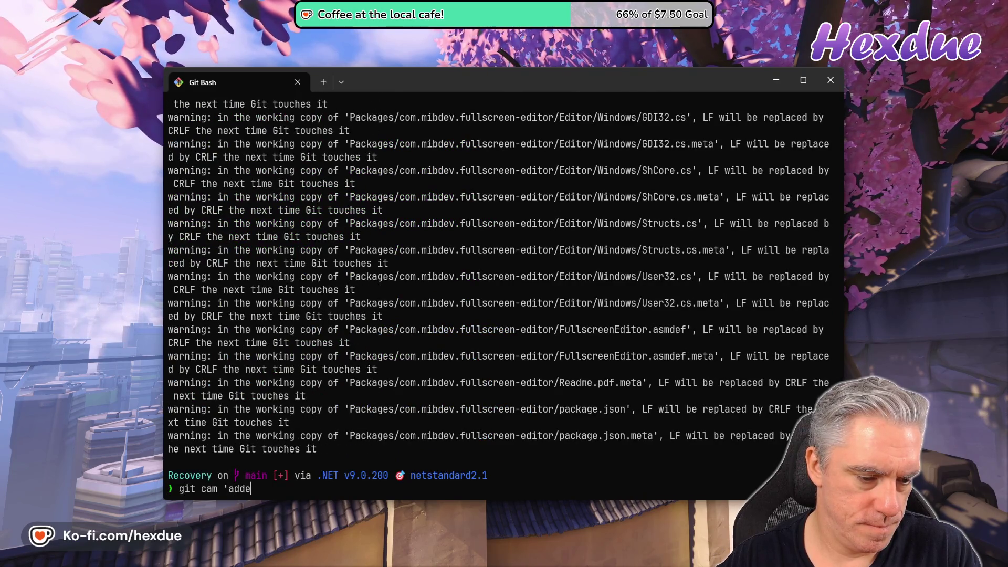
{"action": "type", "text": "d Fulls"}
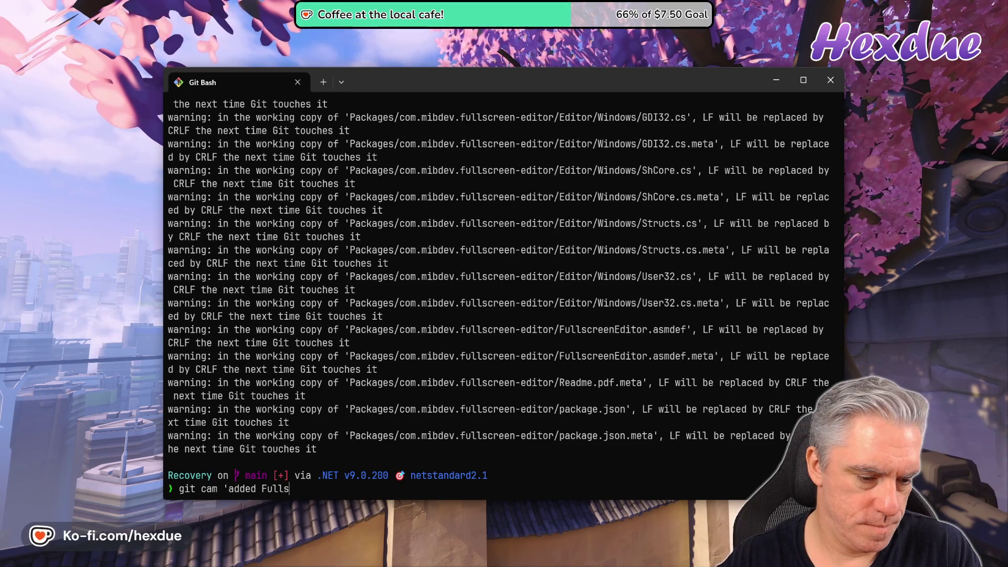
{"action": "type", "text": "creen Editor'"}
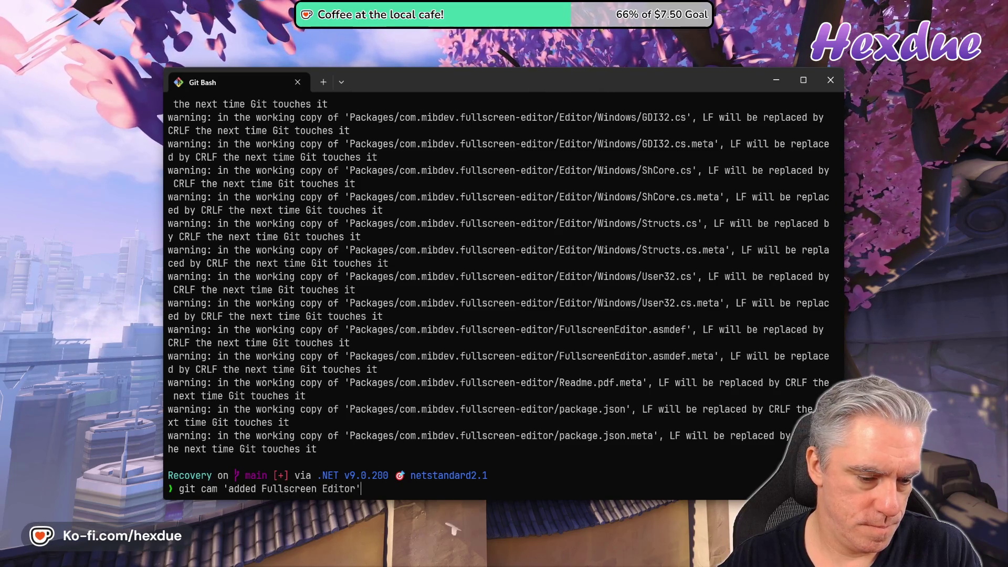
{"action": "key", "text": "Return"}
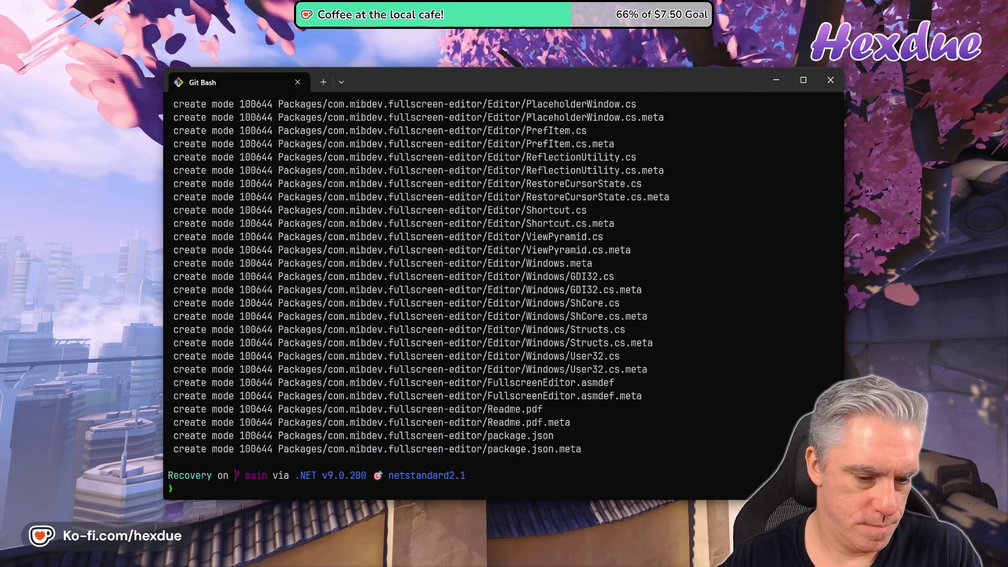
{"action": "key", "text": "alt+Tab"}
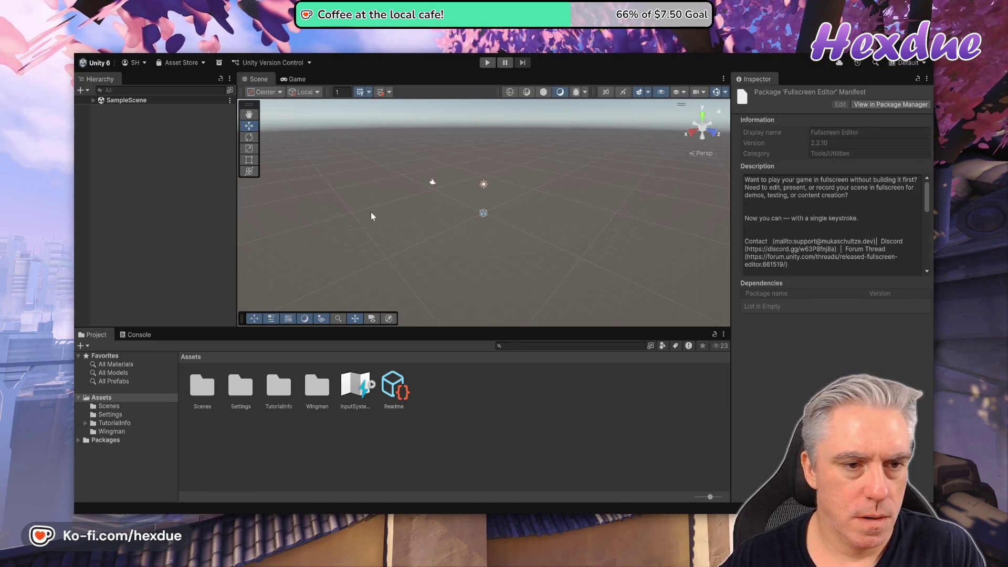
- Search My Assets for 'hot reload', import Hot Reload 1.13.13, and close its window
{"action": "key", "text": "alt+Tab"}
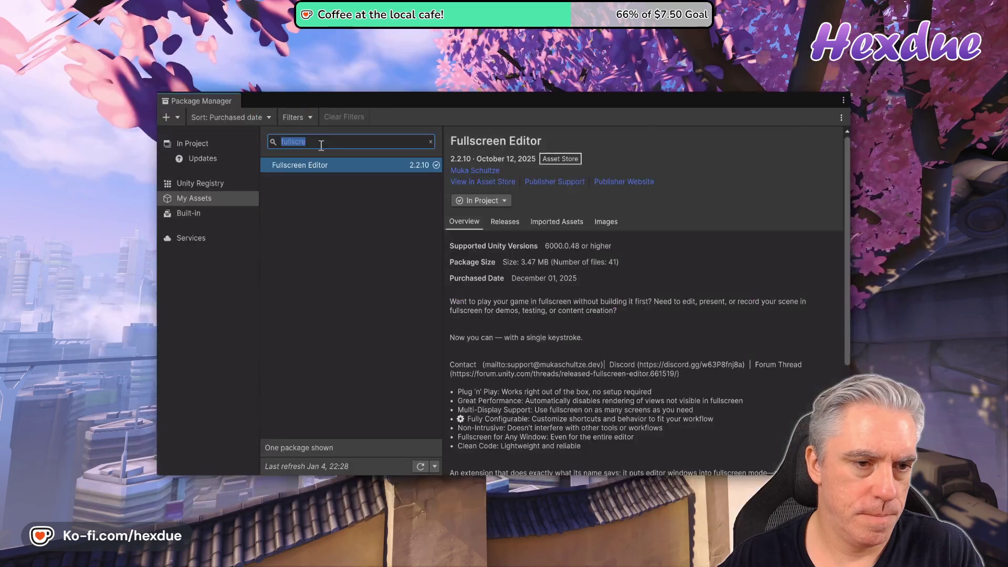
{"action": "type", "text": "hot rel"}
{"action": "type", "text": "oad"}
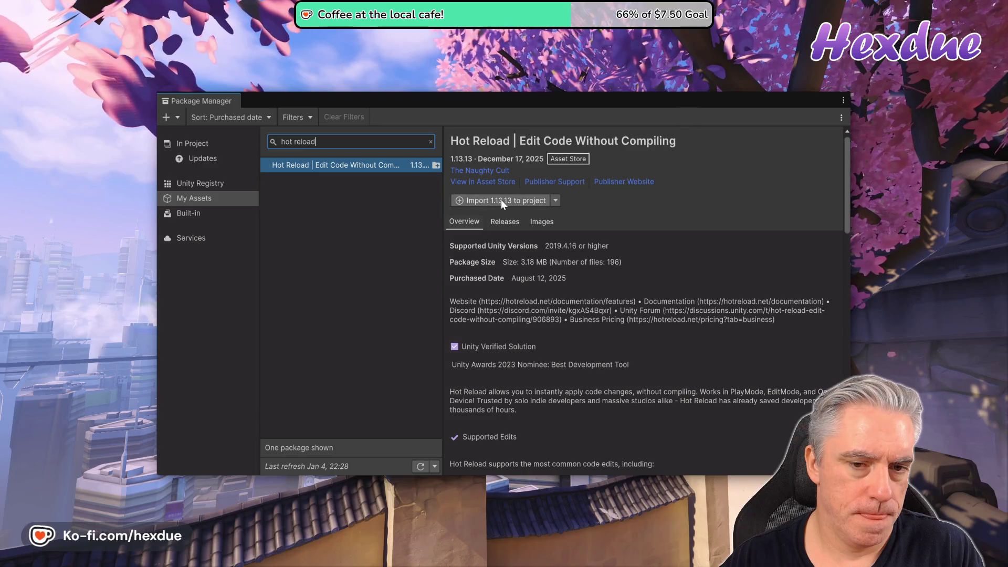
{"action": "left_click", "coordinate": [501, 200]}
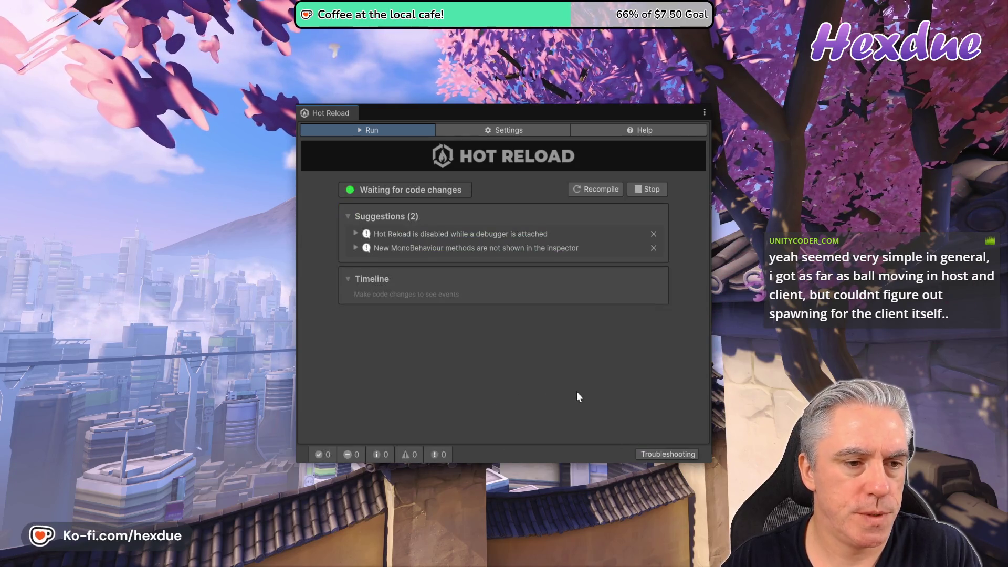
{"action": "left_click", "coordinate": [704, 109]}
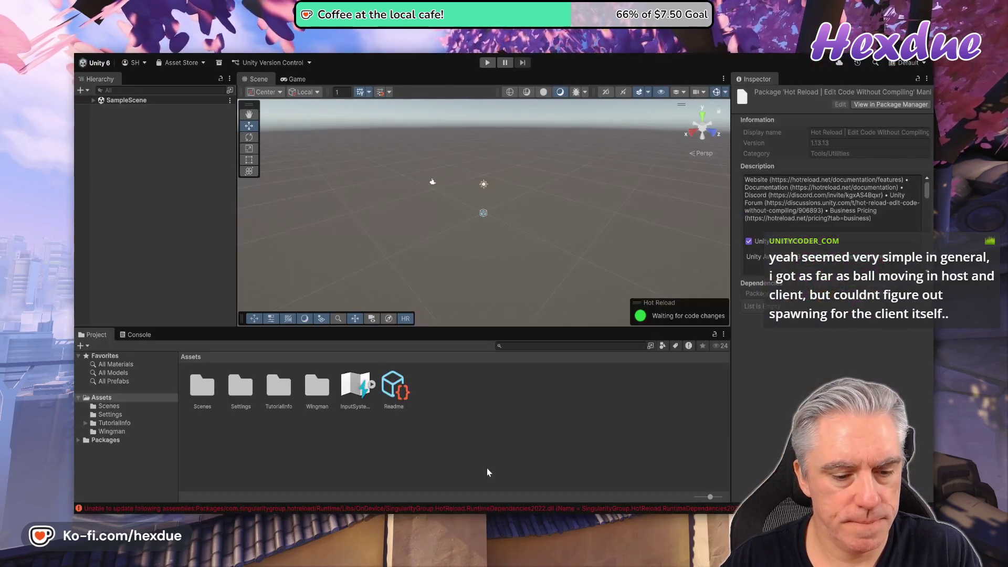
- Review the changes with git status -s, git st | grep -v hot, and git diff
{"action": "key", "text": "alt+Tab"}
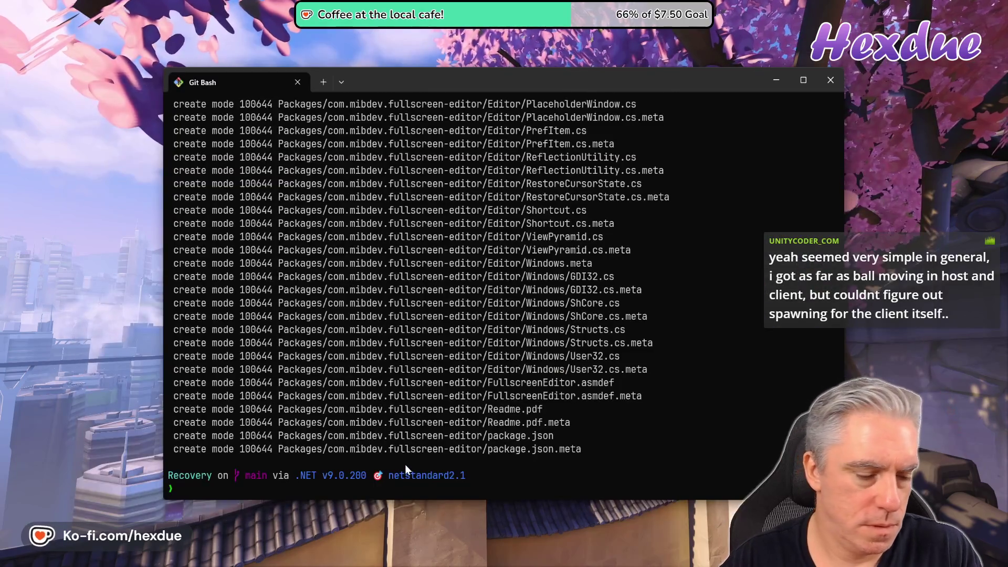
{"action": "type", "text": "git status -s"}
{"action": "key", "text": "Return"}
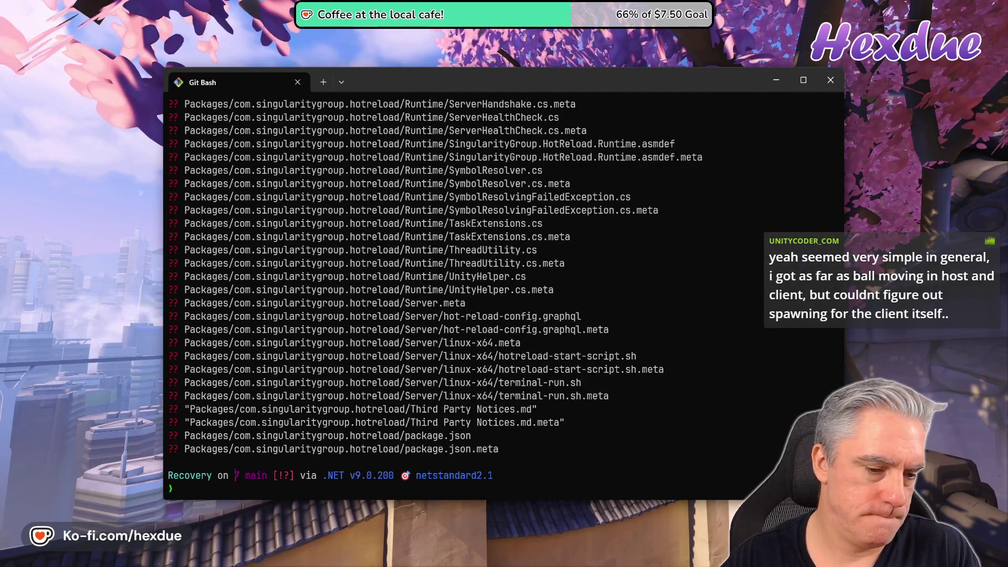
{"action": "type", "text": "git st | grep -v fulls"}
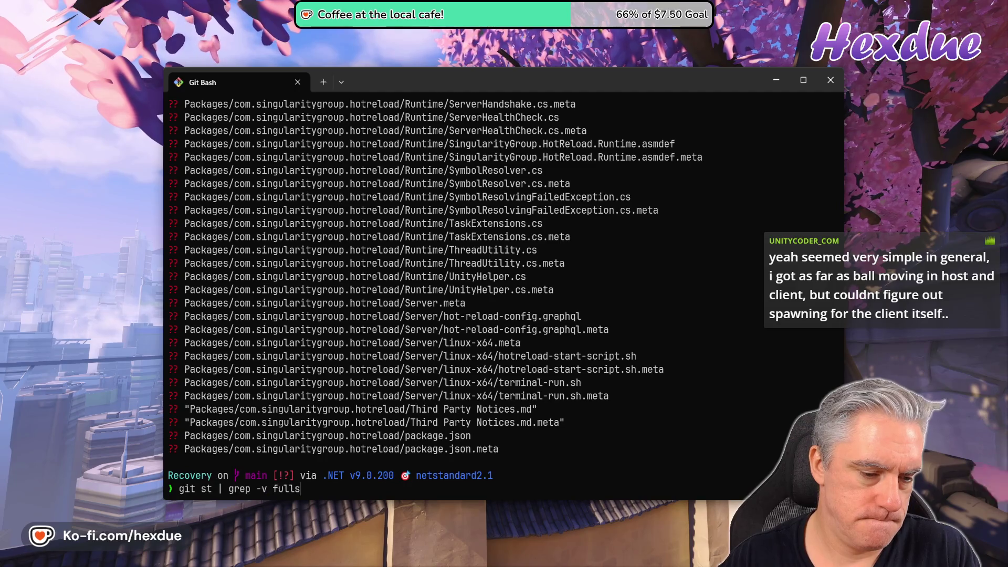
{"action": "key", "text": "BackSpace"}
{"action": "key", "text": "BackSpace"}
{"action": "key", "text": "BackSpace"}
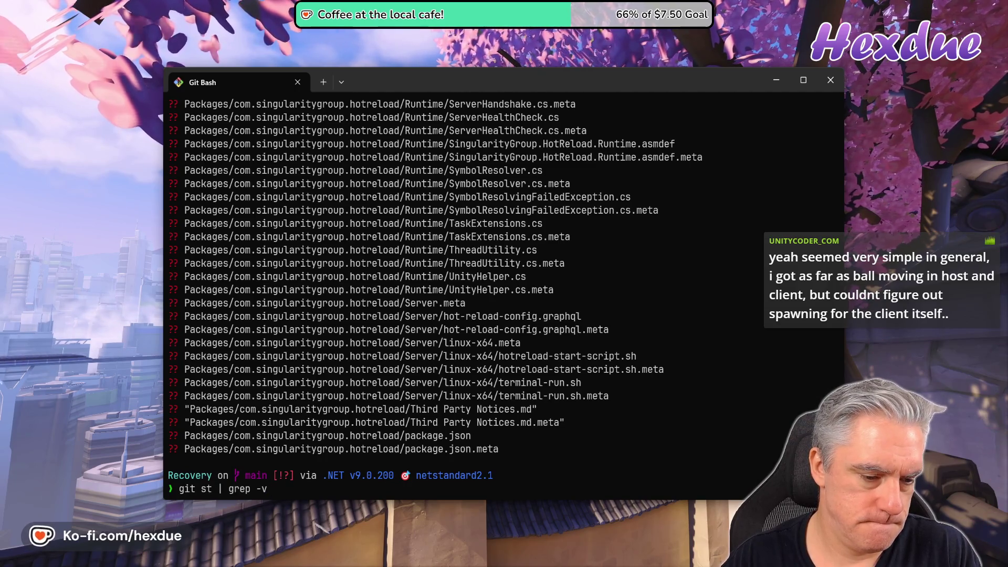
{"action": "type", "text": " hot"}
{"action": "key", "text": "Return"}
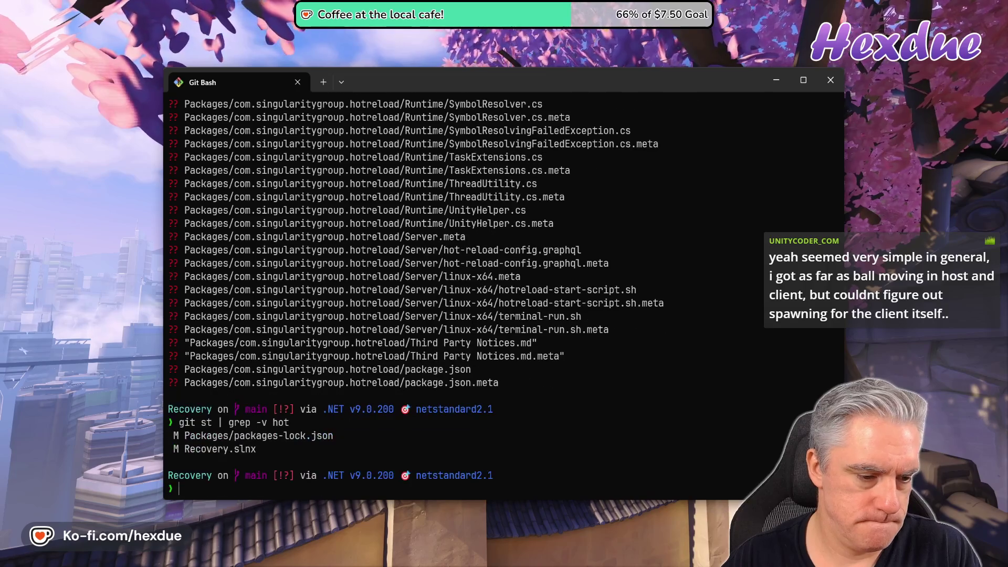
{"action": "type", "text": "git diff"}
{"action": "key", "text": "Return"}
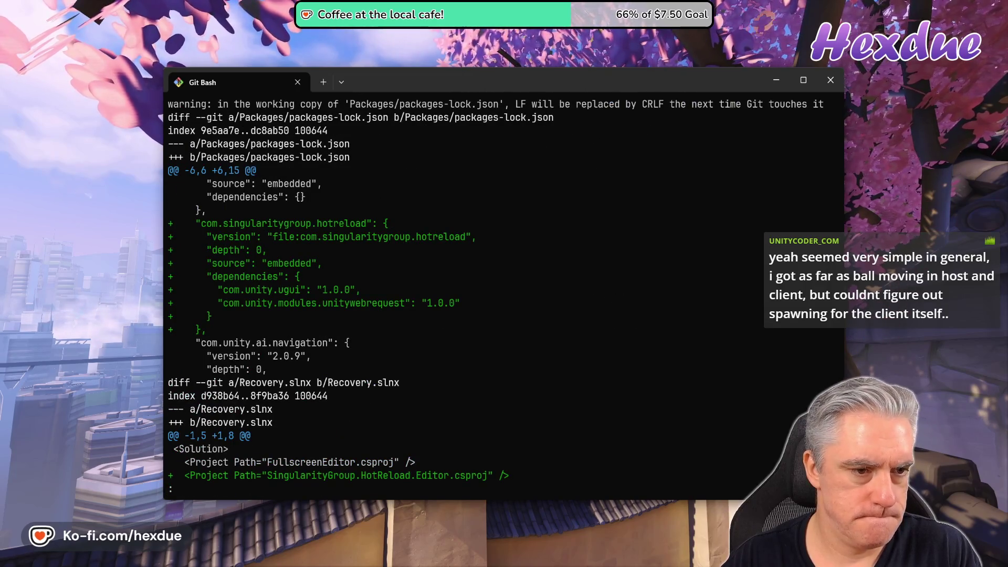
{"action": "key", "text": "space"}
{"action": "key", "text": "q"}
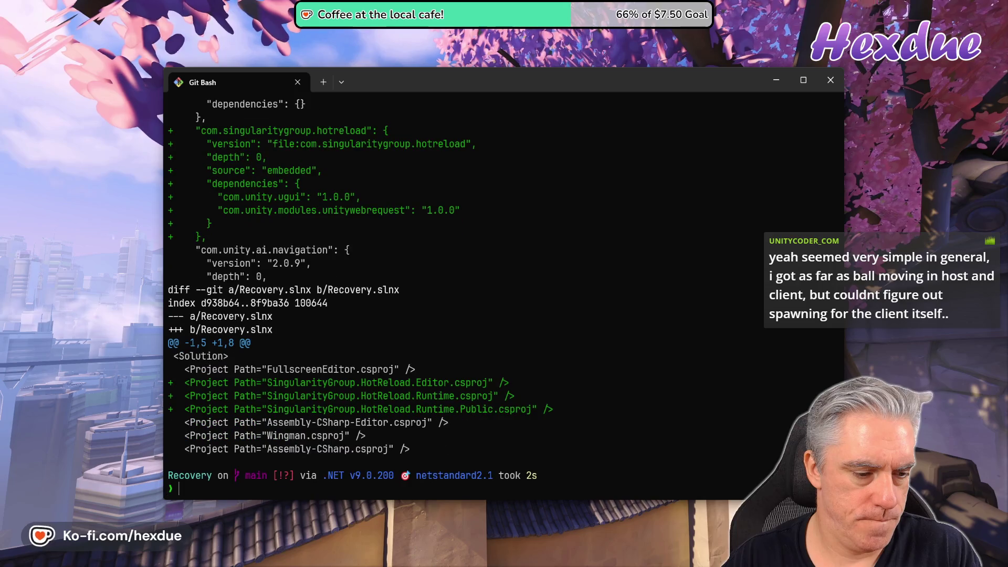
- Stage all files with git add . and commit them as 'added Hot Reload'
{"action": "type", "text": "git add."}
{"action": "key", "text": "Return"}
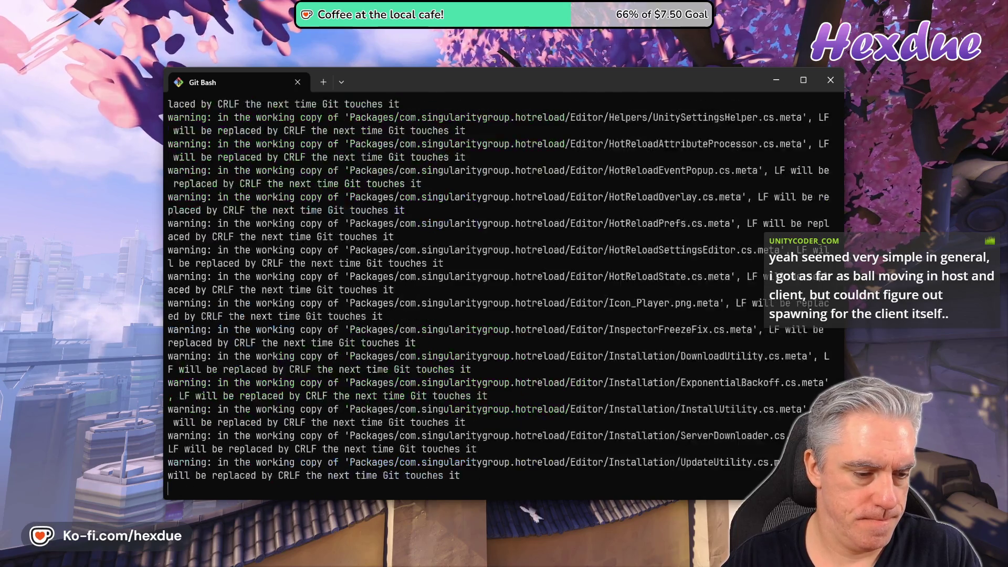
{"action": "type", "text": "git cam 'added Hot "}
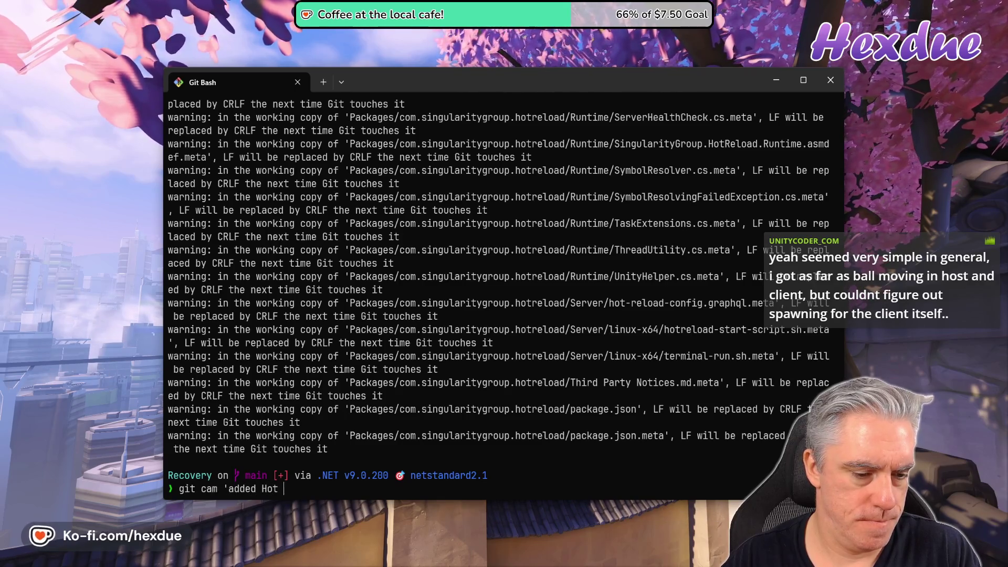
{"action": "type", "text": "Reload'"}
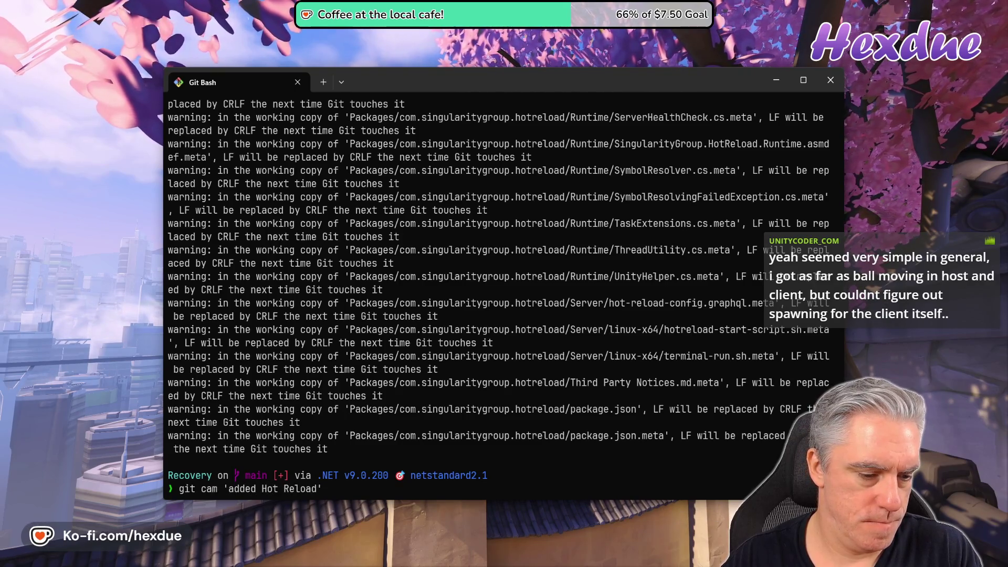
{"action": "key", "text": "Return"}
{"action": "key", "text": "alt+Tab"}
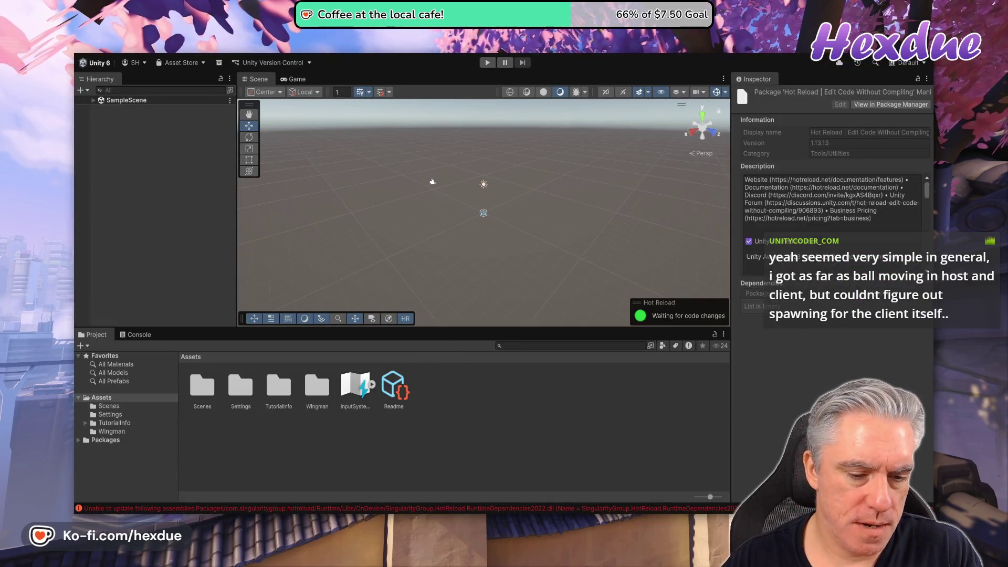
- Search 'purrnet' in Package Manager's My Assets and select PurrNet: Multiplayer Networking
{"action": "key", "text": "alt+Tab"}
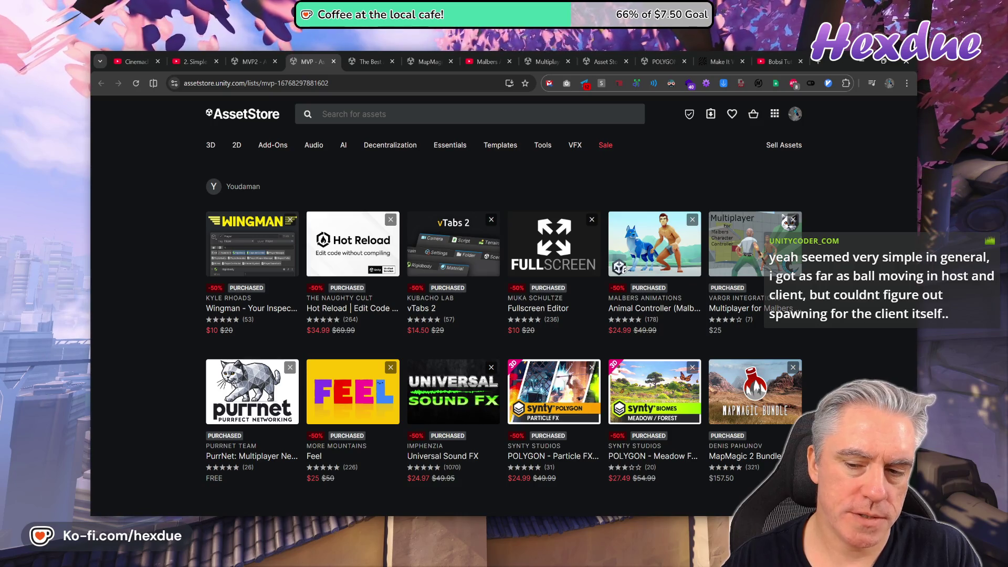
{"action": "key", "text": "alt+Tab"}
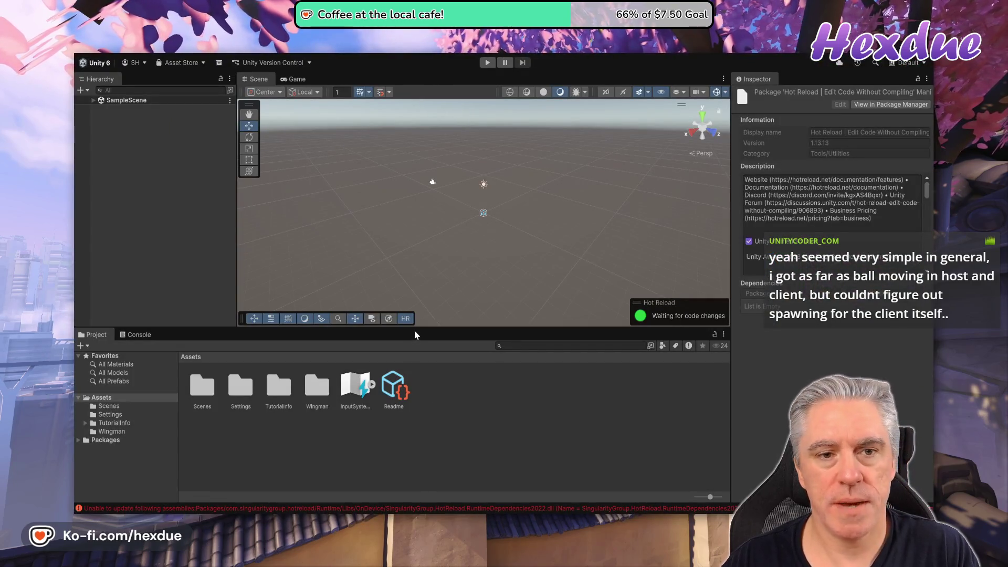
{"action": "key", "text": "alt+Tab"}
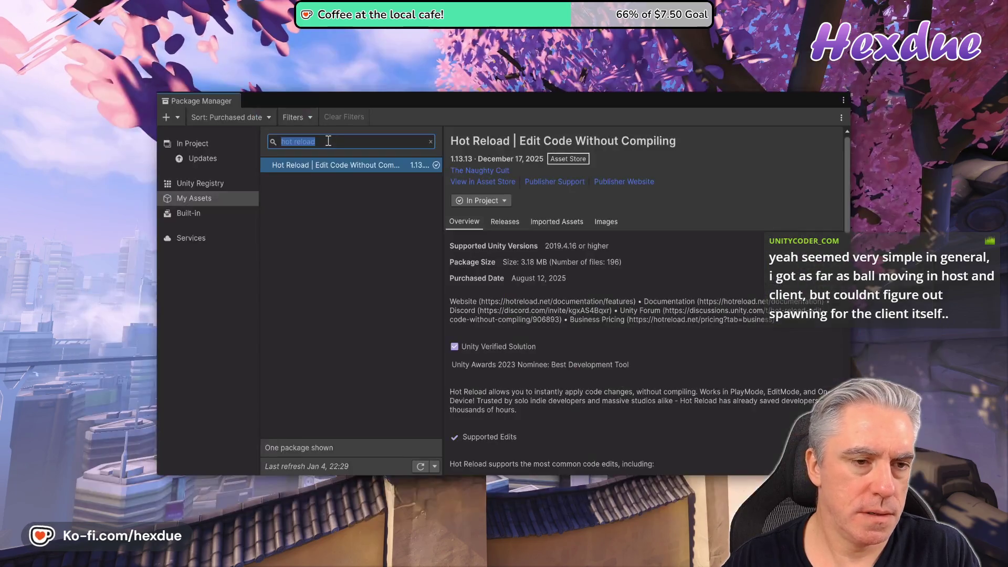
{"action": "type", "text": "purrnet"}
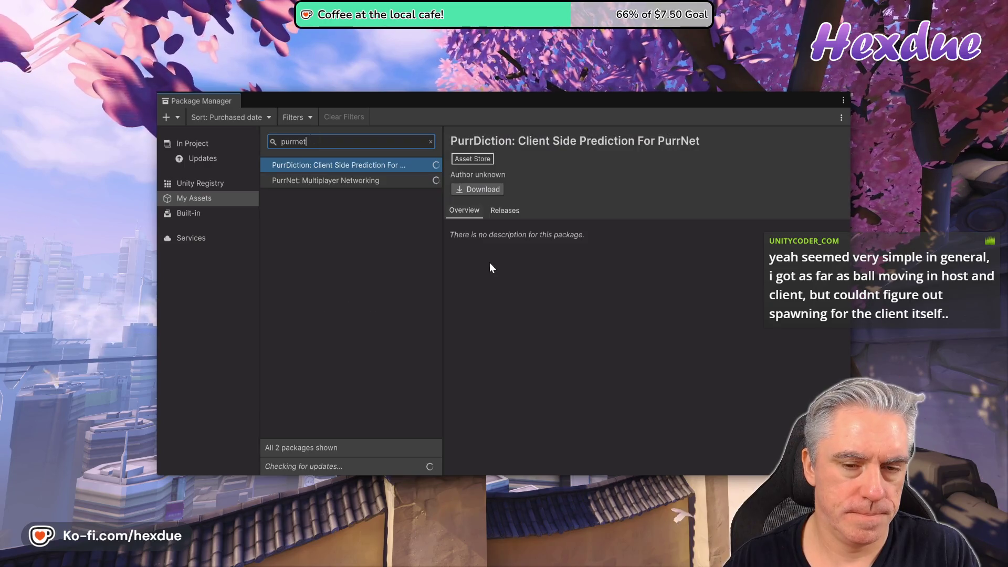
{"action": "left_click", "coordinate": [315, 181]}
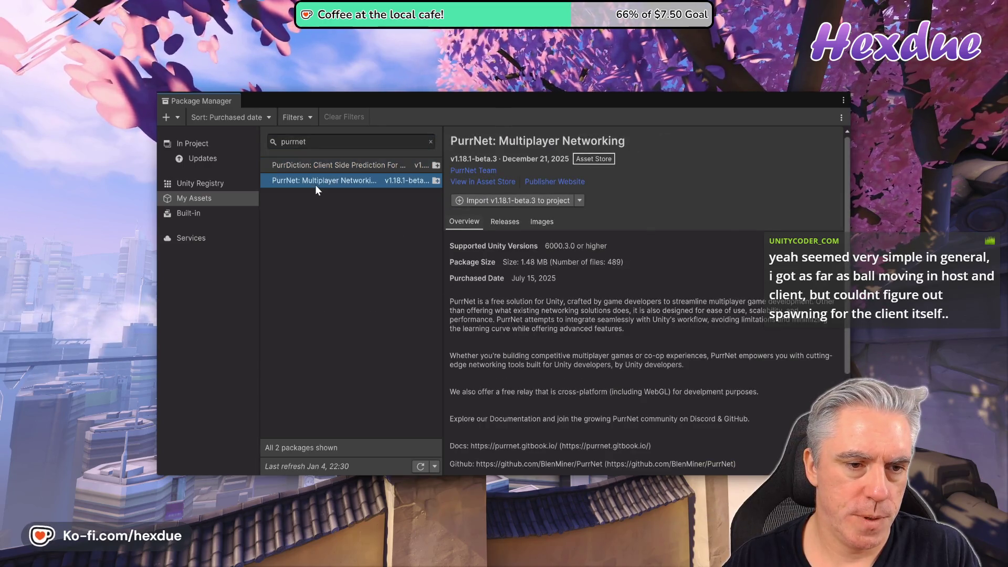
- Import PurrNet: Multiplayer Networking v1.18.1-beta.3 into the project and let the import finish
{"action": "left_click", "coordinate": [496, 200]}
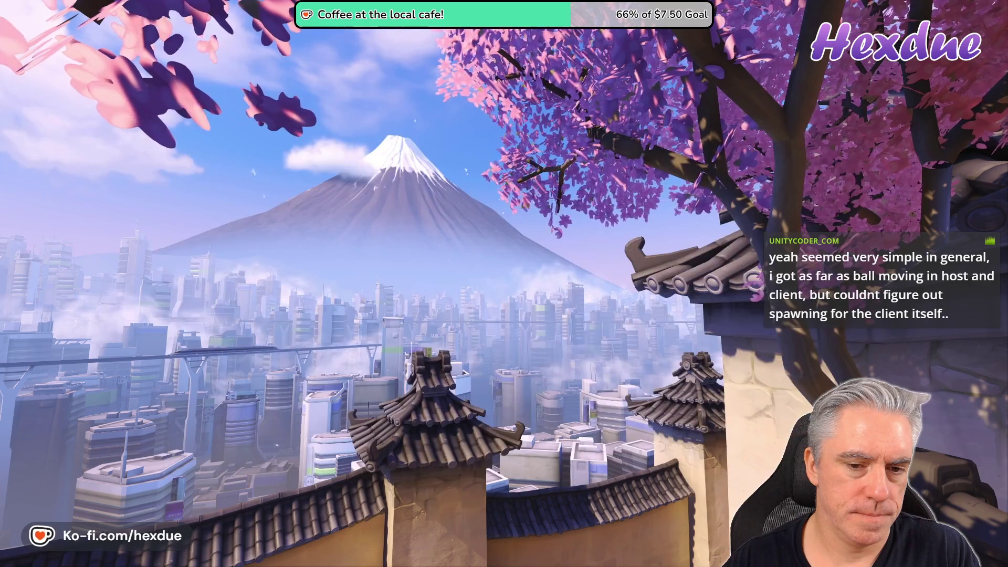
{"action": "key", "text": "alt+Tab"}
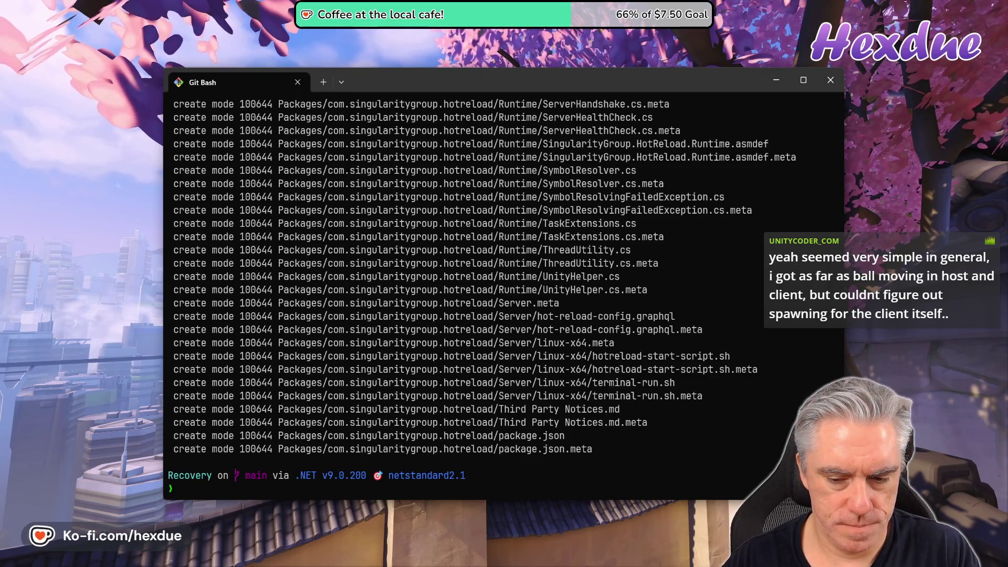
{"action": "key", "text": "alt+Tab"}
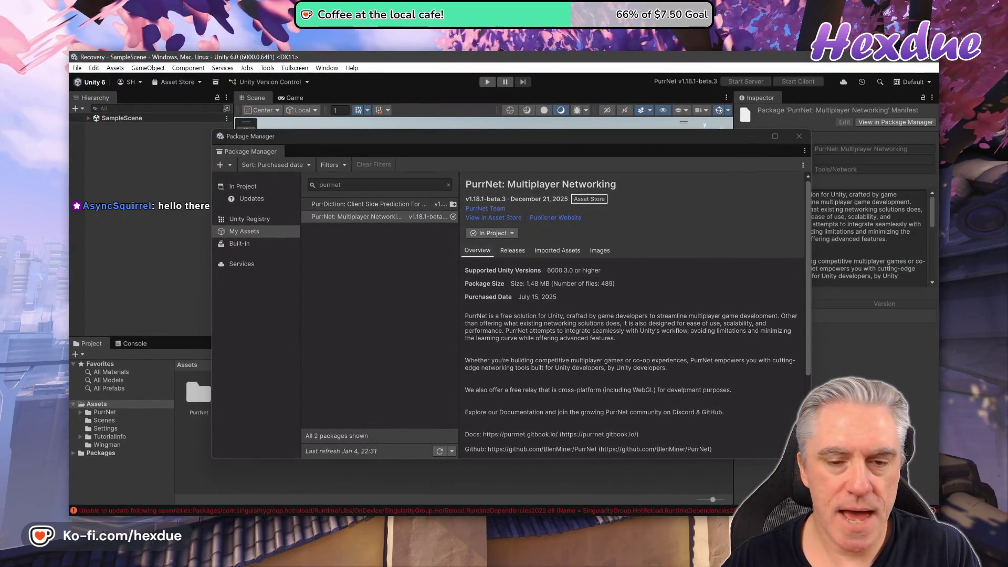
- Close the Package Manager and check git status of the new PurrNet changes
{"action": "left_click", "coordinate": [800, 137]}
{"action": "key", "text": "alt+Tab"}
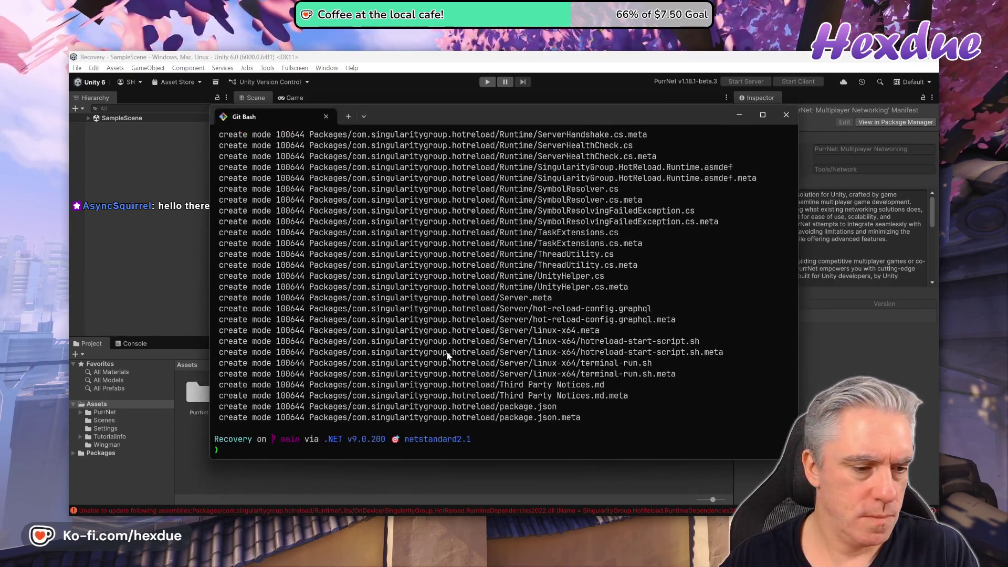
{"action": "type", "text": "tatus"}
{"action": "key", "text": "Return"}
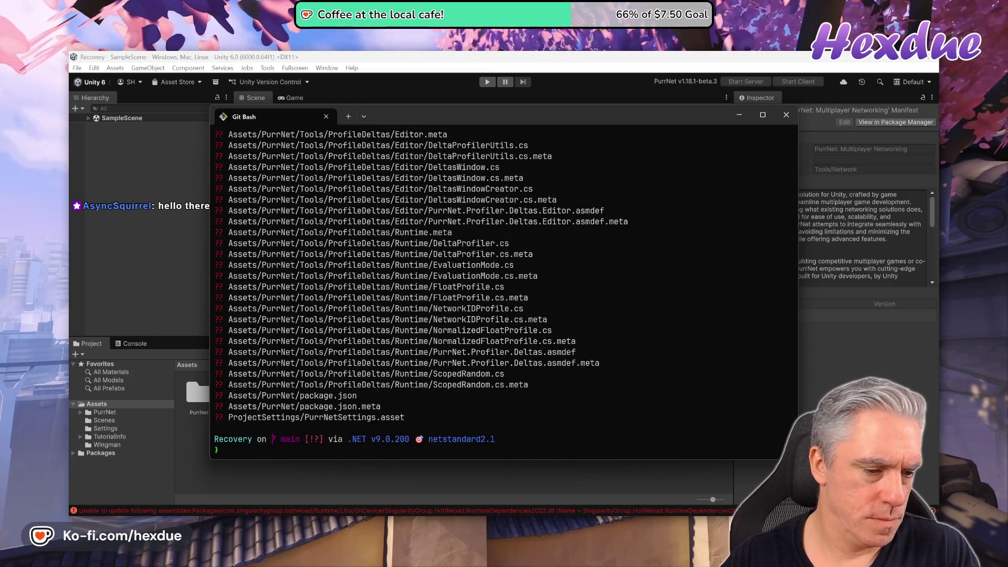
{"action": "type", "text": "git diff"}
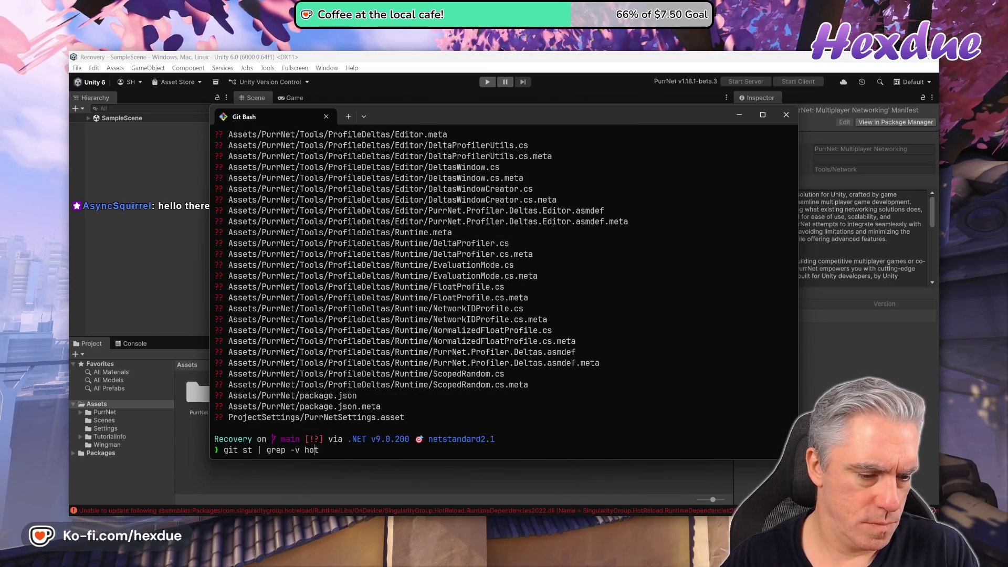
{"action": "key", "text": "BackSpace"}
{"action": "key", "text": "BackSpace"}
{"action": "key", "text": "BackSpace"}
{"action": "key", "text": "Return"}
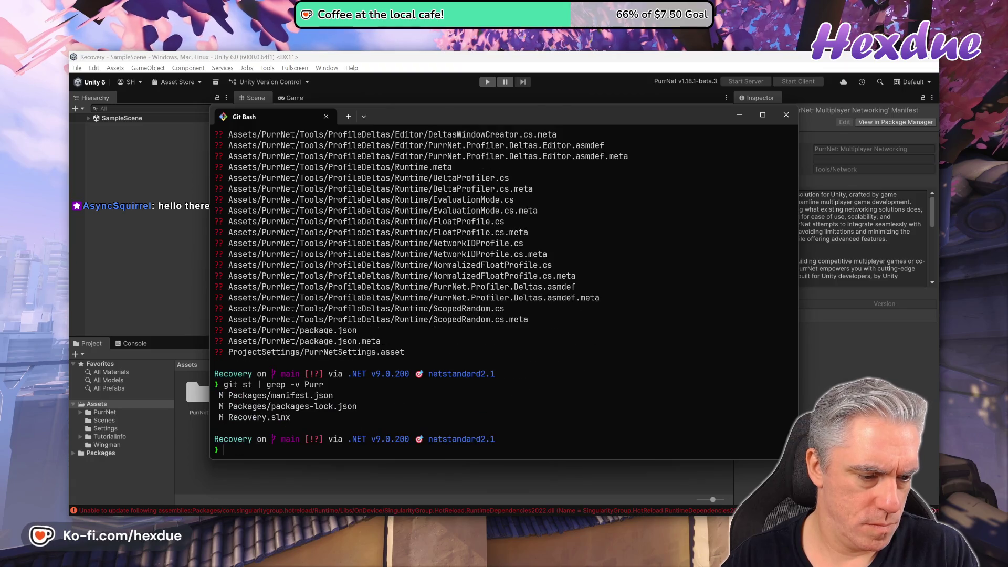
- Page through the git diff of the modified files
{"action": "type", "text": "it diff"}
{"action": "key", "text": "Return"}
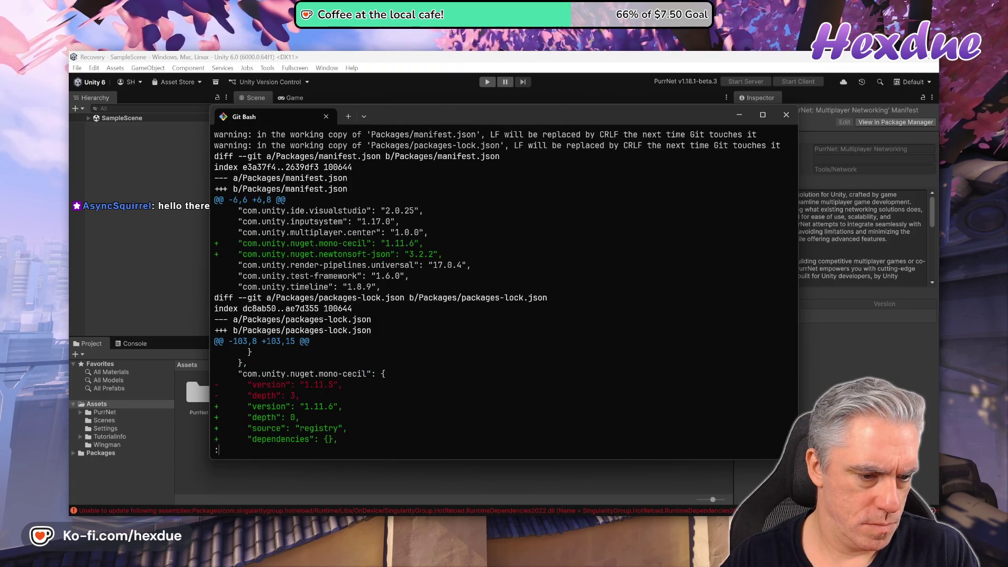
{"action": "key", "text": "space"}
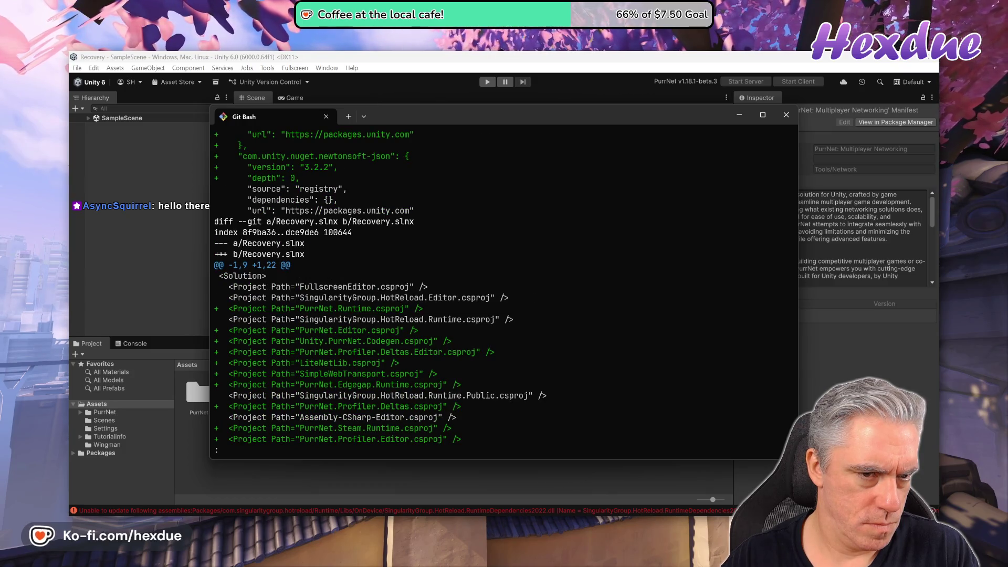
{"action": "key", "text": "space"}
{"action": "key", "text": "q"}
{"action": "type", "text": "git a"}
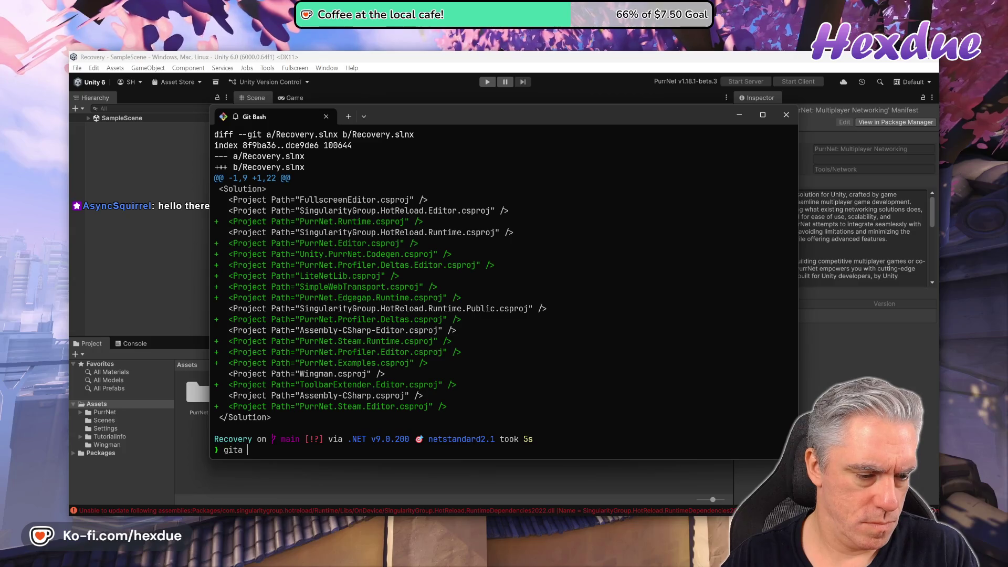
- Stage everything with git add . and commit it as 'added PurrNet'
{"action": "type", "text": "d ."}
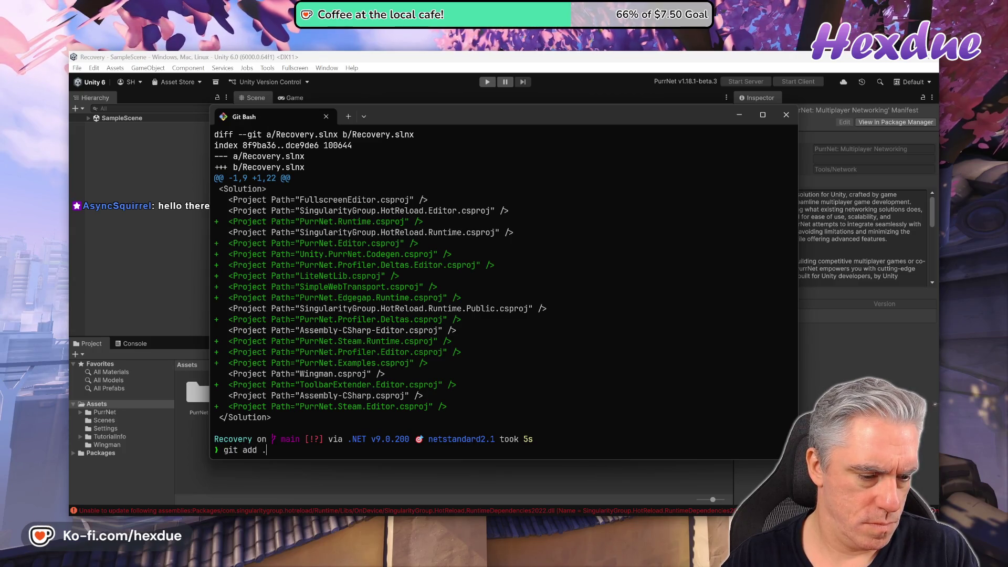
{"action": "key", "text": "Return"}
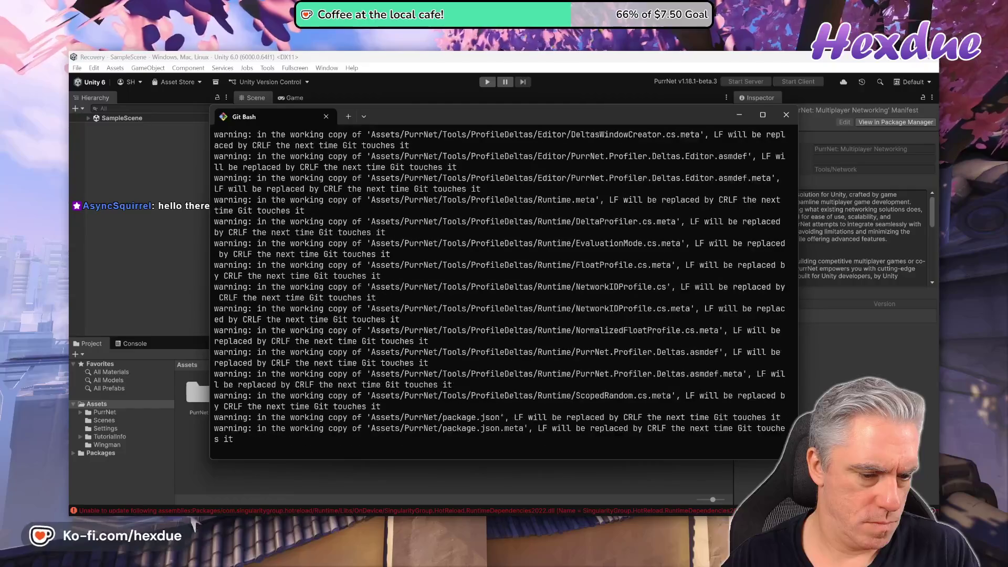
{"action": "type", "text": "git cam 'add"}
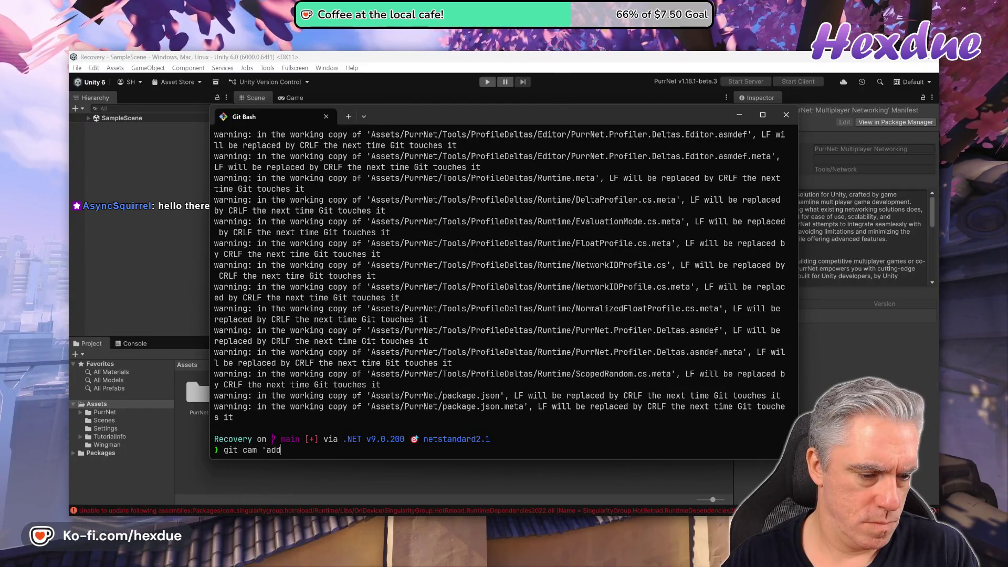
{"action": "type", "text": "ed PurrNet"}
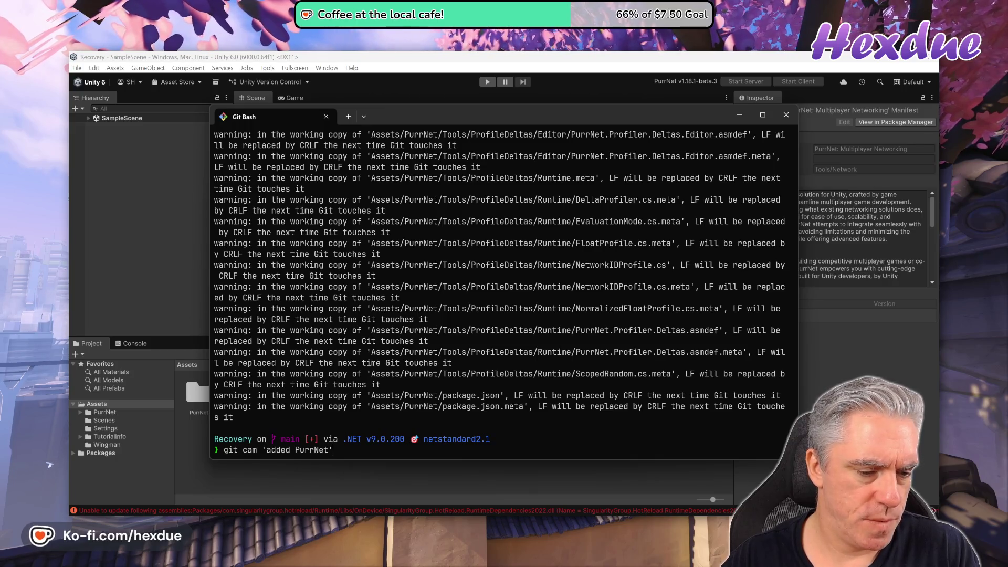
{"action": "key", "text": "alt+Tab"}
{"action": "key", "text": "alt+Tab"}
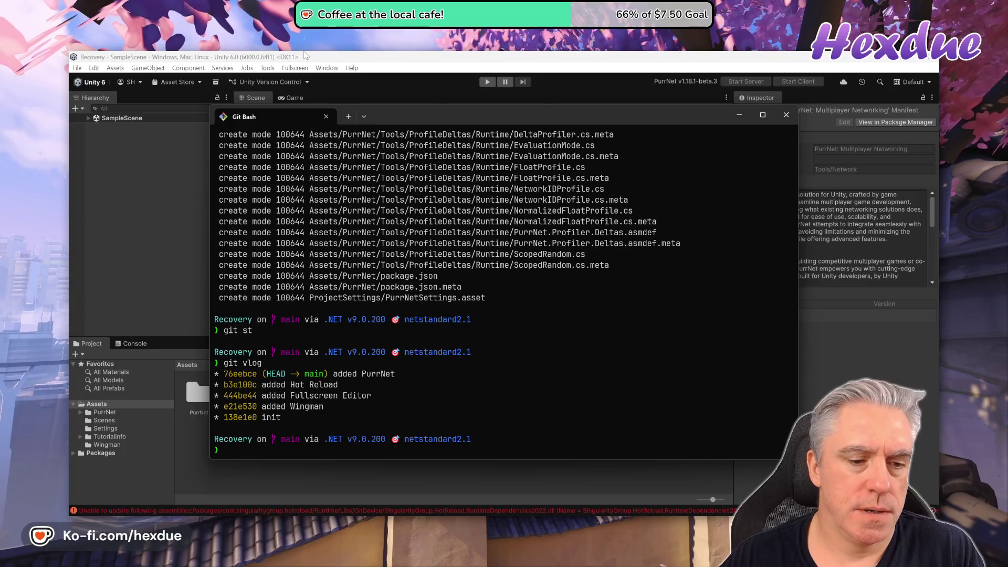
{"action": "left_click", "coordinate": [306, 55]}
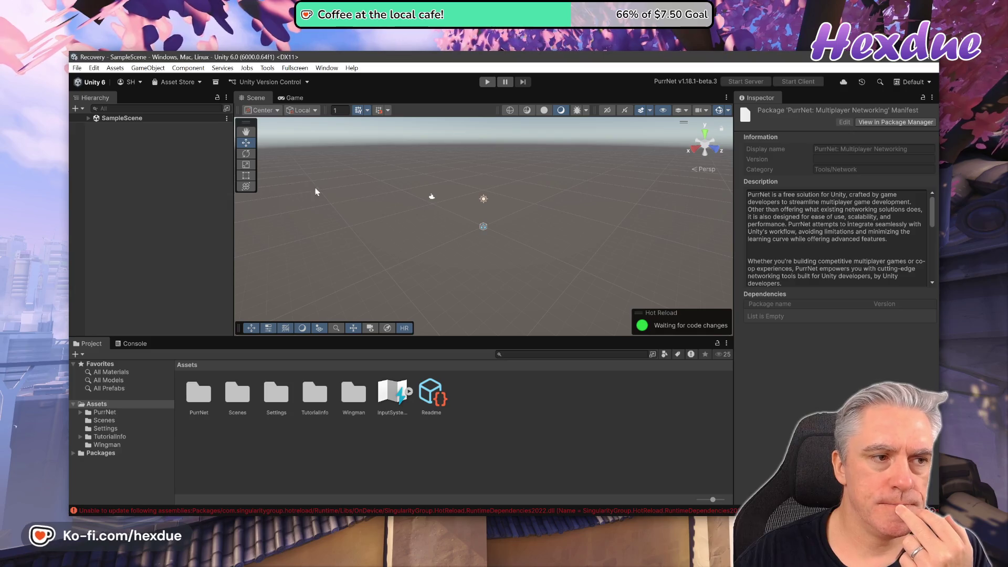
- Create a new scene from the Basic (URP) template via File > New Scene
{"action": "left_click", "coordinate": [76, 68]}
{"action": "left_click", "coordinate": [91, 78]}
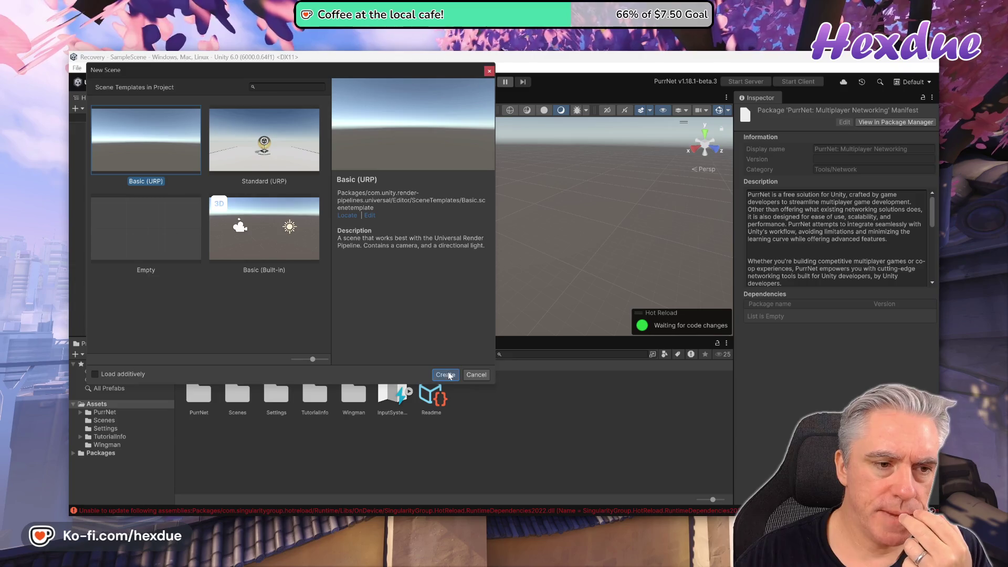
{"action": "left_click", "coordinate": [445, 374]}
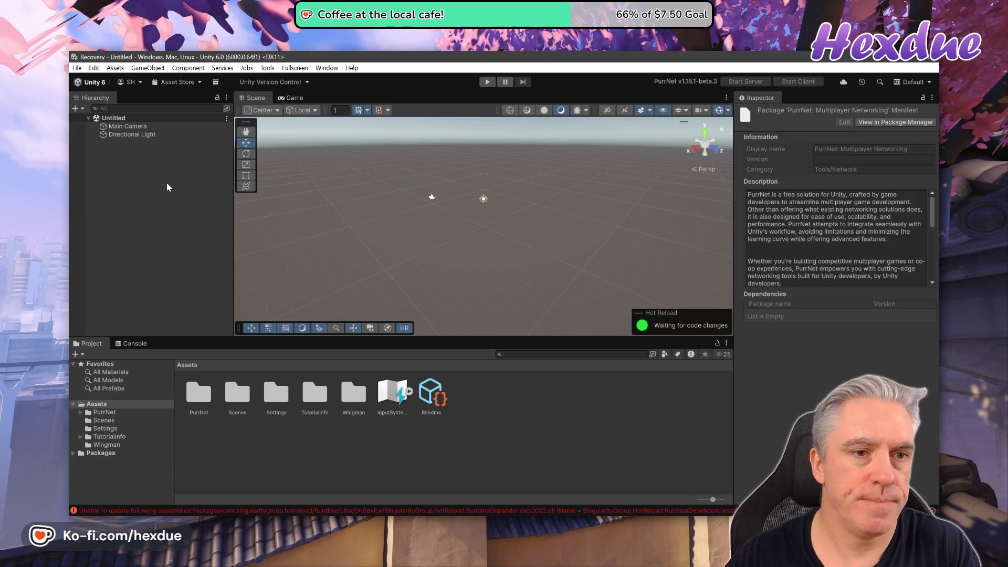
- Add a Plane to the scene
{"action": "right_click", "coordinate": [162, 188]}
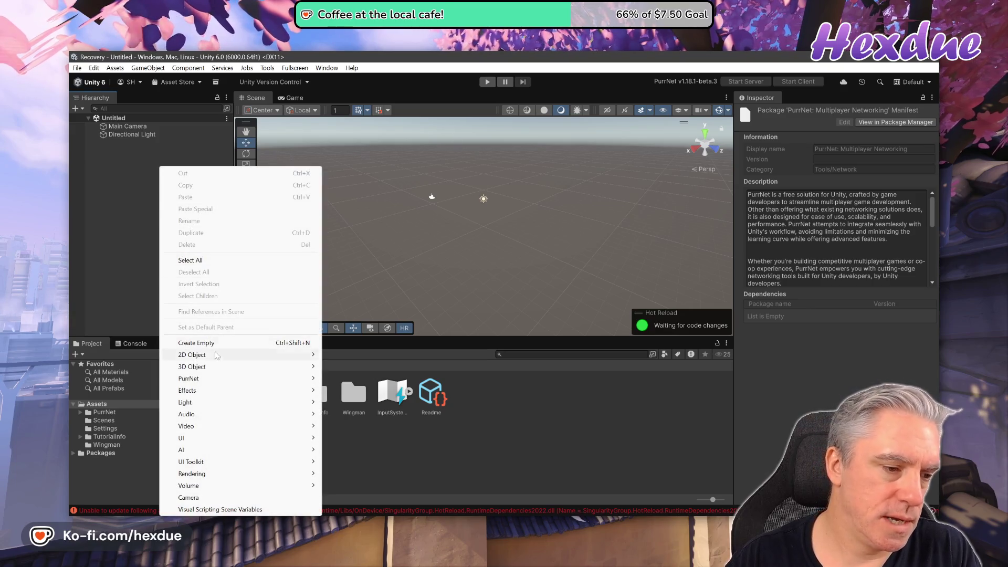
{"action": "mouse_move", "coordinate": [247, 366]}
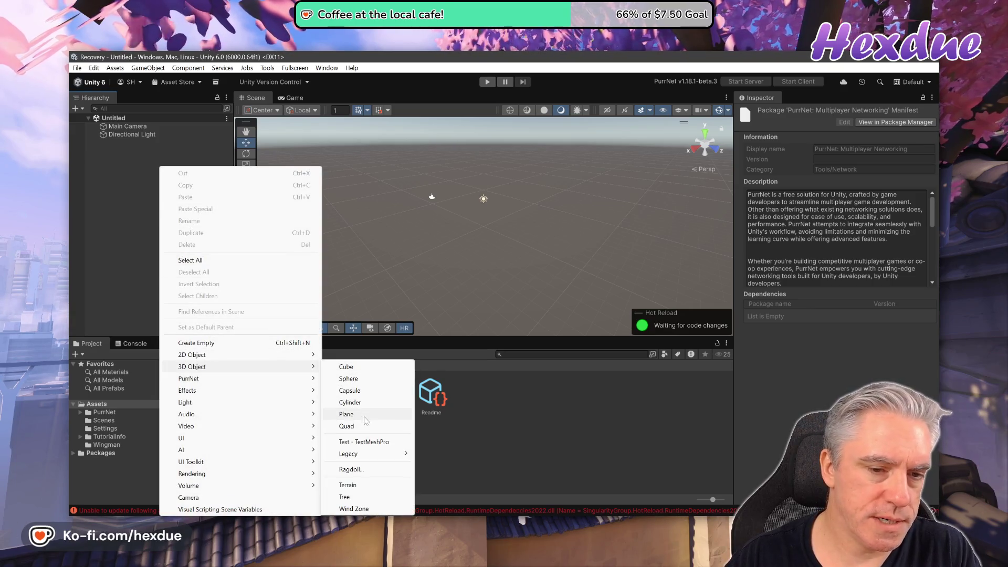
{"action": "left_click", "coordinate": [348, 415]}
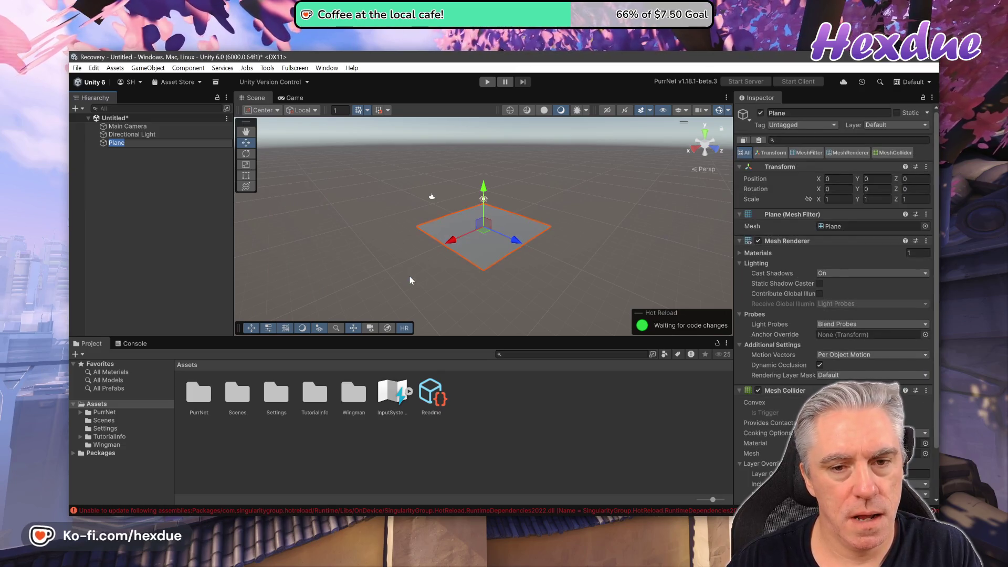
{"action": "left_click", "coordinate": [213, 261]}
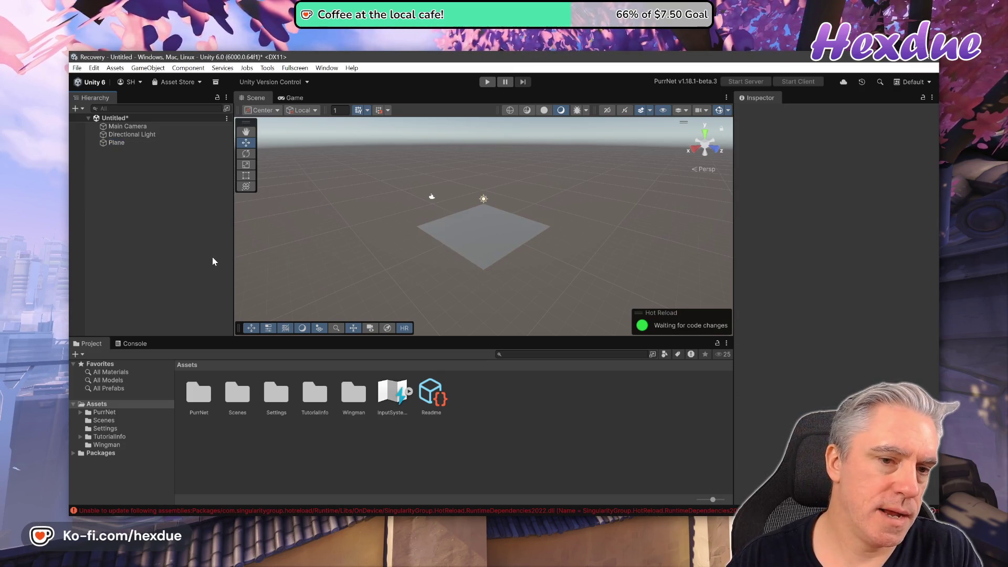
- Add an empty game object named Player
{"action": "right_click", "coordinate": [168, 209]}
{"action": "mouse_move", "coordinate": [216, 366]}
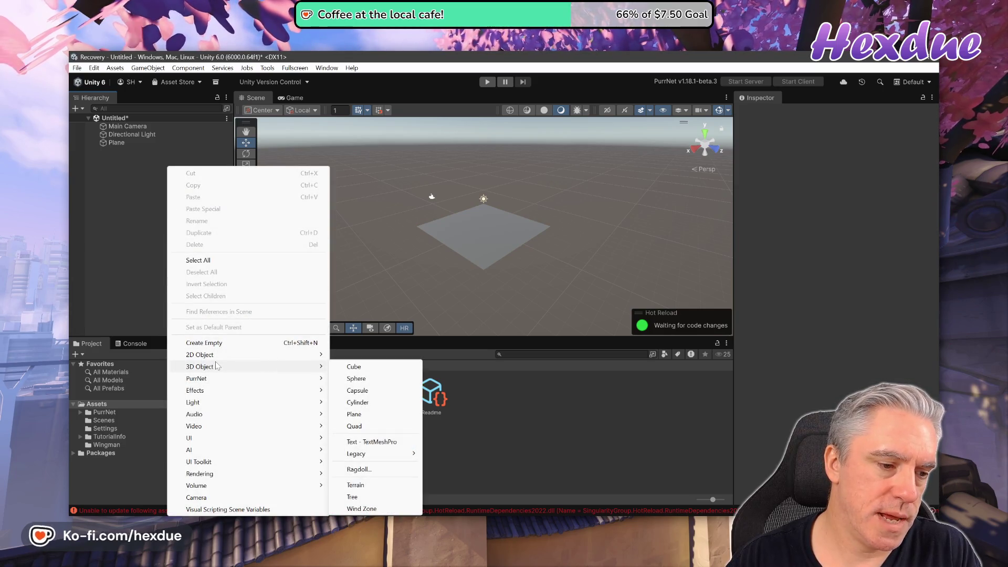
{"action": "left_click", "coordinate": [220, 344]}
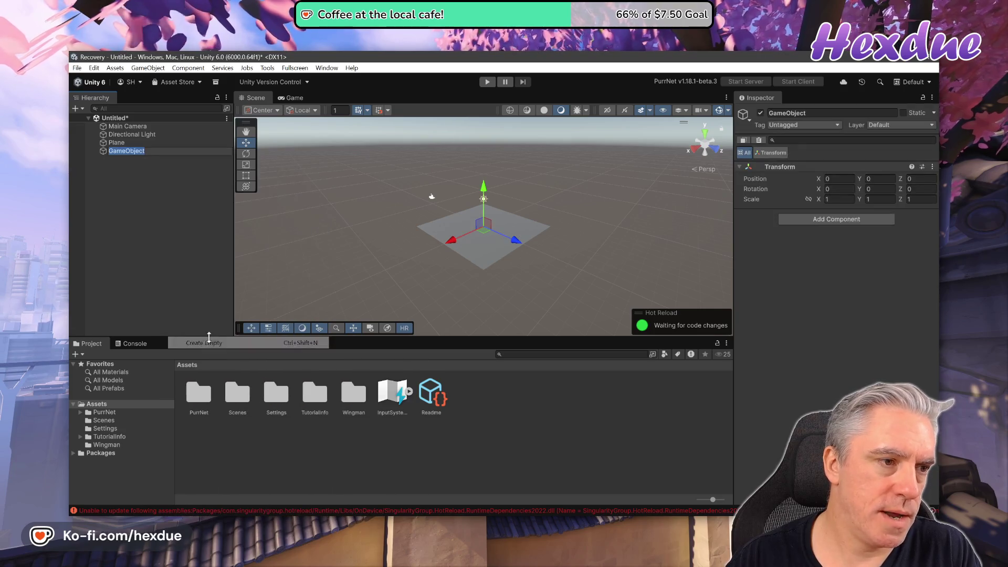
{"action": "type", "text": "Player"}
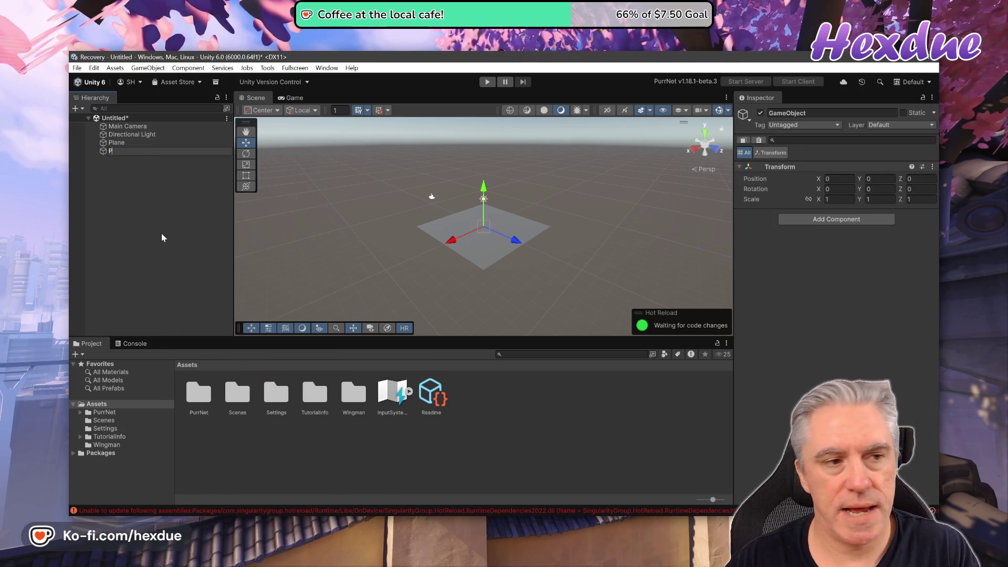
{"action": "key", "text": "Return"}
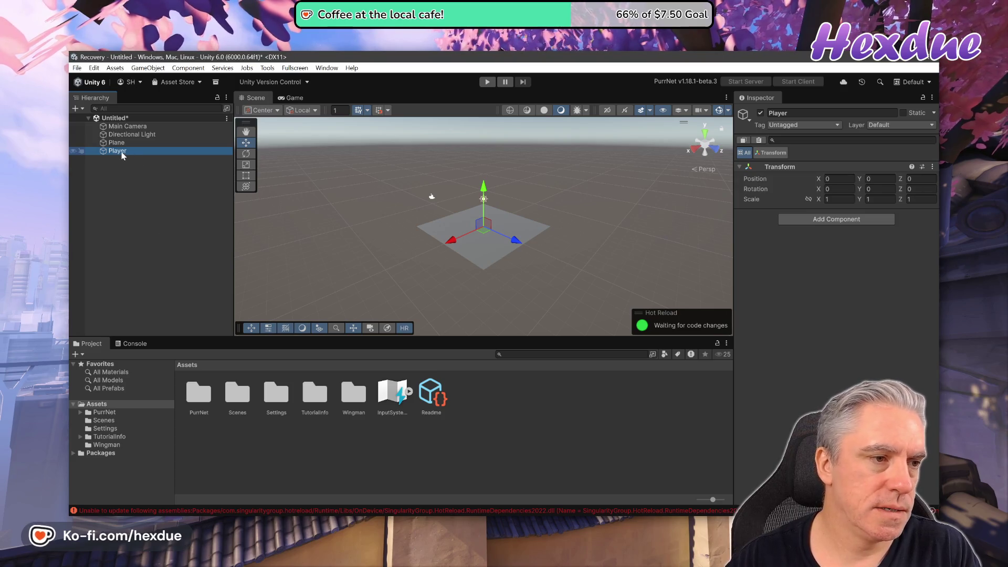
- Add a child Cube under Player at Y position 0.5, then deselect it
{"action": "right_click", "coordinate": [122, 153]}
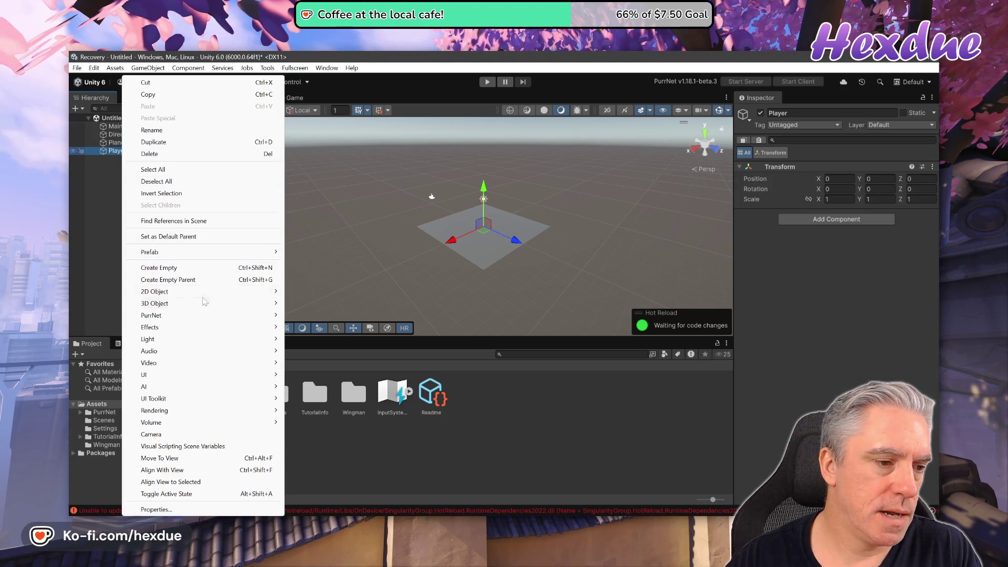
{"action": "mouse_move", "coordinate": [203, 303]}
{"action": "left_click", "coordinate": [313, 303]}
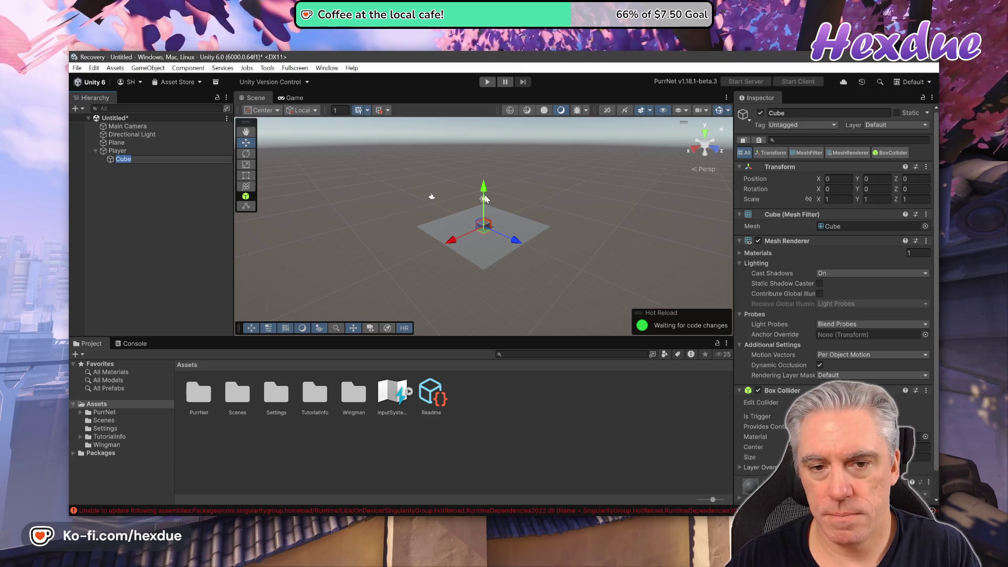
{"action": "left_click_drag", "start_coordinate": [484, 198], "coordinate": [484, 187]}
{"action": "left_click", "coordinate": [878, 178]}
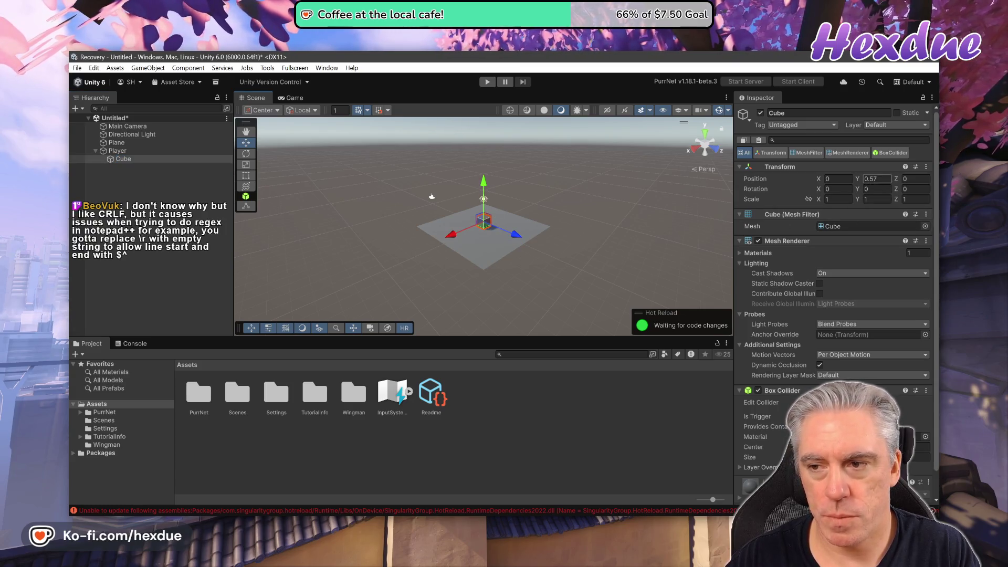
{"action": "type", "text": ".5"}
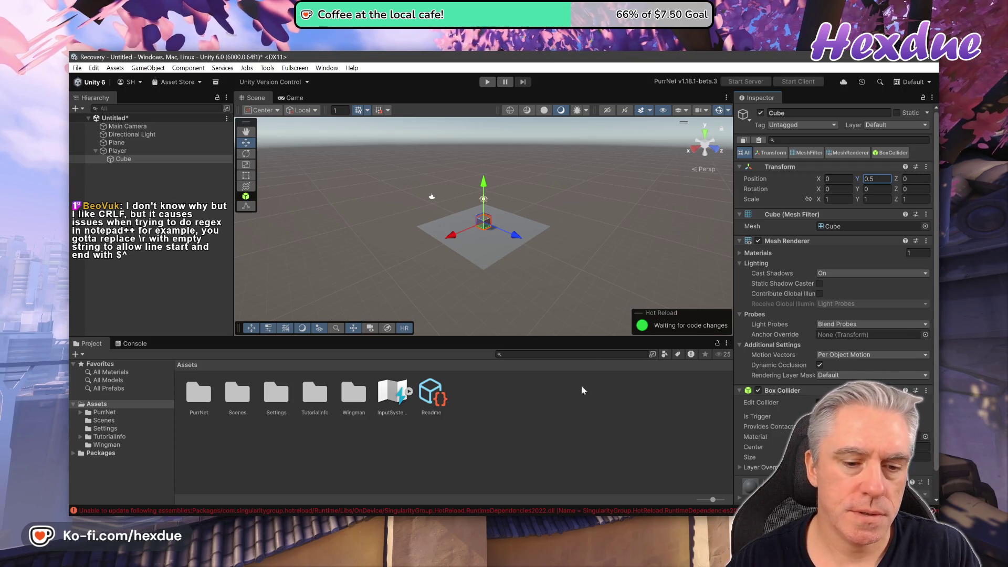
{"action": "left_click", "coordinate": [551, 406]}
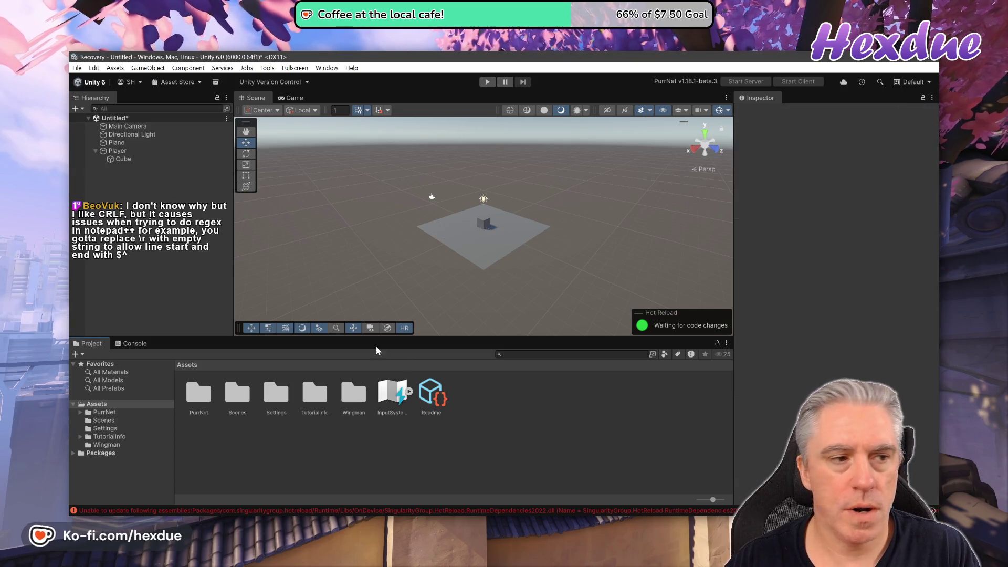
- Create an empty game object named Network Manager
{"action": "right_click", "coordinate": [174, 294]}
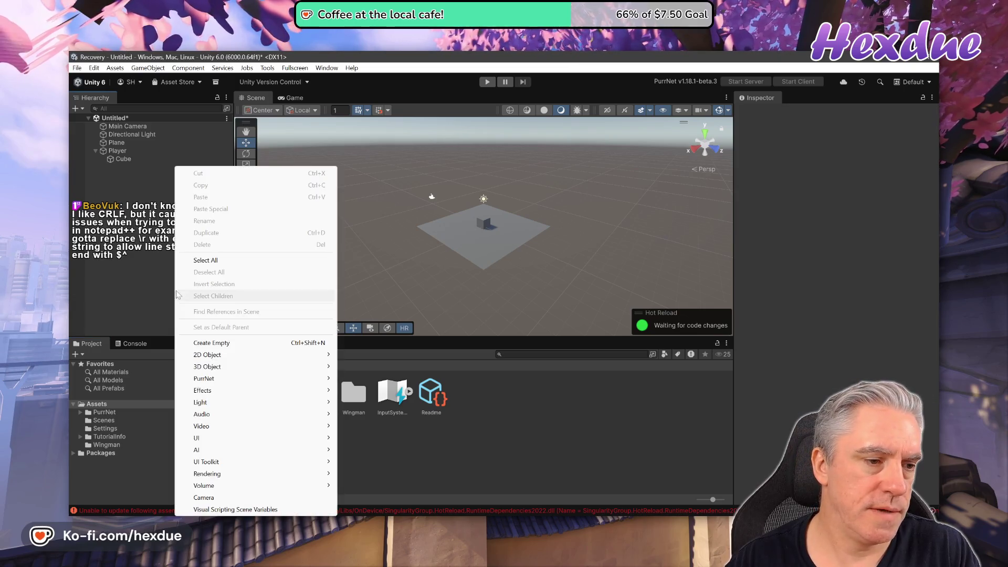
{"action": "left_click", "coordinate": [245, 342]}
{"action": "type", "text": "Network"}
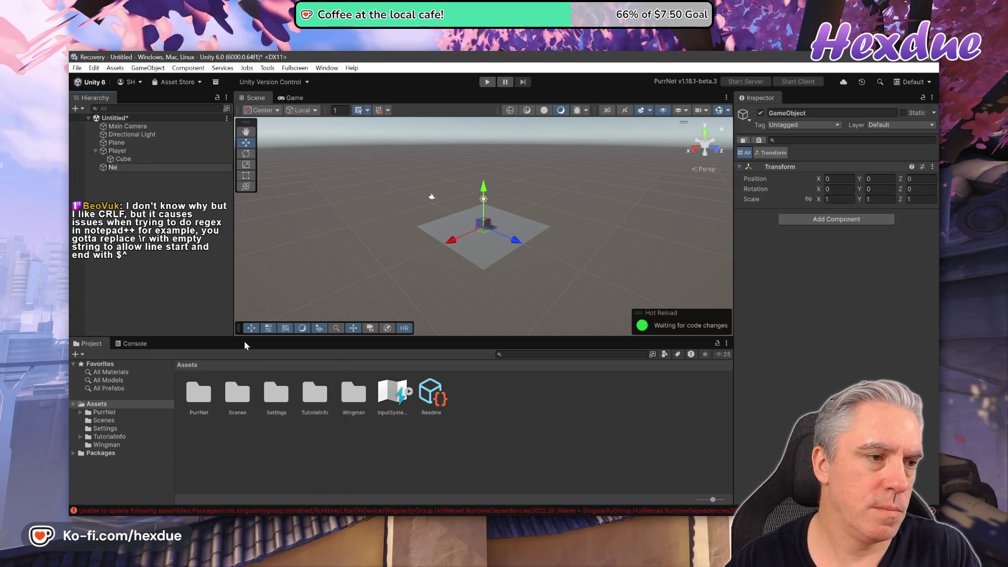
{"action": "type", "text": " Manager"}
{"action": "key", "text": "Return"}
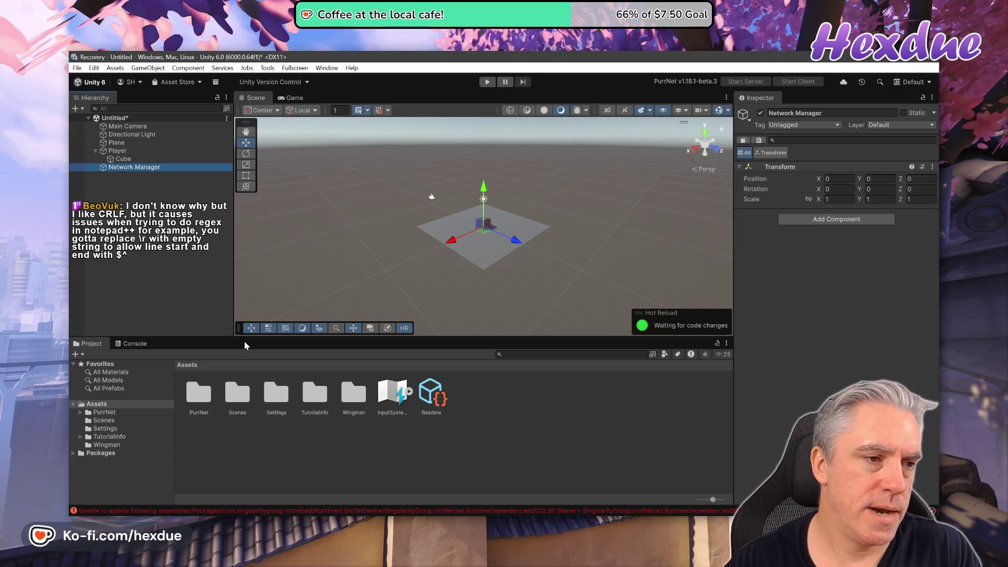
- Add PurrNet's Network Manager component and set its Network Rules to Unsafe
{"action": "left_click", "coordinate": [823, 223]}
{"action": "type", "text": "net"}
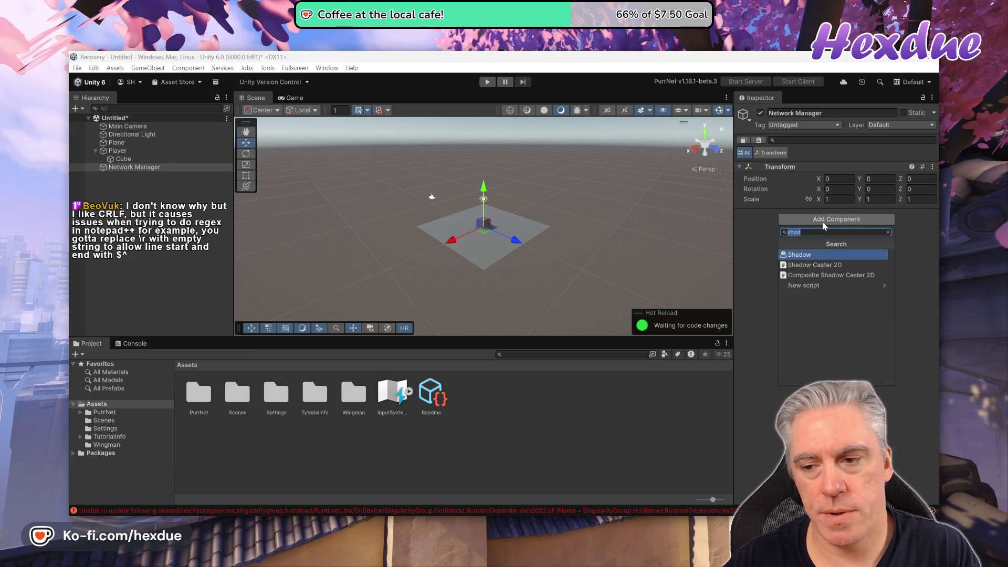
{"action": "type", "text": "work"}
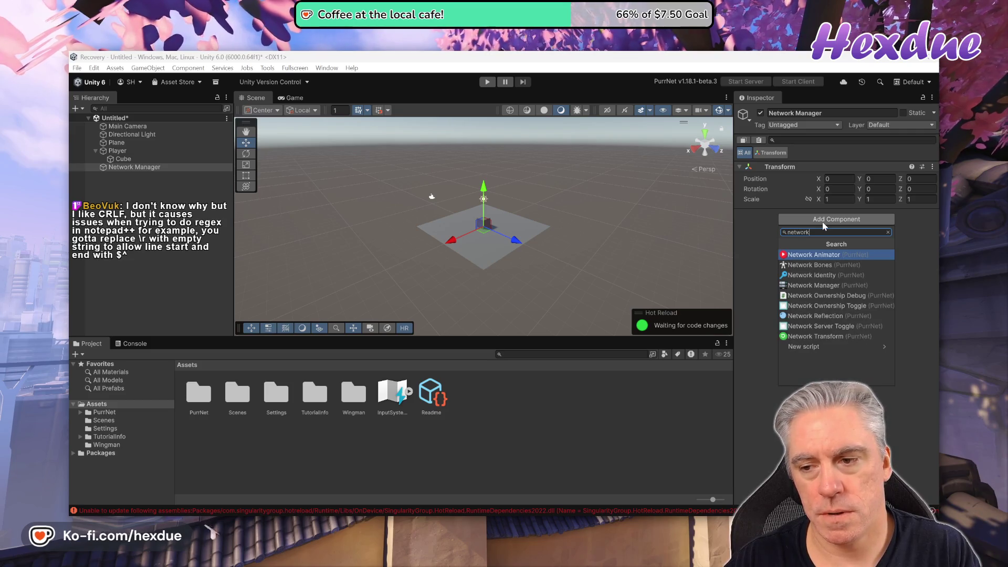
{"action": "left_click", "coordinate": [858, 284]}
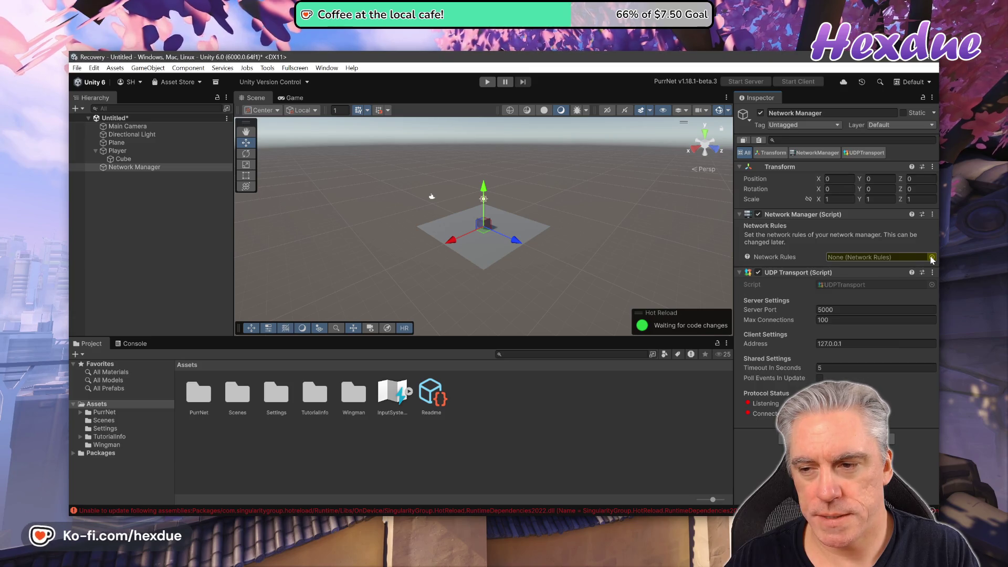
{"action": "left_click", "coordinate": [932, 257]}
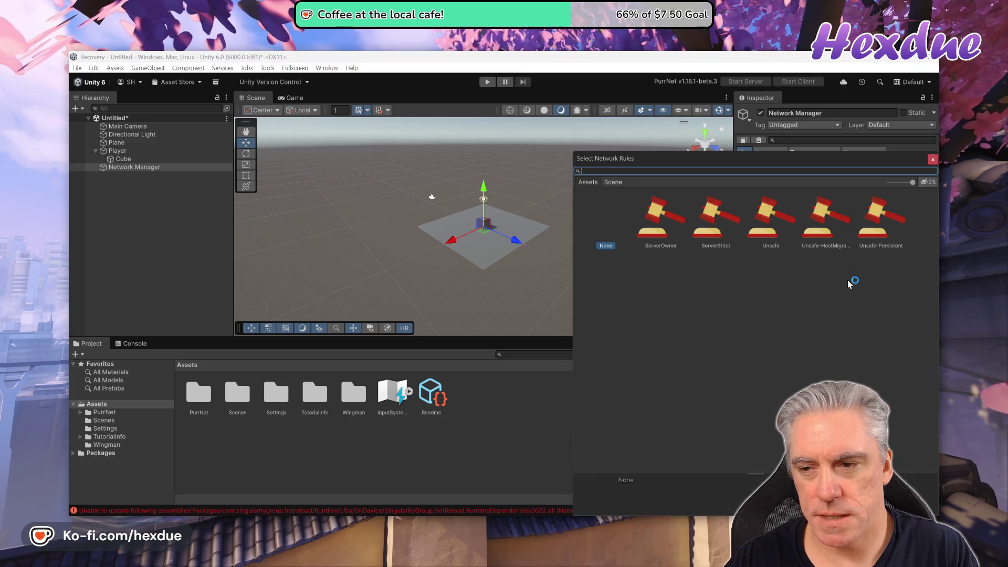
{"action": "left_click", "coordinate": [768, 231]}
{"action": "double_click", "coordinate": [767, 231]}
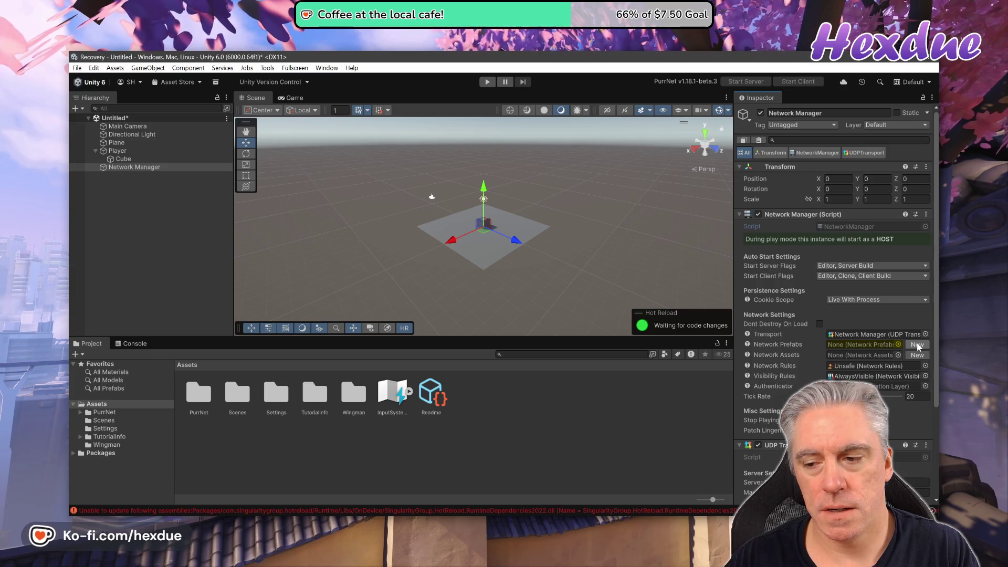
- Create a _Prefabs folder in Assets and reselect the Network Manager object
{"action": "right_click", "coordinate": [485, 408]}
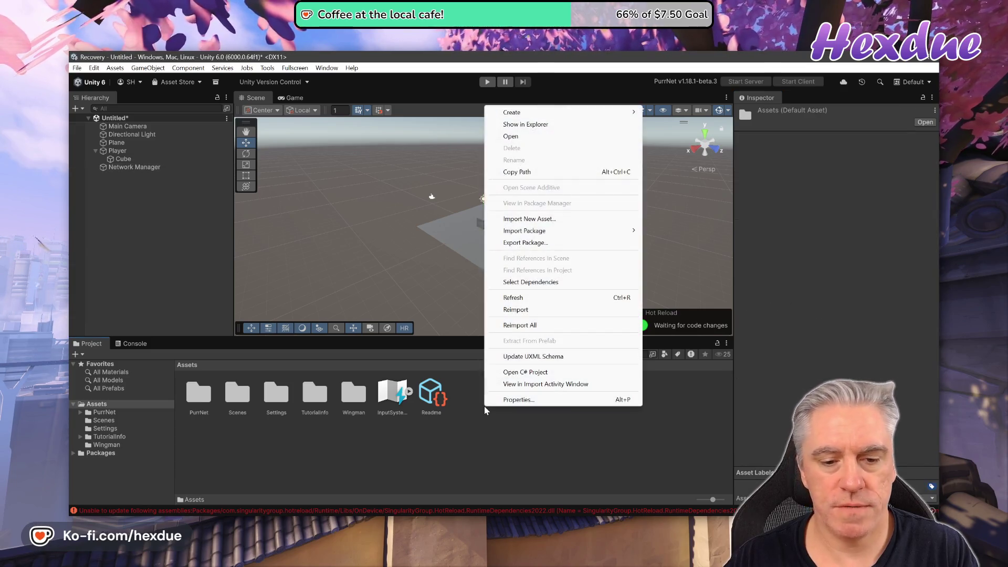
{"action": "mouse_move", "coordinate": [542, 116]}
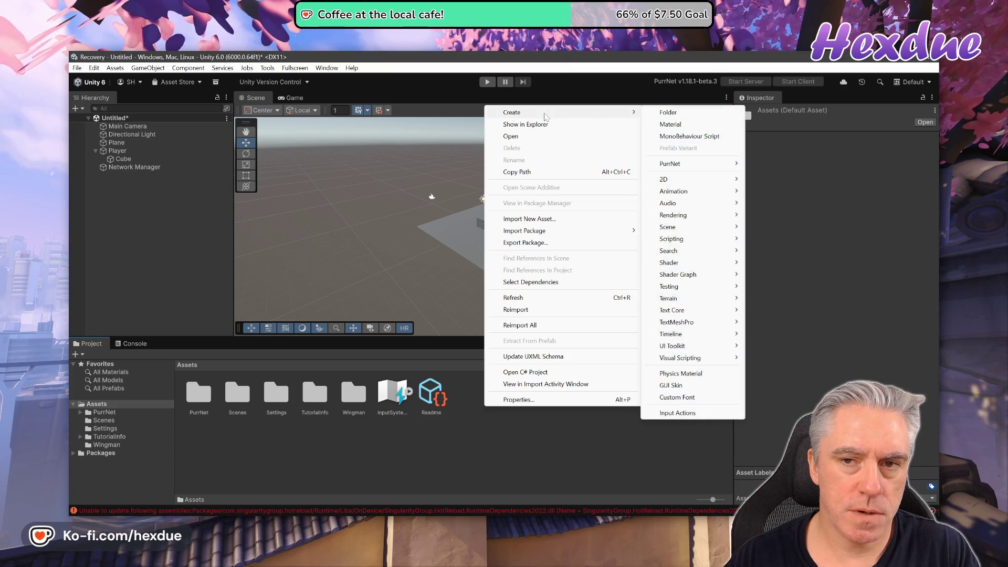
{"action": "left_click", "coordinate": [669, 114]}
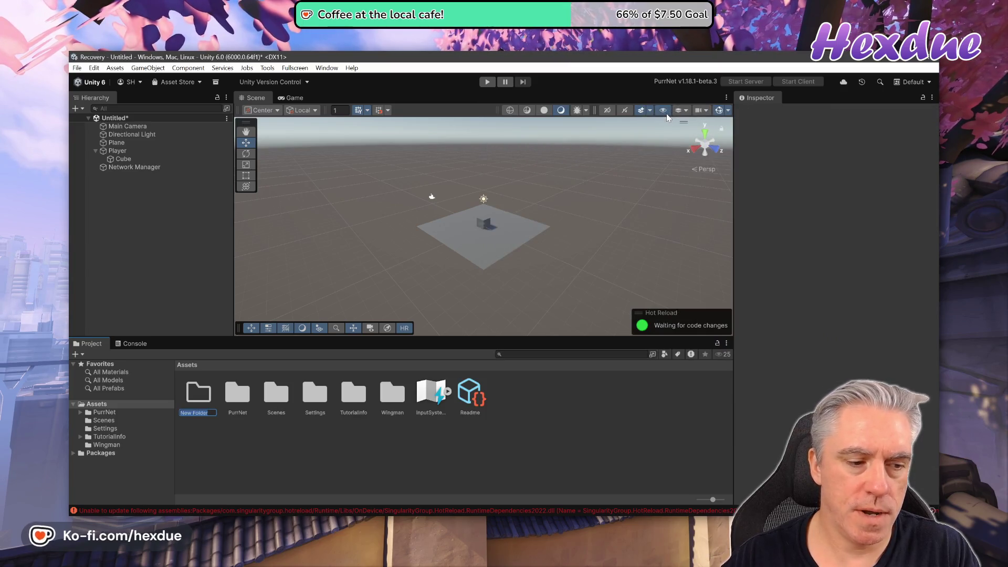
{"action": "type", "text": "_Prefabs"}
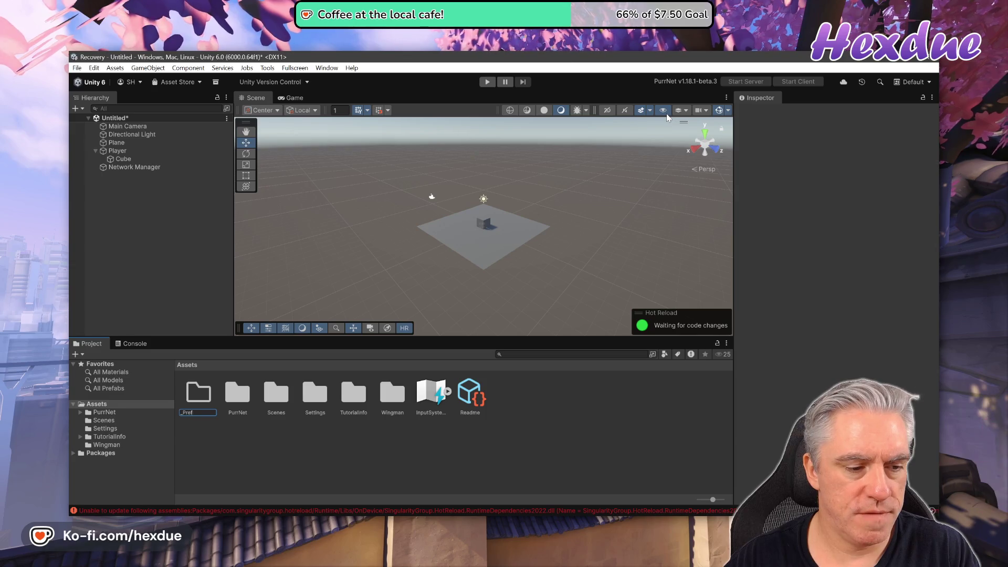
{"action": "key", "text": "Return"}
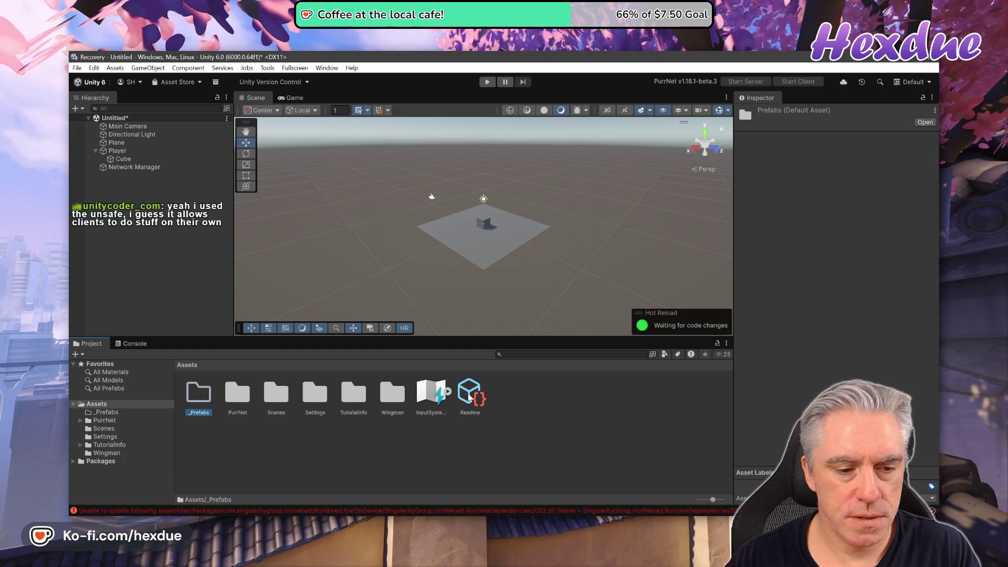
{"action": "left_click", "coordinate": [146, 168]}
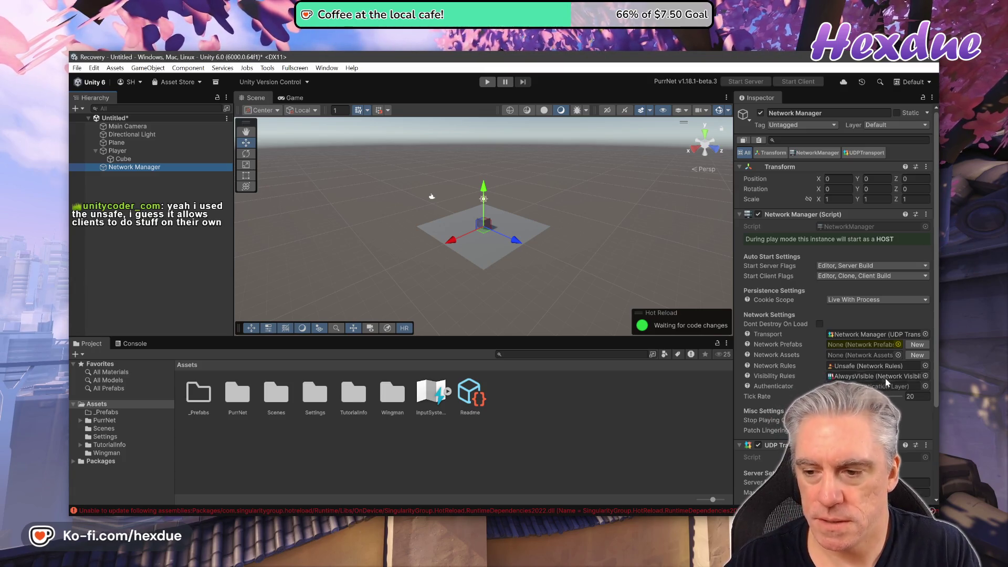
- Give Network Manager a new NetworkPrefabs asset and a Player Spawner, then select the Cube
{"action": "left_click", "coordinate": [916, 347]}
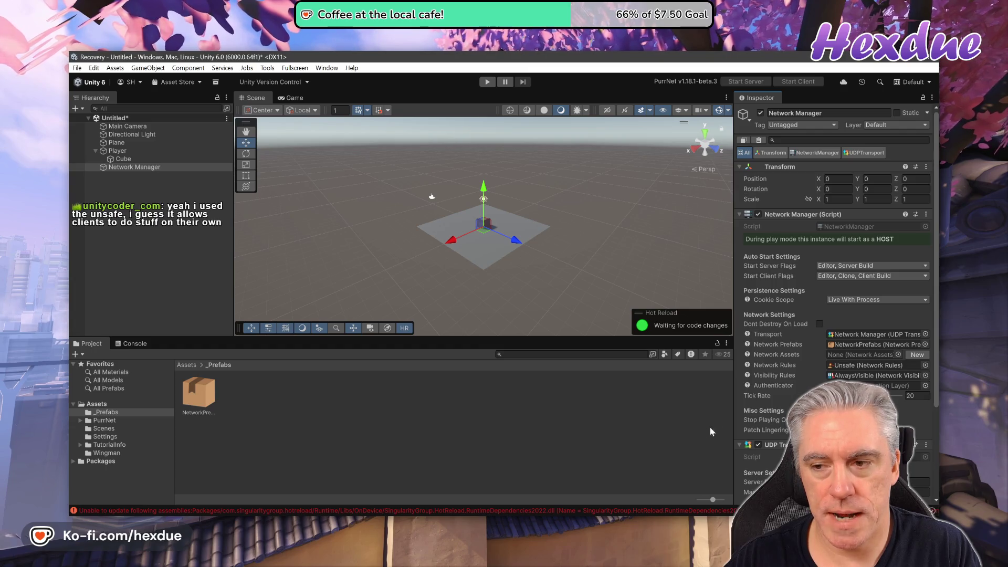
{"action": "scroll", "coordinate": [835, 263], "scroll_direction": "down", "scroll_amount": 5}
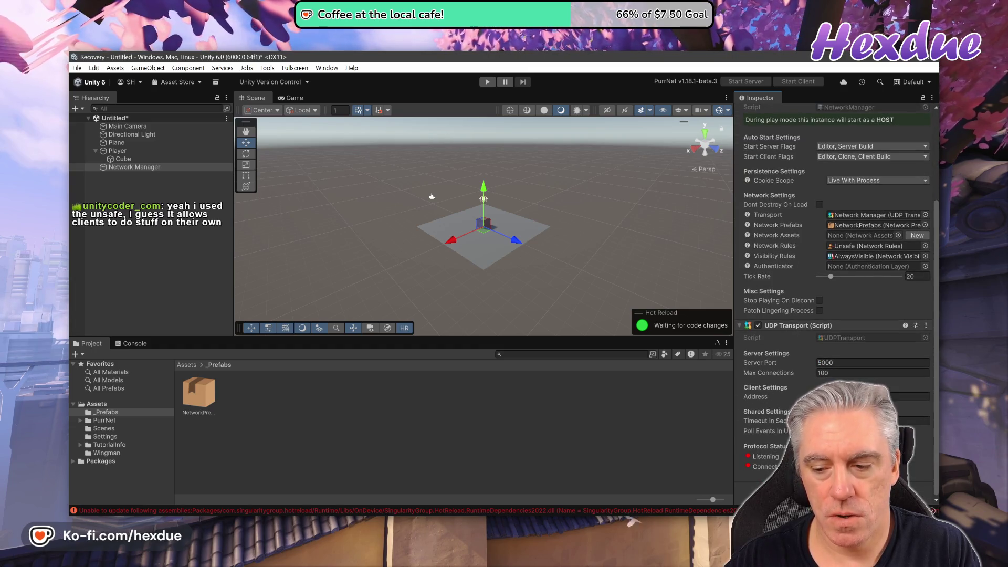
{"action": "key", "text": "ctrl+shift+a"}
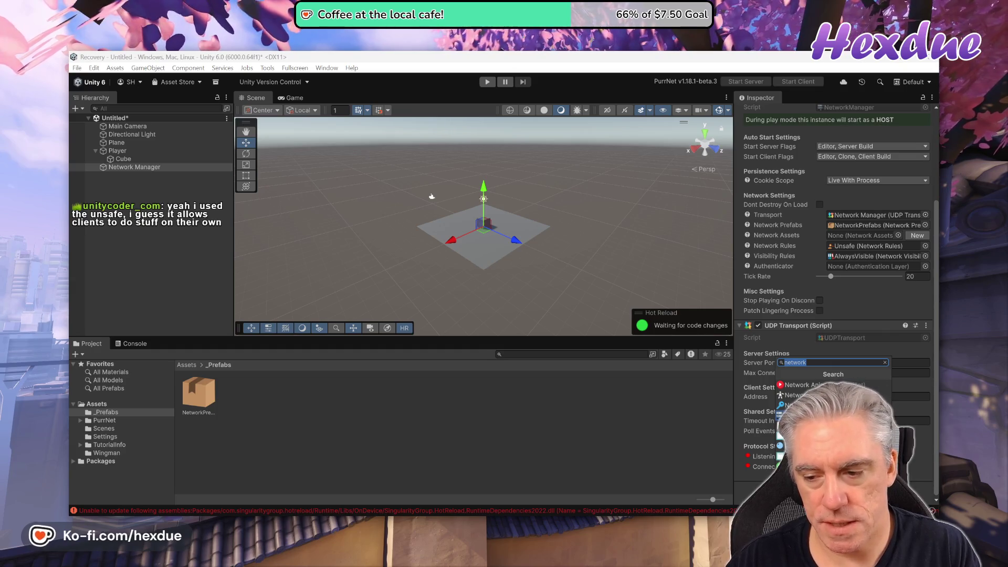
{"action": "type", "text": "pre"}
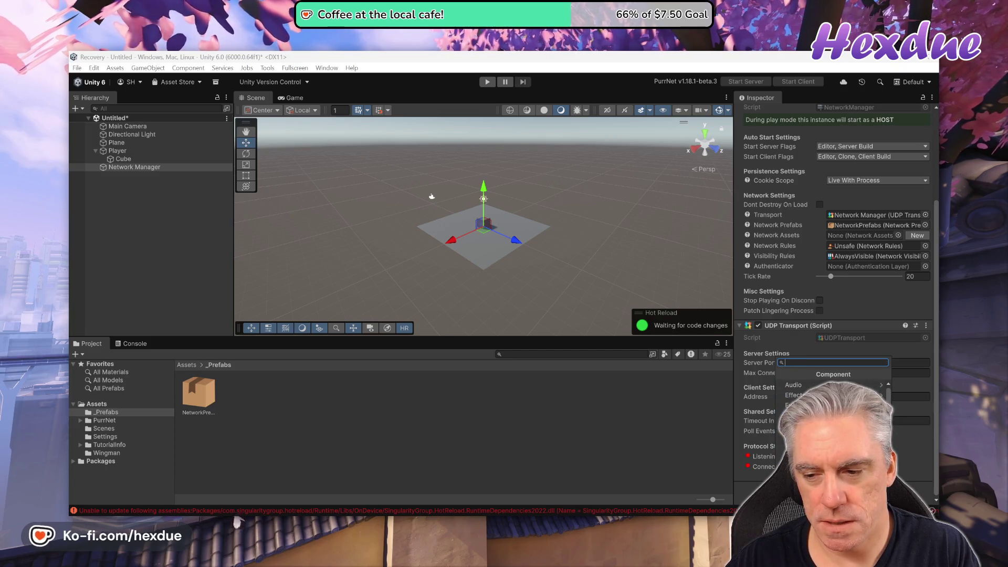
{"action": "type", "text": "spawn"}
{"action": "key", "text": "Return"}
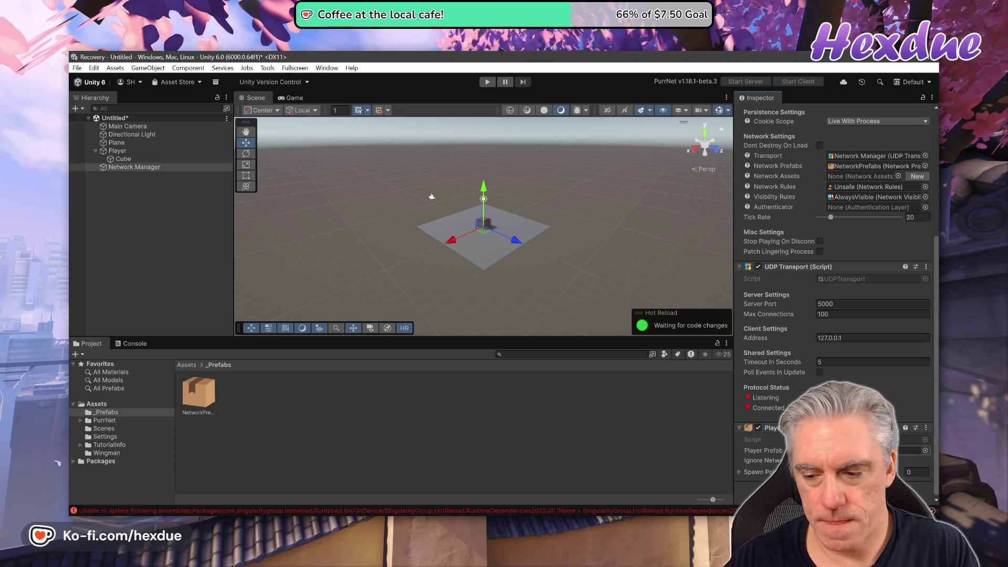
{"action": "left_click", "coordinate": [124, 158]}
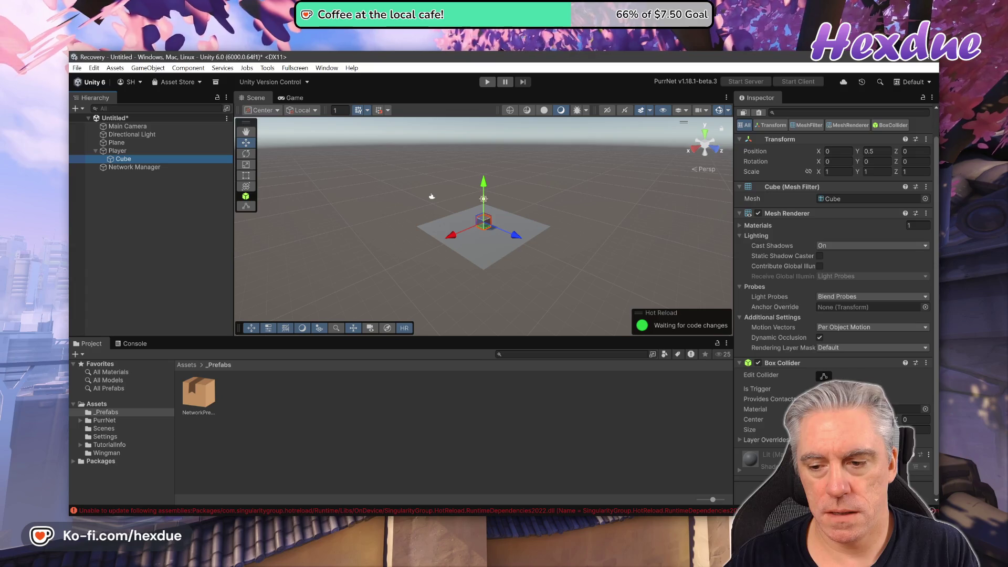
{"action": "key", "text": "ctrl+shift+a"}
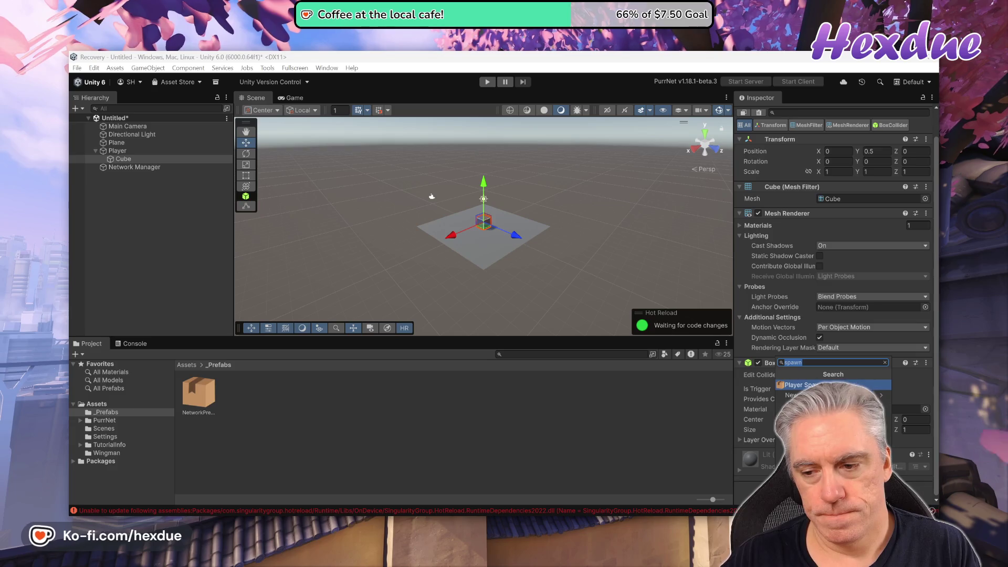
- Add a Character Controller component (Slope Limit 45, Step Offset 0.3) to the Cube
{"action": "type", "text": "play"}
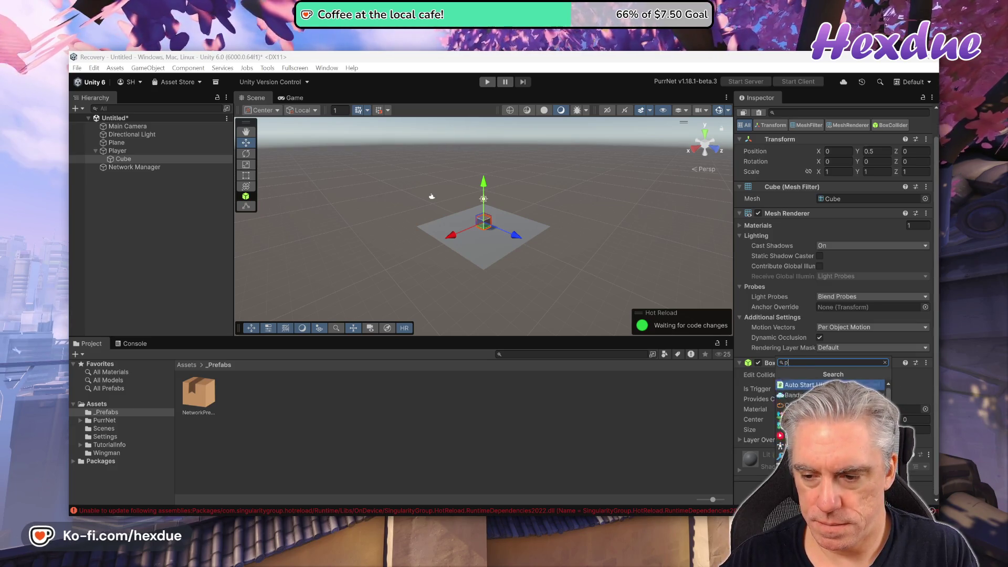
{"action": "key", "text": "BackSpace"}
{"action": "type", "text": "chara"}
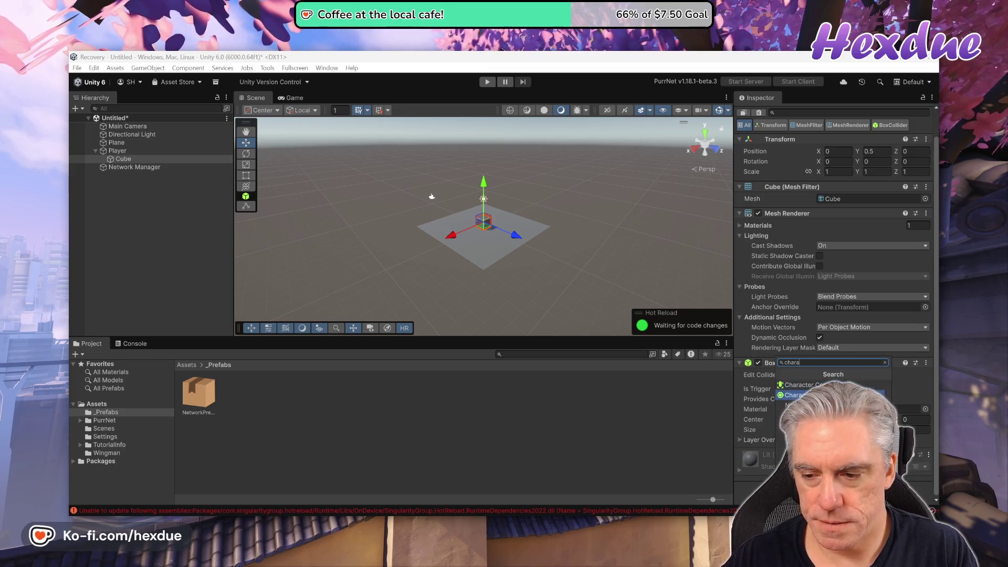
{"action": "scroll", "coordinate": [825, 380], "scroll_direction": "down", "scroll_amount": 4}
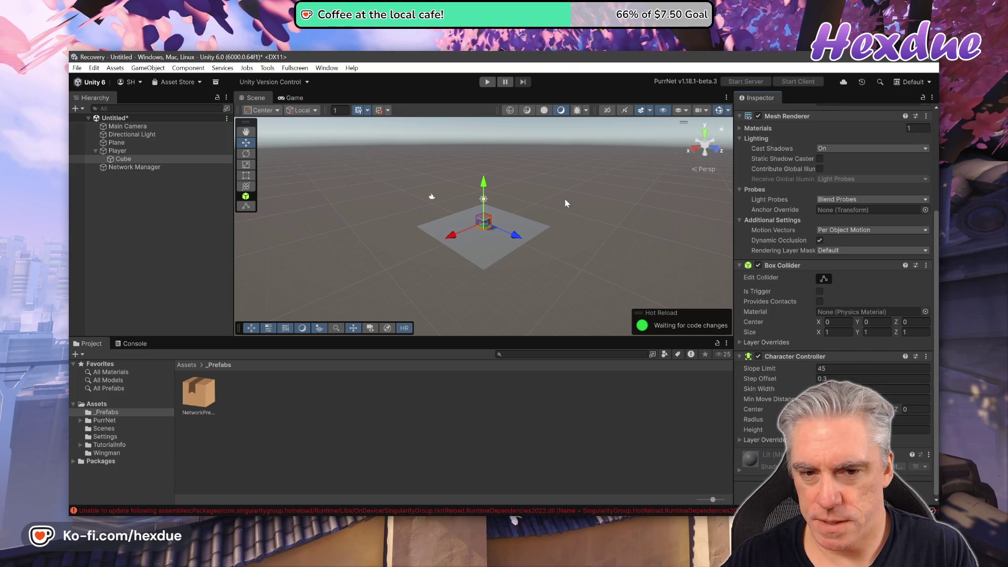
{"action": "left_click", "coordinate": [838, 322]}
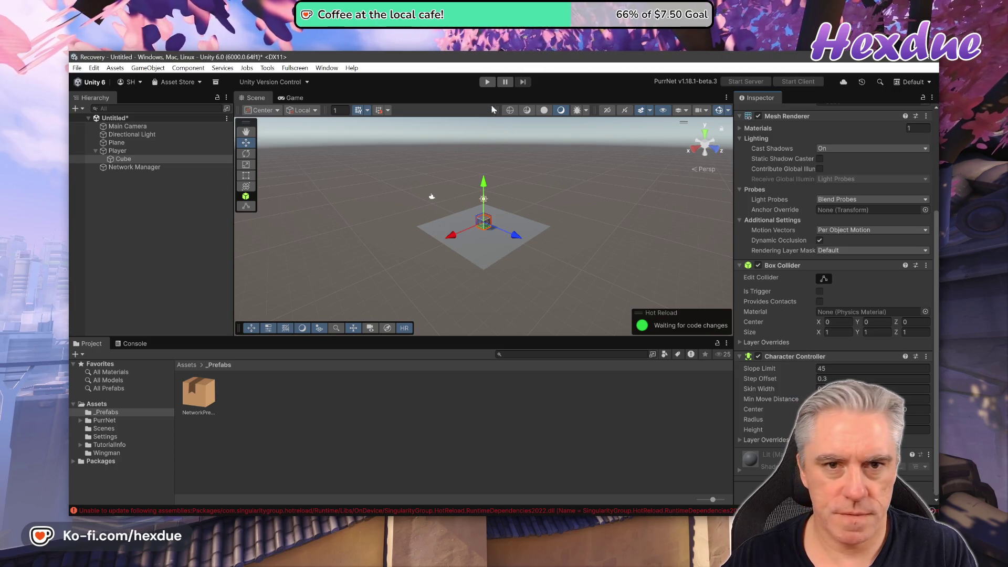
- Enter play mode, check the console error, and review the Network Manager's settings
{"action": "left_click", "coordinate": [486, 84]}
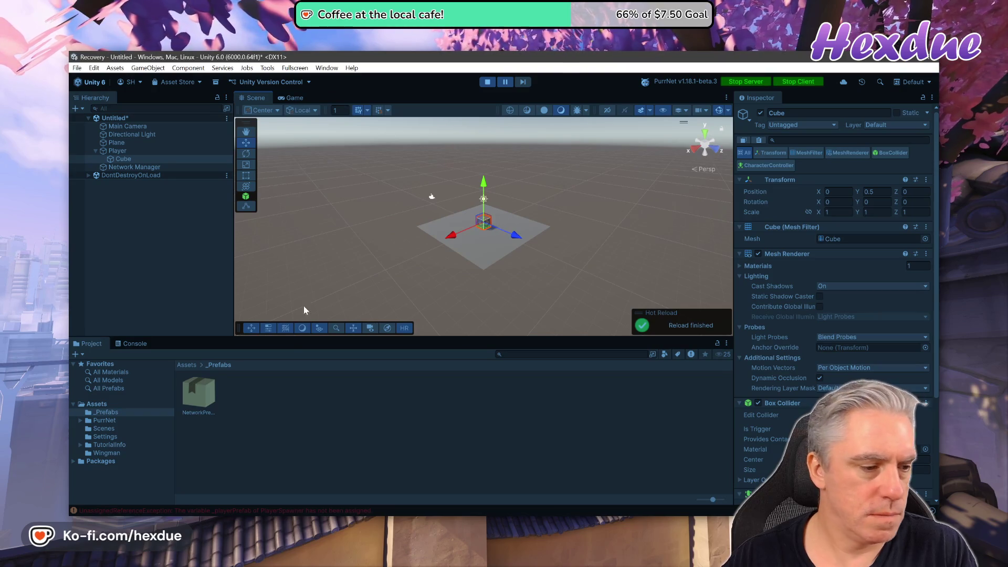
{"action": "left_click", "coordinate": [206, 510]}
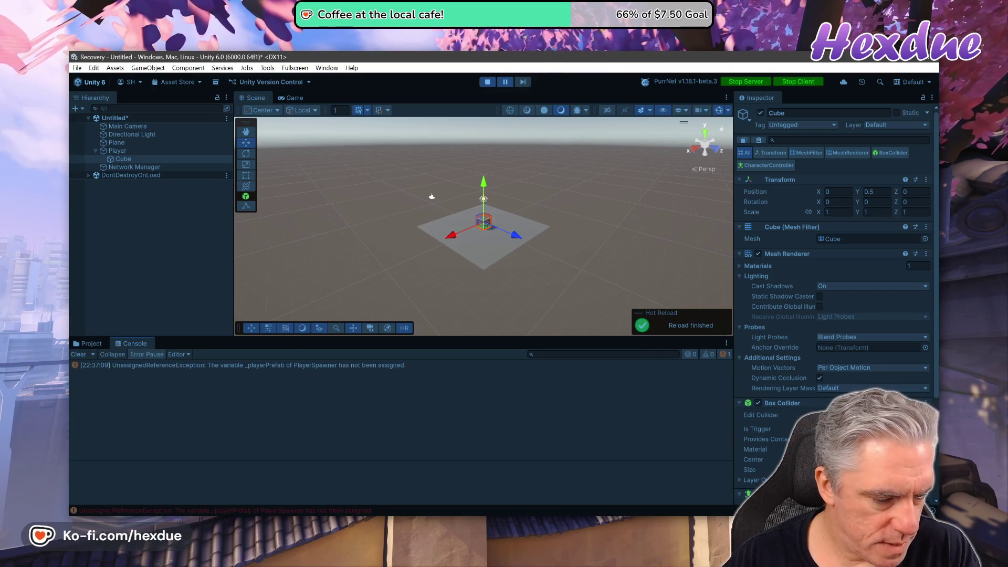
{"action": "scroll", "coordinate": [835, 315], "scroll_direction": "down", "scroll_amount": 3}
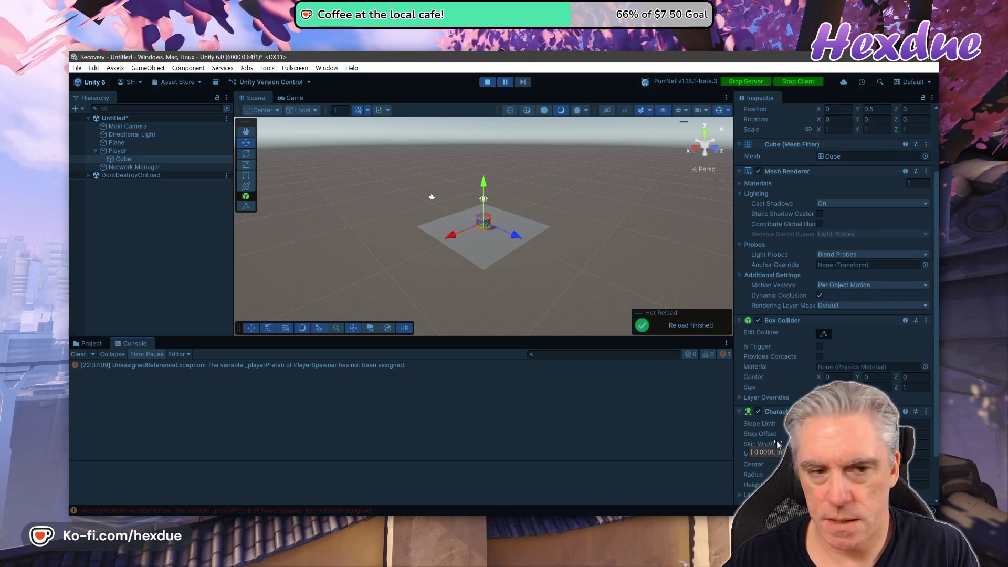
{"action": "left_click", "coordinate": [124, 168]}
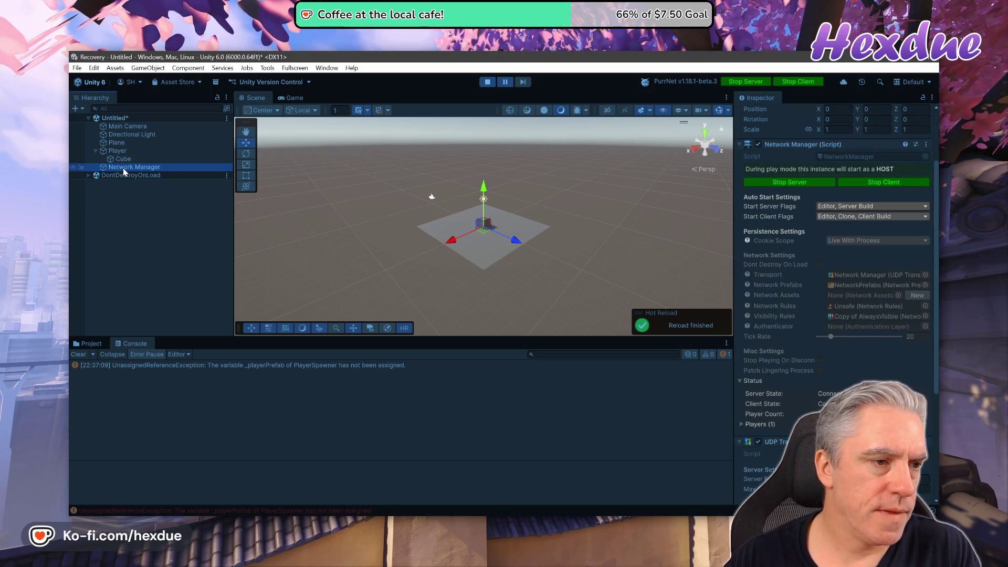
{"action": "scroll", "coordinate": [758, 155], "scroll_direction": "up", "scroll_amount": 3}
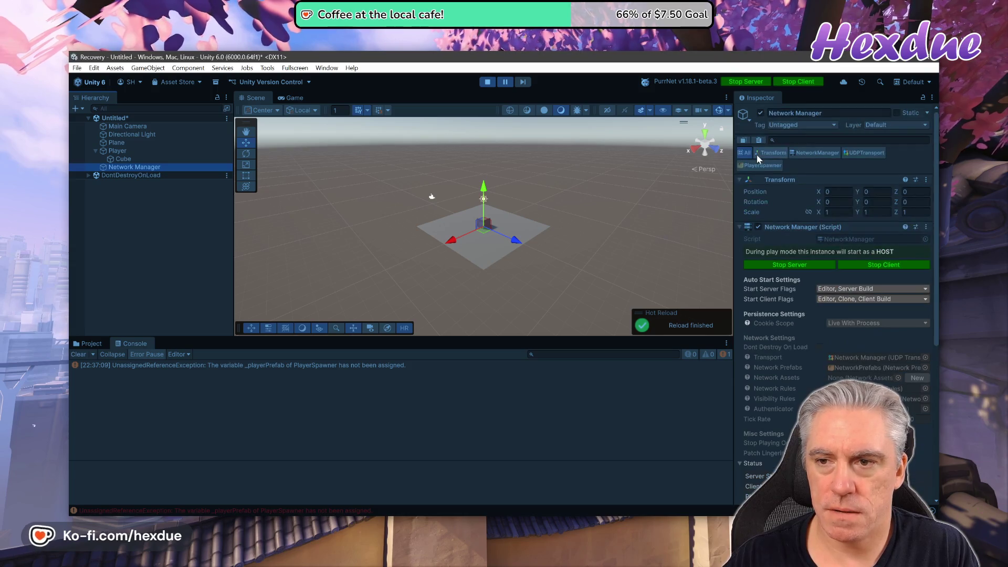
- Restart play mode, inspect Player and Cube, and open the Character Controller's options
{"action": "left_click", "coordinate": [487, 82]}
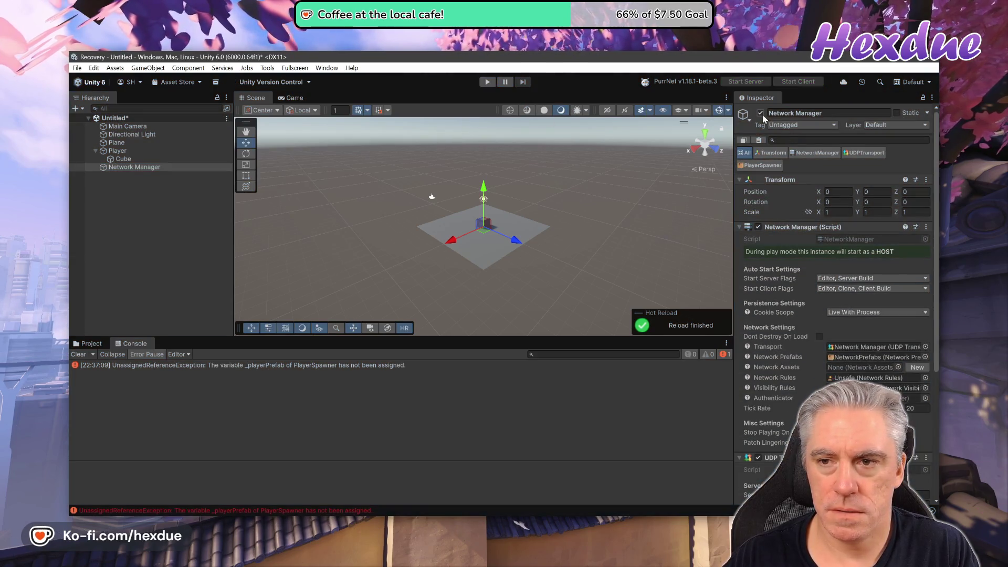
{"action": "left_click", "coordinate": [488, 82]}
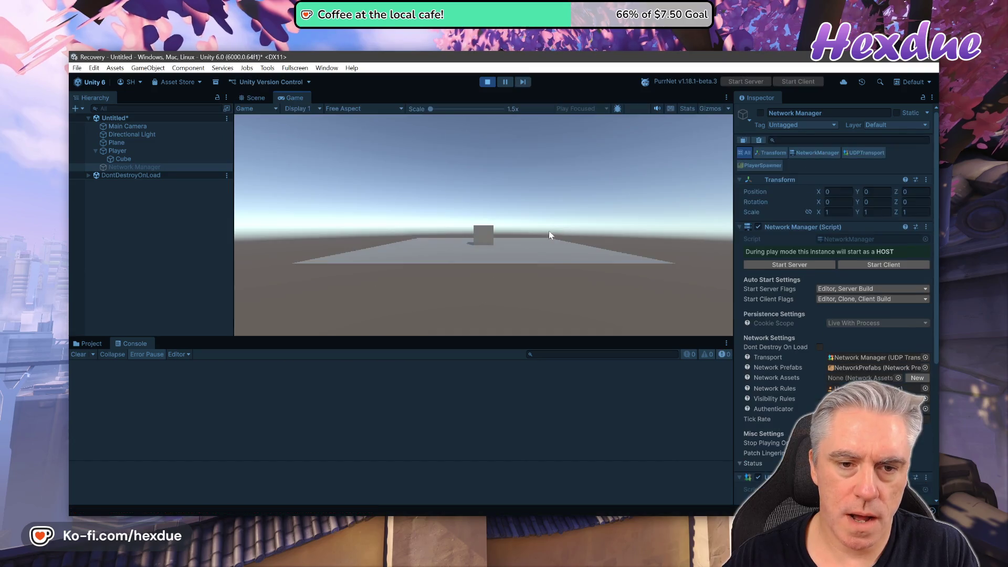
{"action": "left_click", "coordinate": [128, 150]}
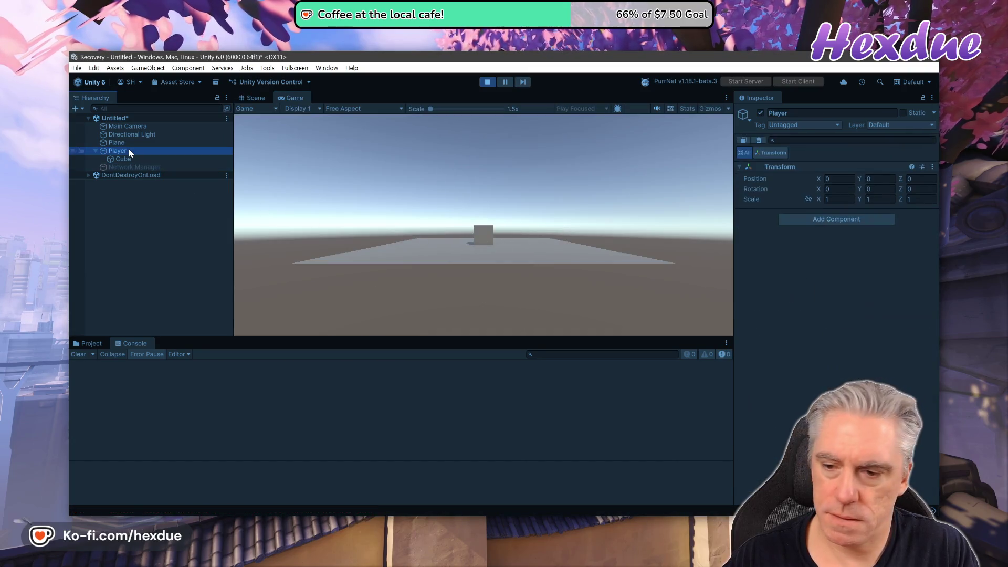
{"action": "left_click", "coordinate": [121, 158]}
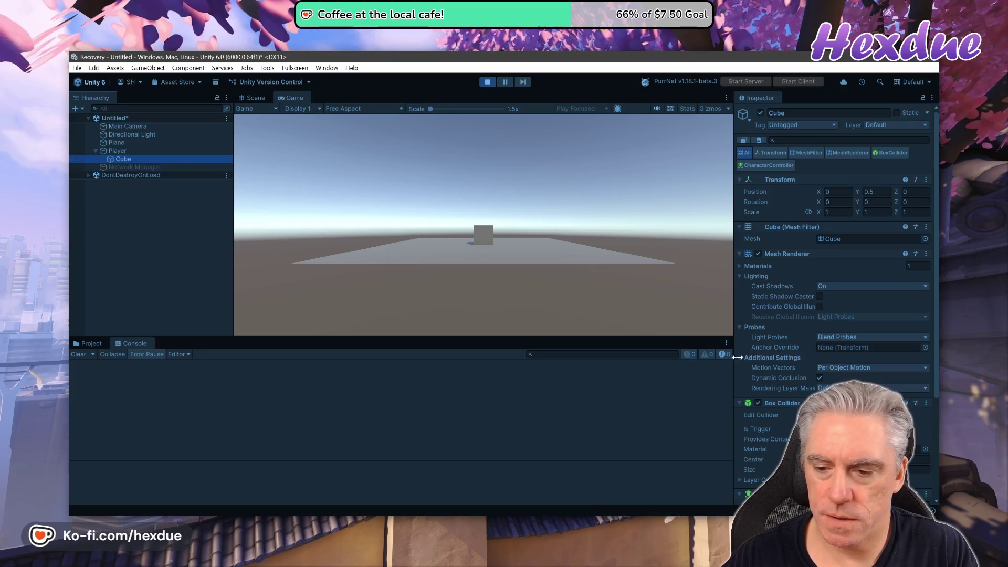
{"action": "scroll", "coordinate": [799, 375], "scroll_direction": "down", "scroll_amount": 5}
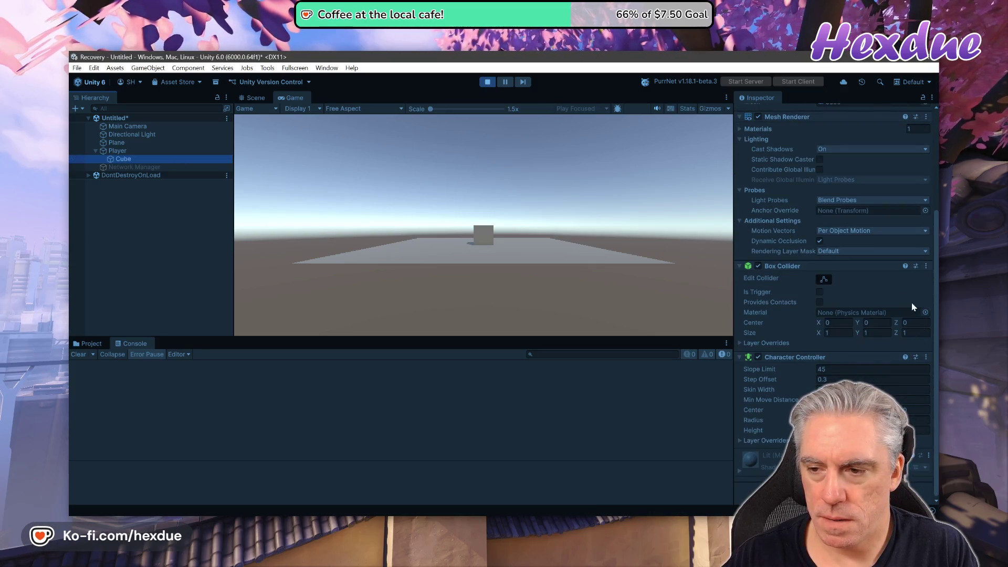
{"action": "left_click", "coordinate": [926, 357]}
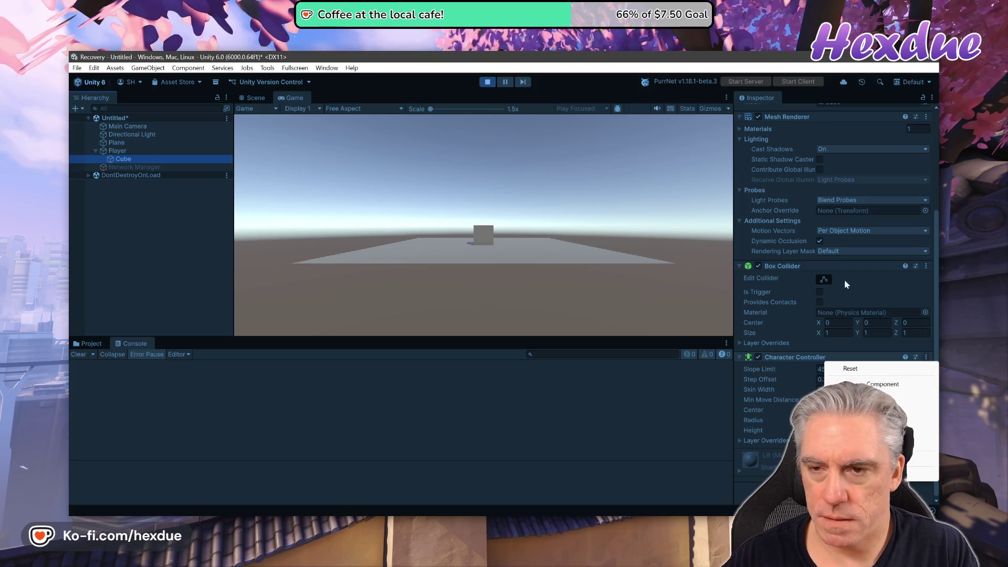
- Stop play mode and remove the Character Controller component from the Cube
{"action": "left_click", "coordinate": [487, 82]}
{"action": "left_click", "coordinate": [926, 358]}
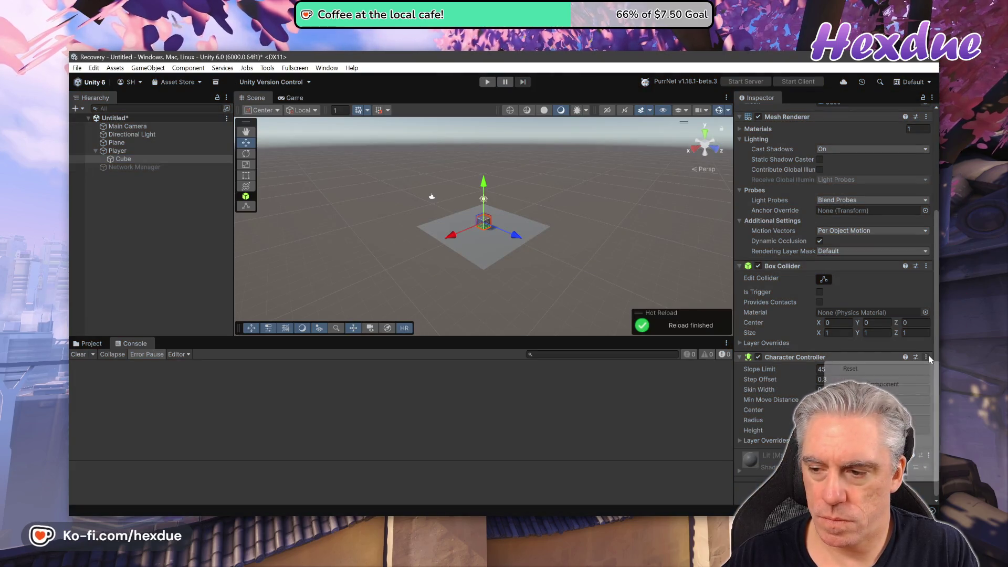
{"action": "left_click", "coordinate": [877, 384]}
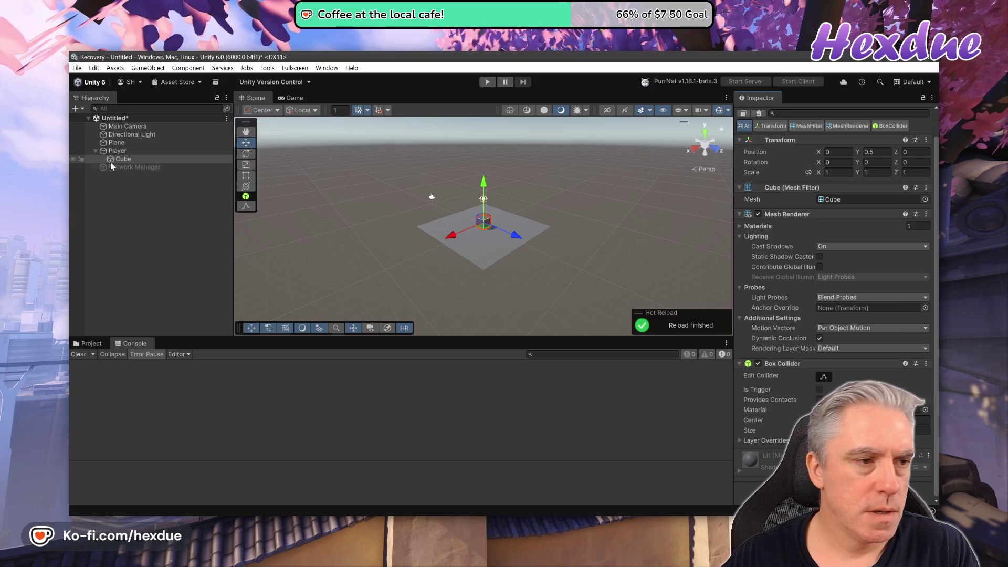
- Add a Character Controller to the Player and run the scene again
{"action": "left_click", "coordinate": [147, 153]}
{"action": "left_click", "coordinate": [843, 222]}
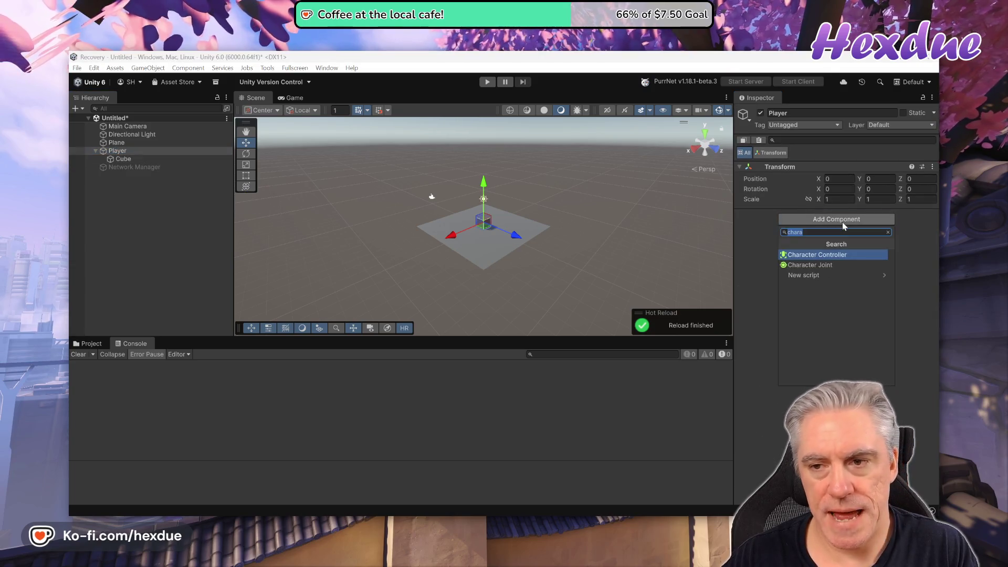
{"action": "left_click", "coordinate": [835, 255]}
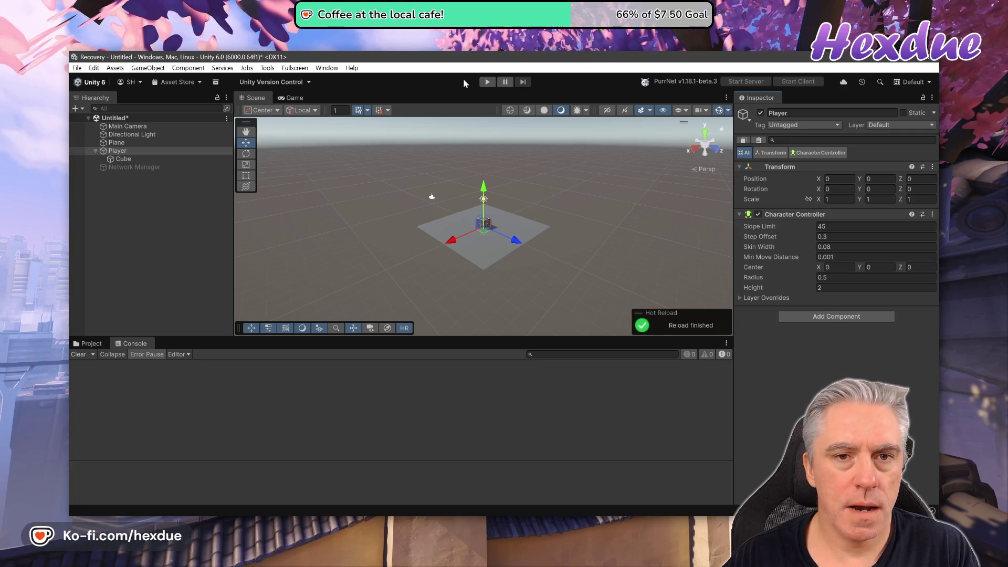
{"action": "left_click", "coordinate": [486, 82]}
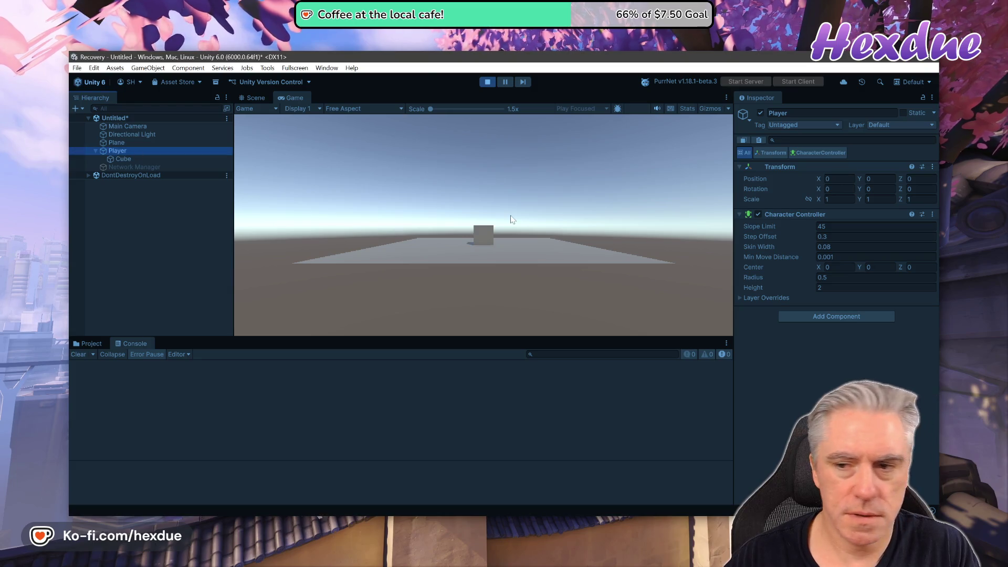
- Search the Player's Add Component list for 'input', then cancel without adding anything
{"action": "left_click", "coordinate": [806, 317]}
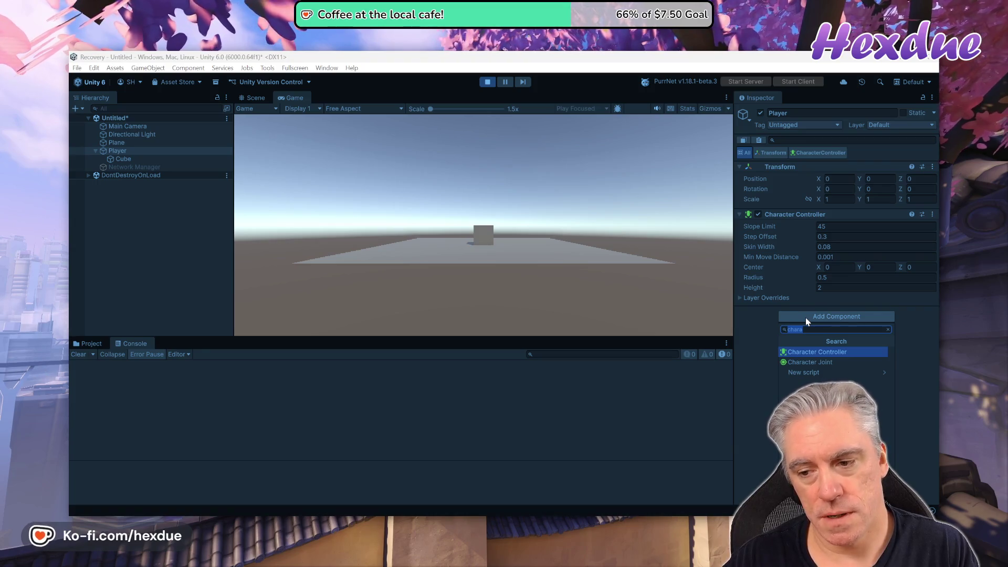
{"action": "type", "text": "input"}
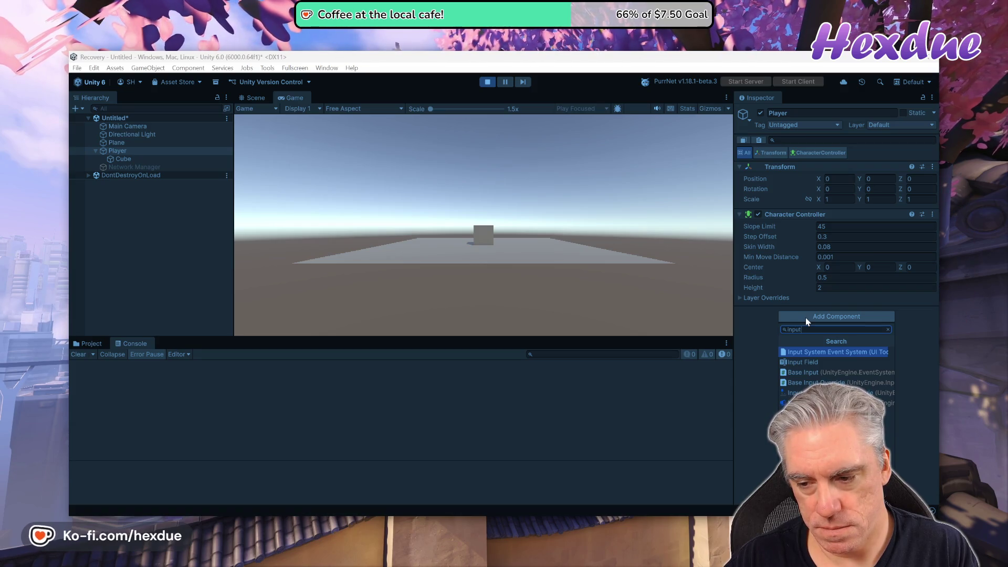
{"action": "key", "text": "BackSpace"}
{"action": "key", "text": "BackSpace"}
{"action": "key", "text": "BackSpace"}
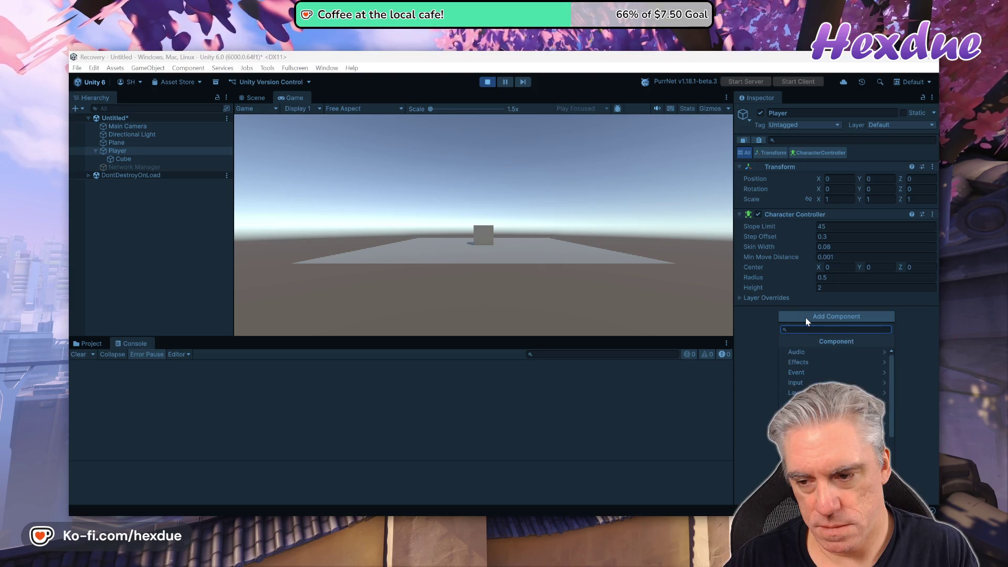
{"action": "key", "text": "Escape"}
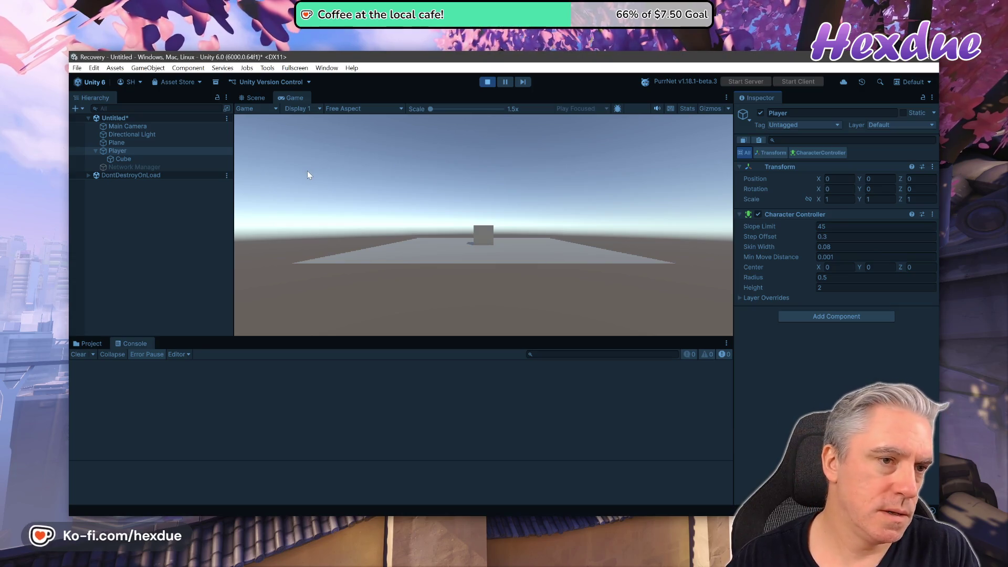
- Review the Cube's and Player's components, check the browser Asset Store, then stop play mode
{"action": "left_click", "coordinate": [120, 160]}
{"action": "left_click", "coordinate": [117, 151]}
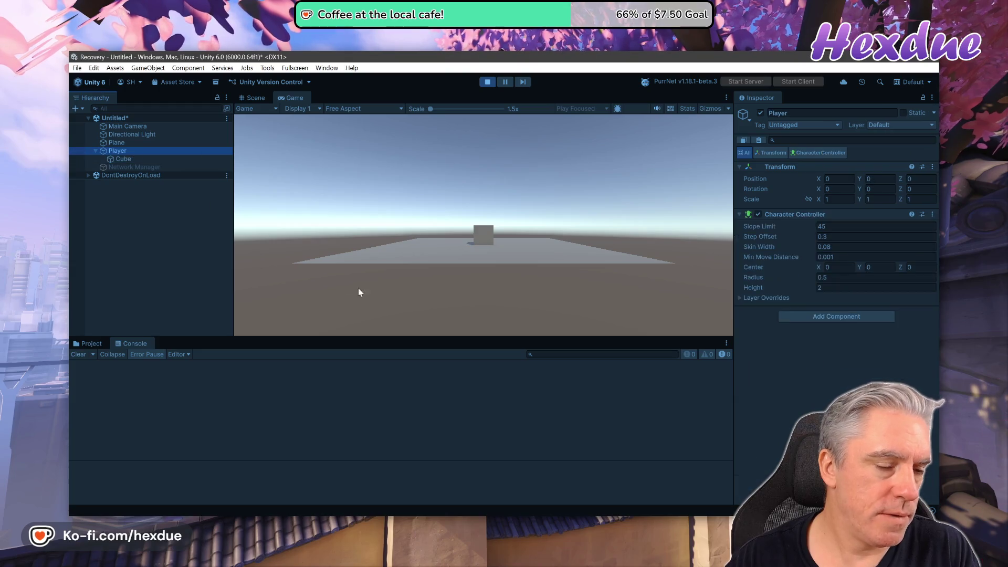
{"action": "key", "text": "alt+Tab"}
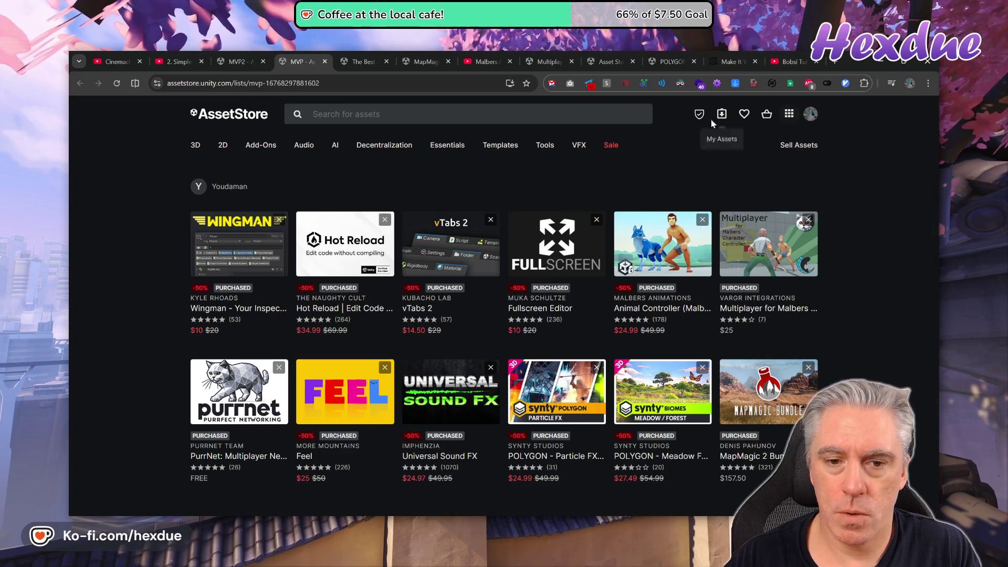
{"action": "key", "text": "alt+Tab"}
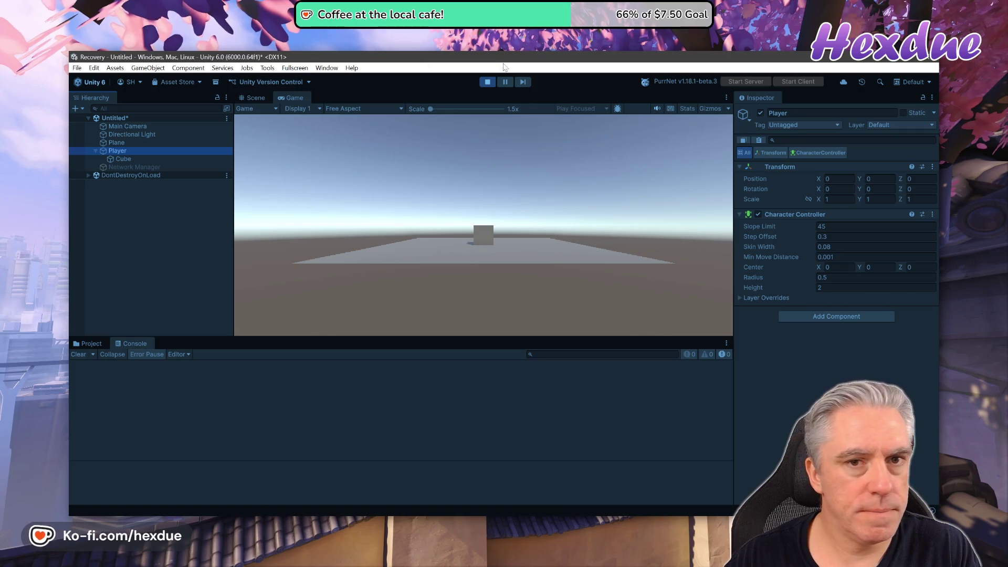
{"action": "left_click", "coordinate": [490, 82]}
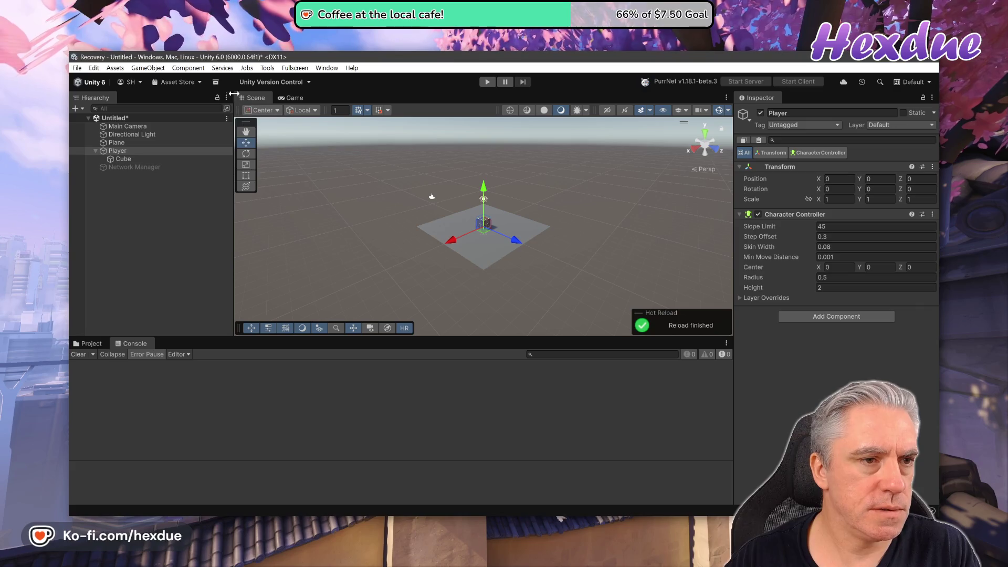
- Open My Assets and select the Starter Assets: Character Controllers | URP package
{"action": "left_click", "coordinate": [193, 83]}
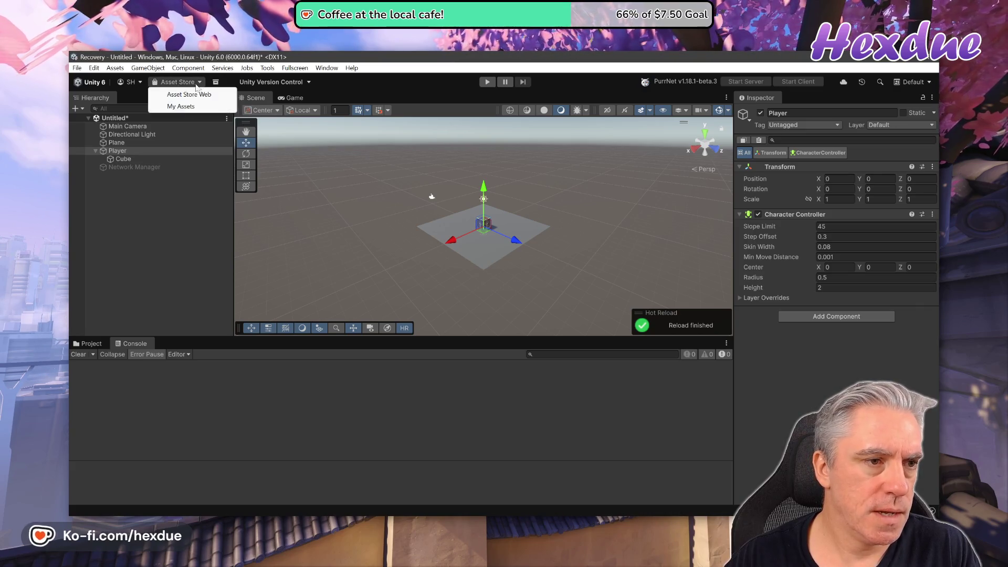
{"action": "left_click", "coordinate": [181, 107]}
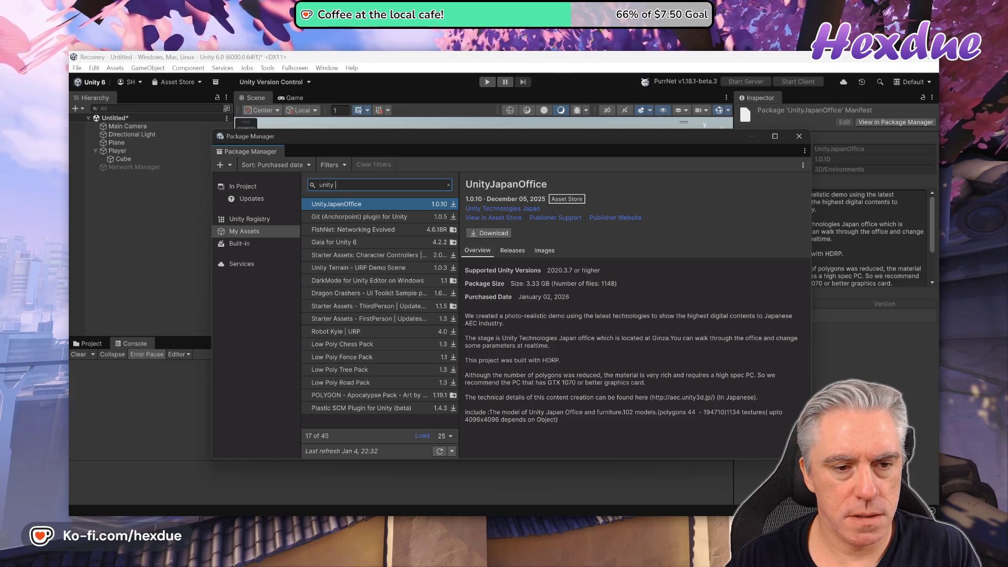
{"action": "left_click", "coordinate": [378, 256]}
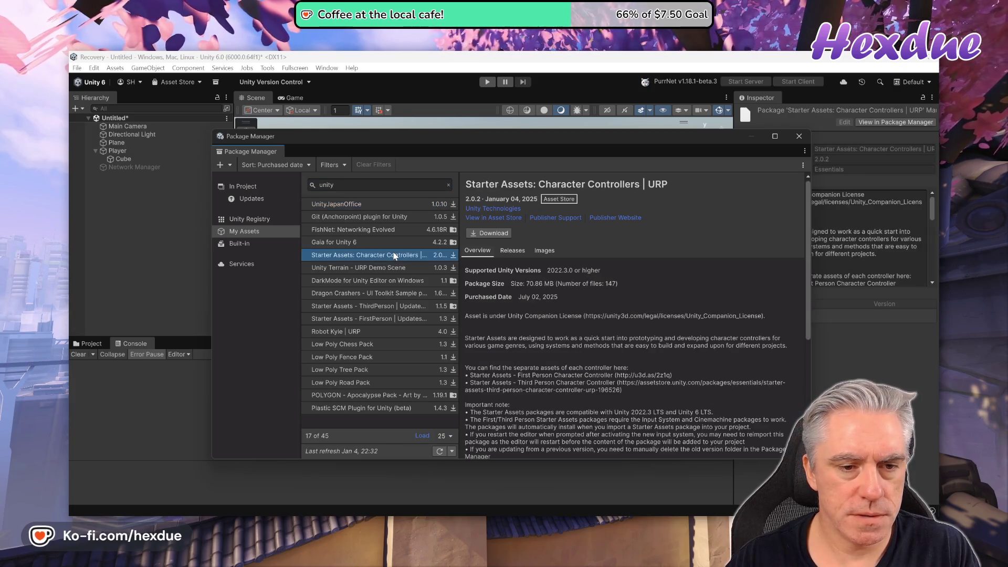
- Download the package, install its required dependencies, and confirm the import
{"action": "left_click", "coordinate": [492, 234]}
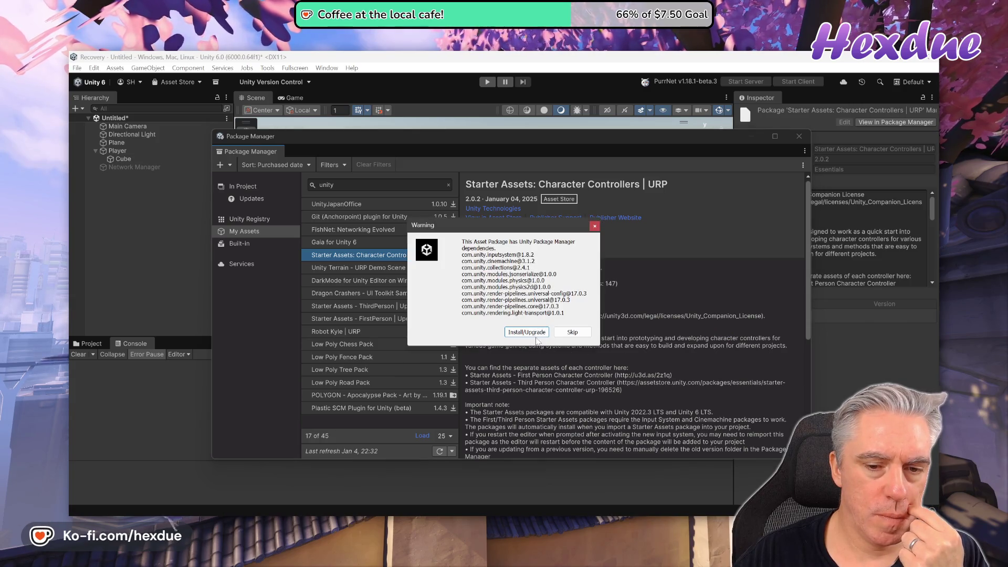
{"action": "left_click", "coordinate": [527, 332]}
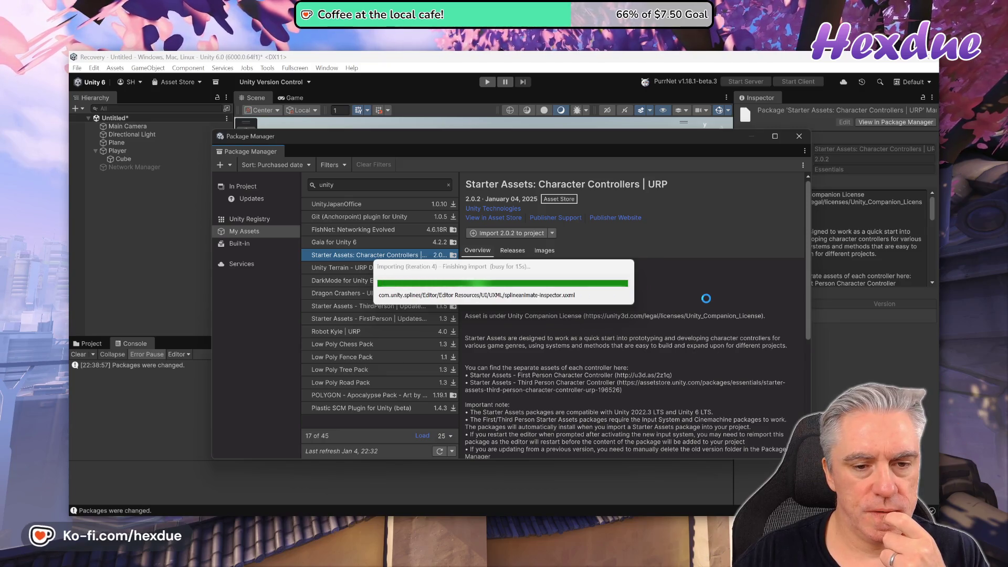
{"action": "left_click", "coordinate": [506, 488]}
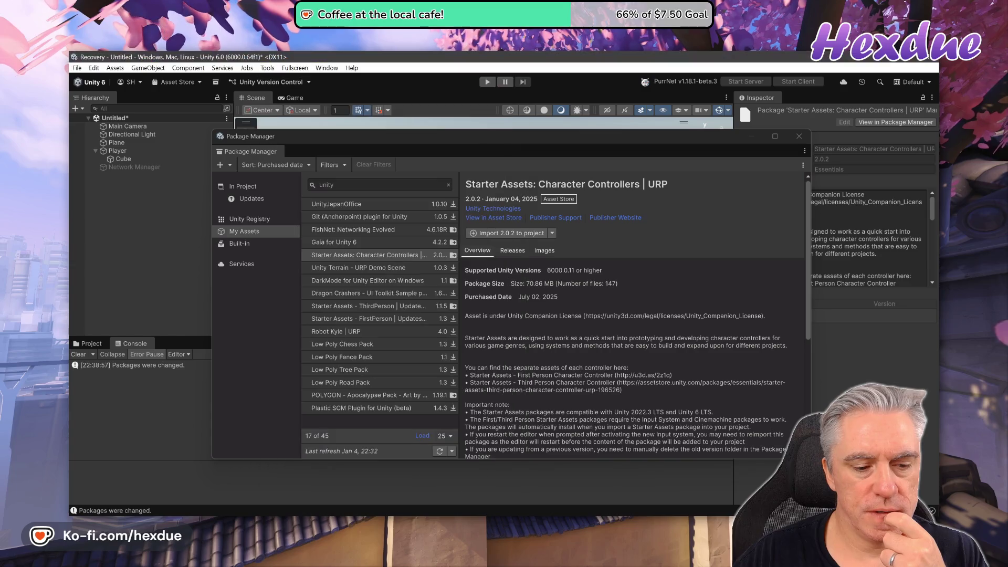
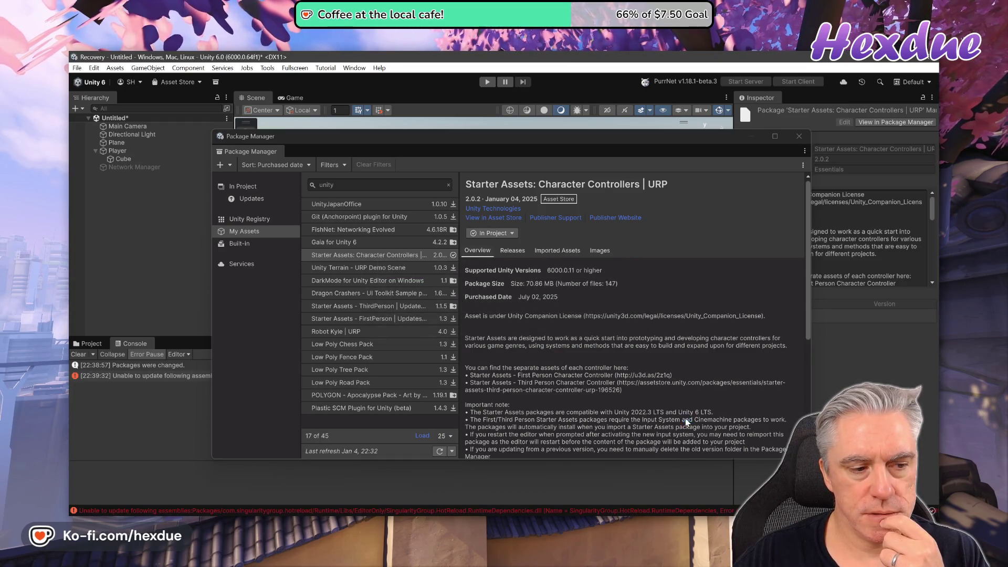
- Open Starter Assets/Sample/ThirdPersonController/Playground, discarding the unsaved Untitled scene
{"action": "left_click", "coordinate": [799, 136]}
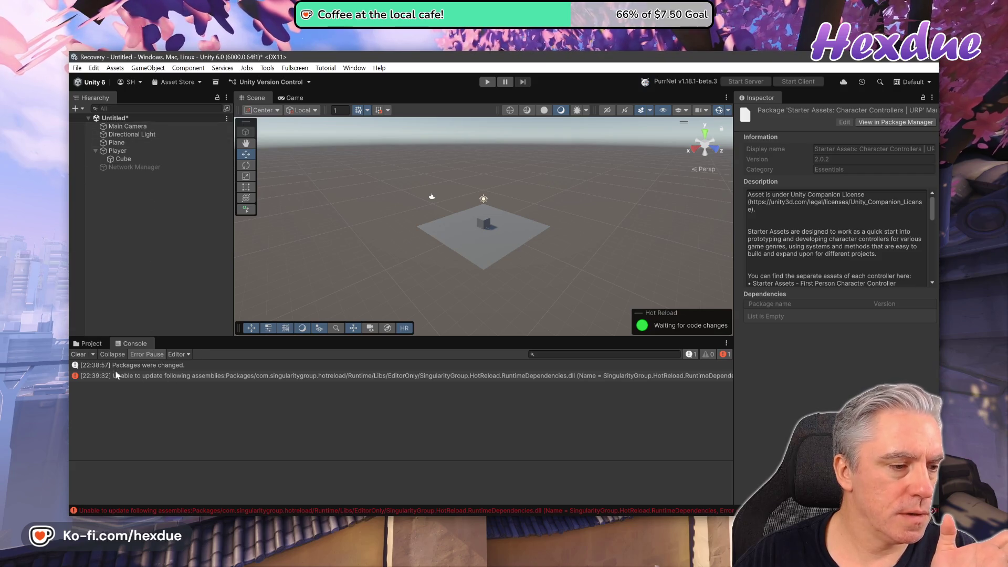
{"action": "left_click", "coordinate": [94, 342]}
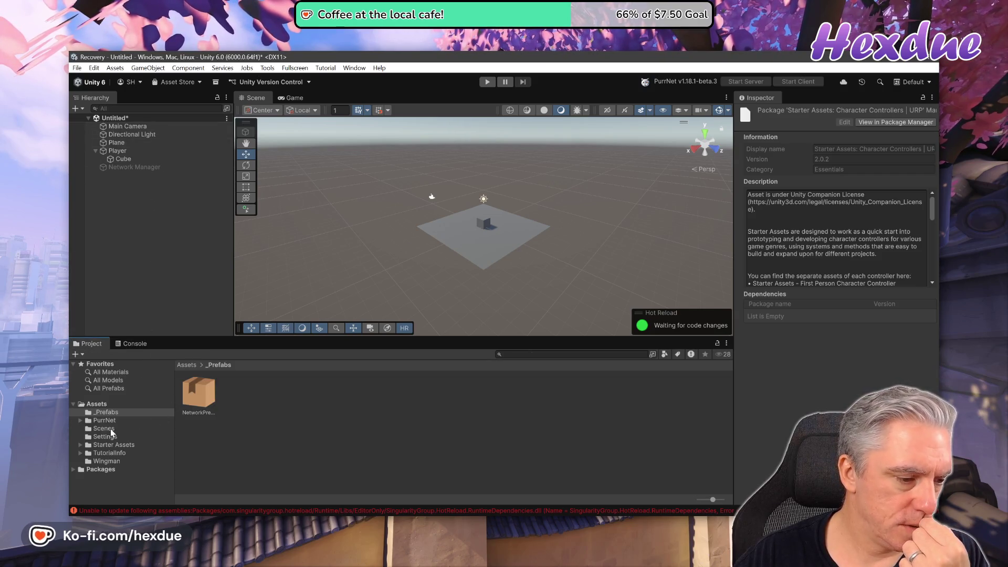
{"action": "left_click", "coordinate": [114, 445]}
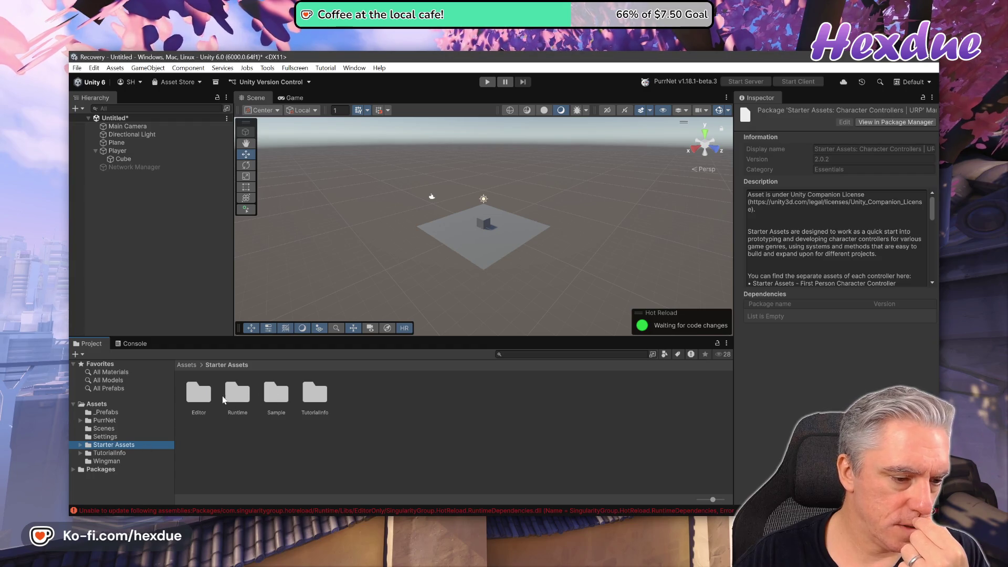
{"action": "double_click", "coordinate": [275, 394]}
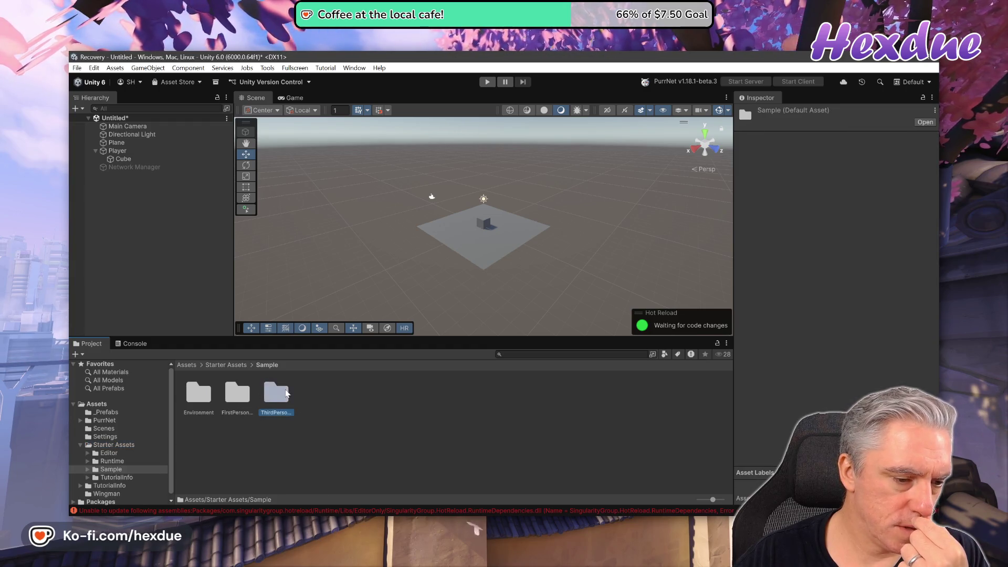
{"action": "double_click", "coordinate": [273, 394]}
{"action": "double_click", "coordinate": [238, 393]}
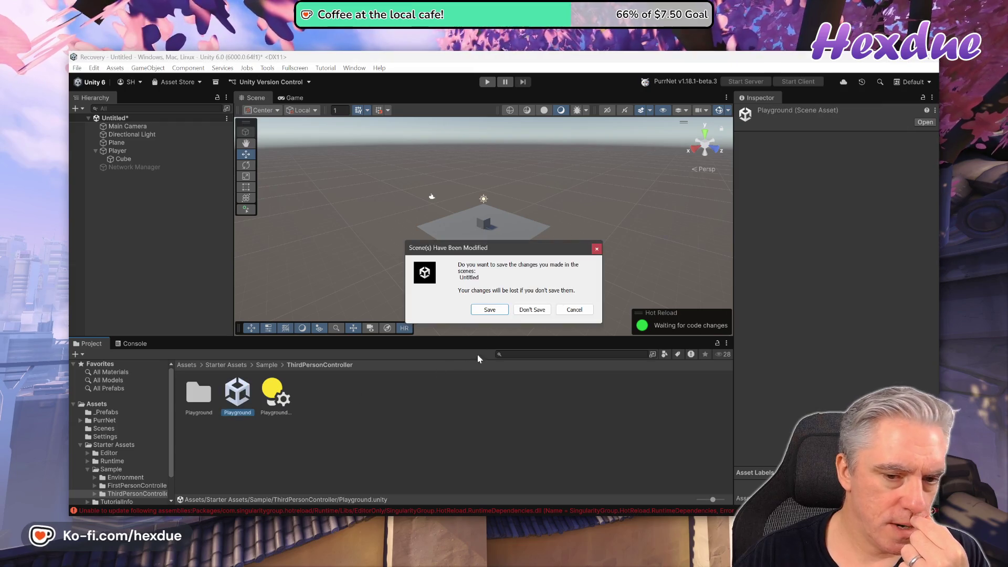
{"action": "left_click", "coordinate": [532, 310]}
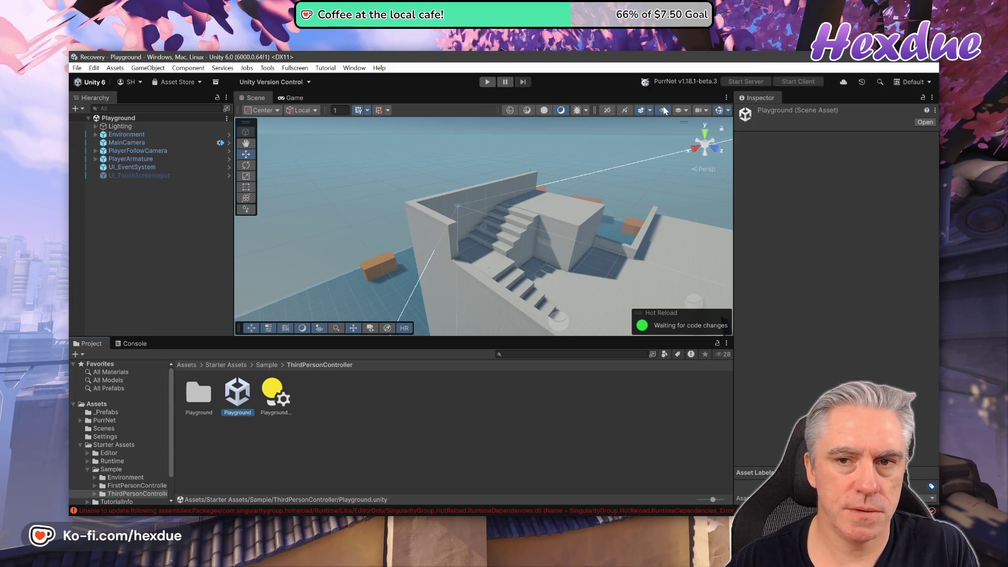
{"action": "left_click", "coordinate": [295, 68]}
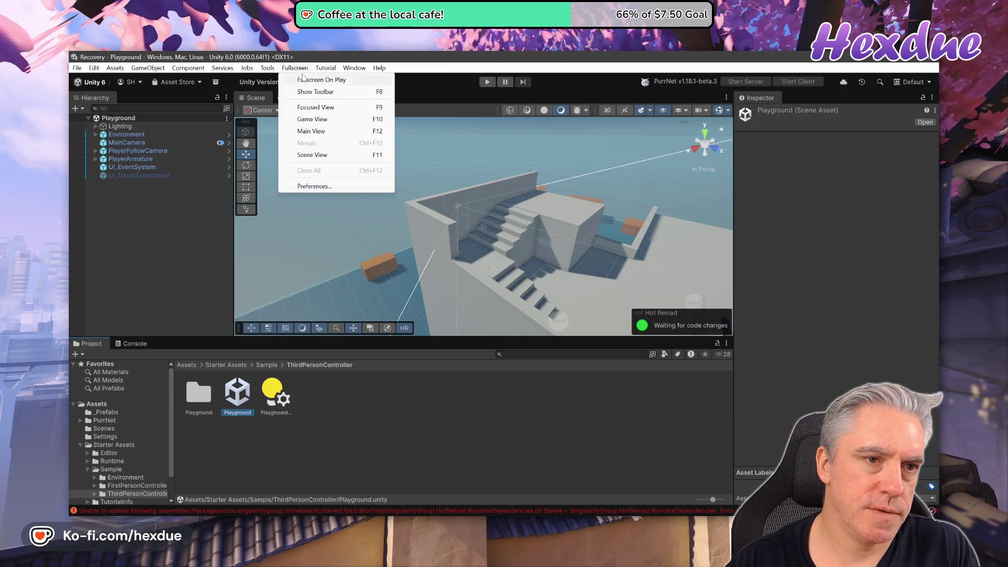
{"action": "left_click", "coordinate": [487, 82]}
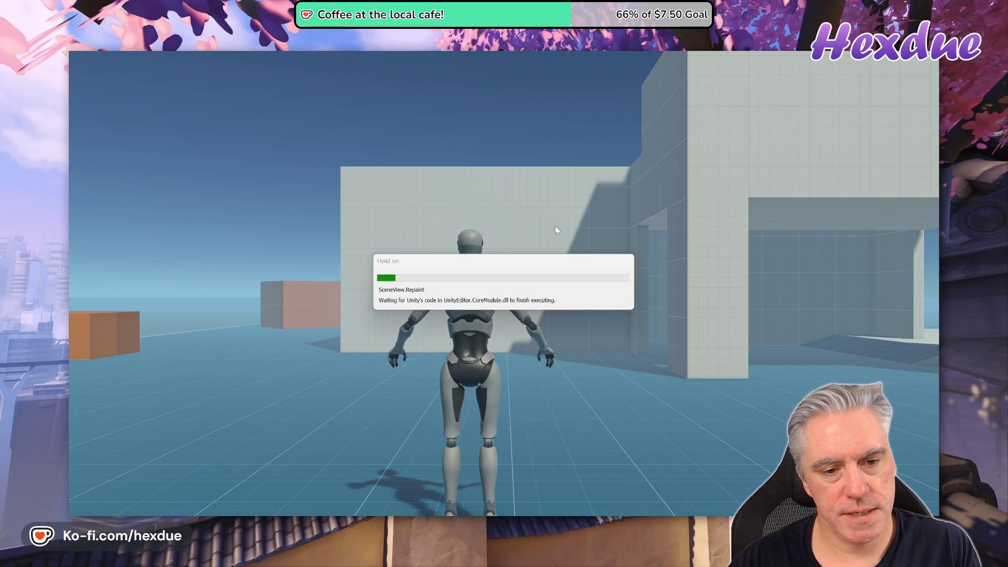
{"action": "key", "text": "d"}
{"action": "key", "text": "w"}
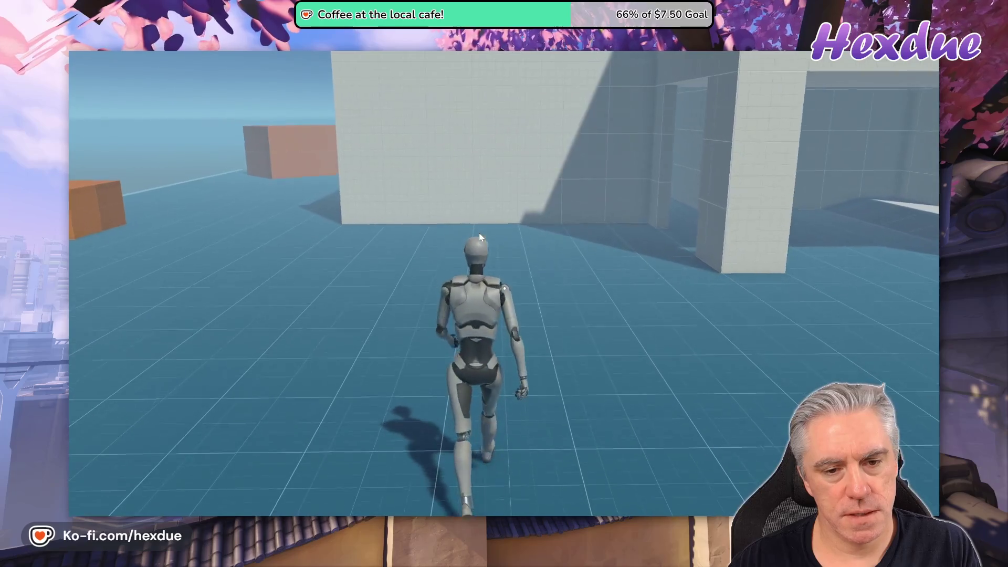
{"action": "key", "text": "d"}
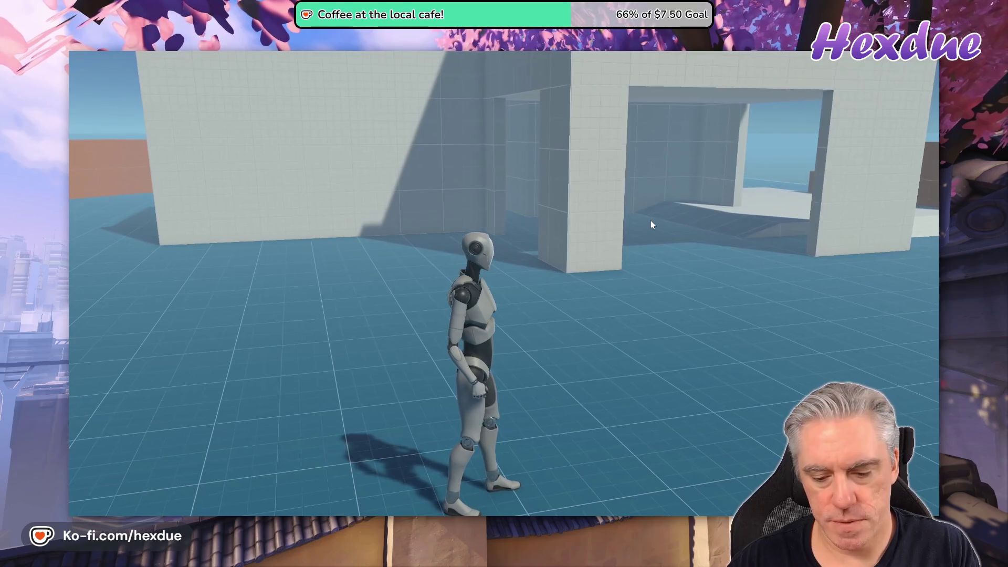
{"action": "key", "text": "F11"}
{"action": "left_click", "coordinate": [487, 82]}
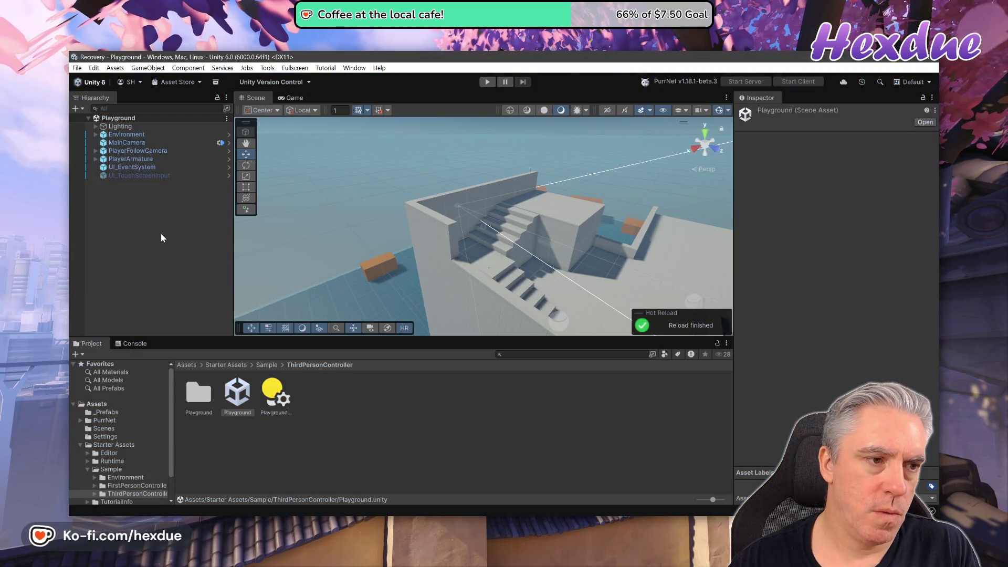
- Create an empty object in the Hierarchy named 'Network Manager'
{"action": "right_click", "coordinate": [135, 225]}
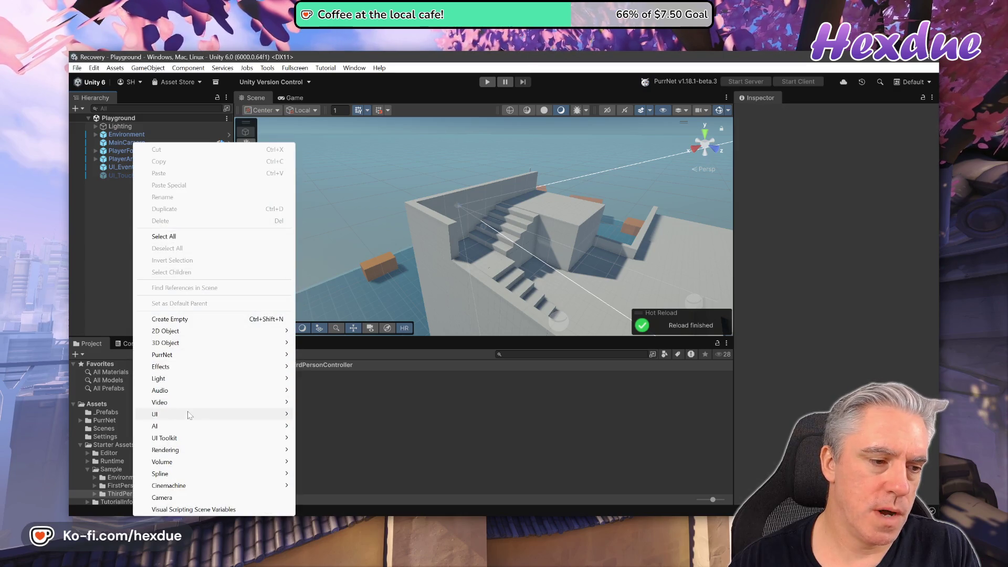
{"action": "left_click", "coordinate": [203, 319]}
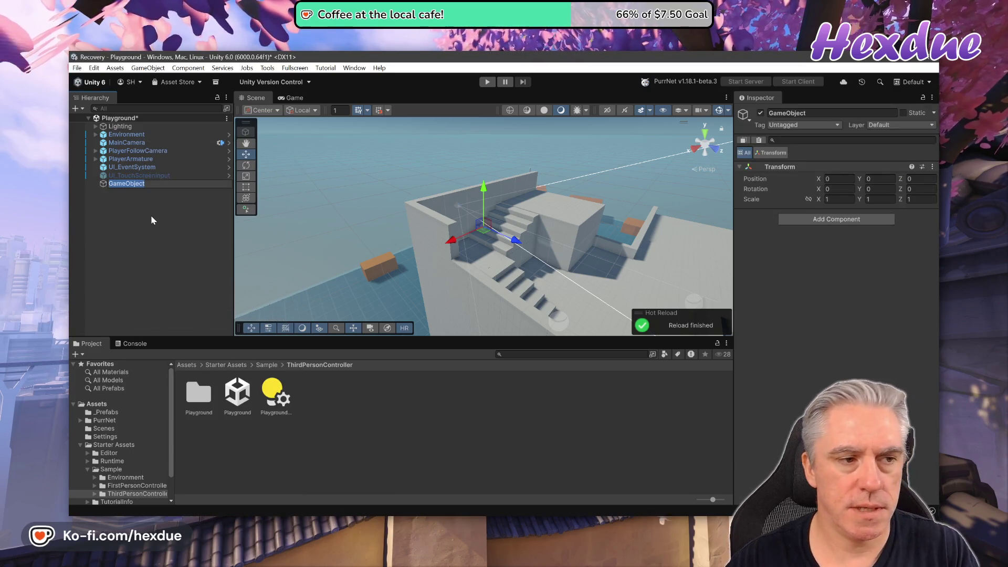
{"action": "type", "text": "Network Manager"}
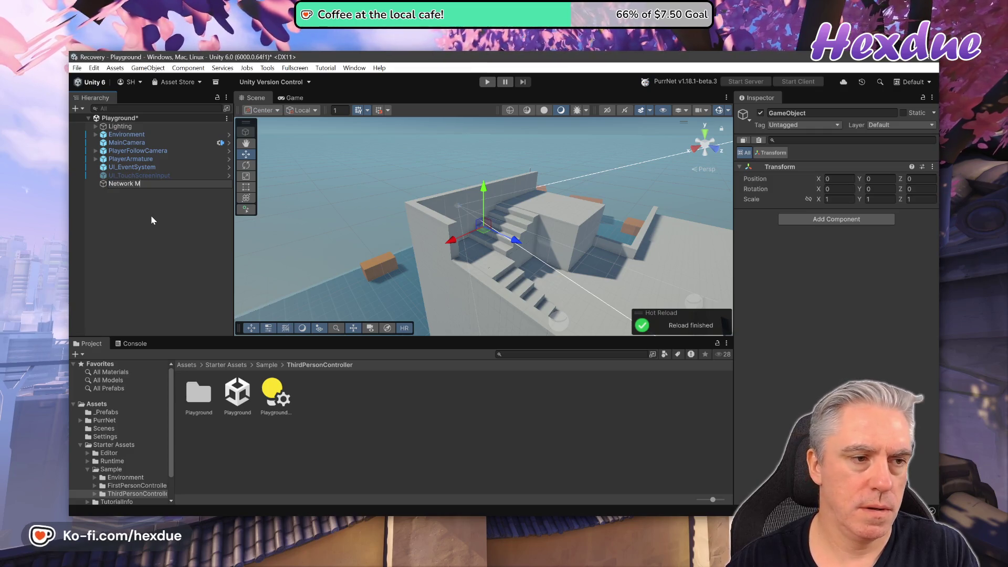
{"action": "key", "text": "Return"}
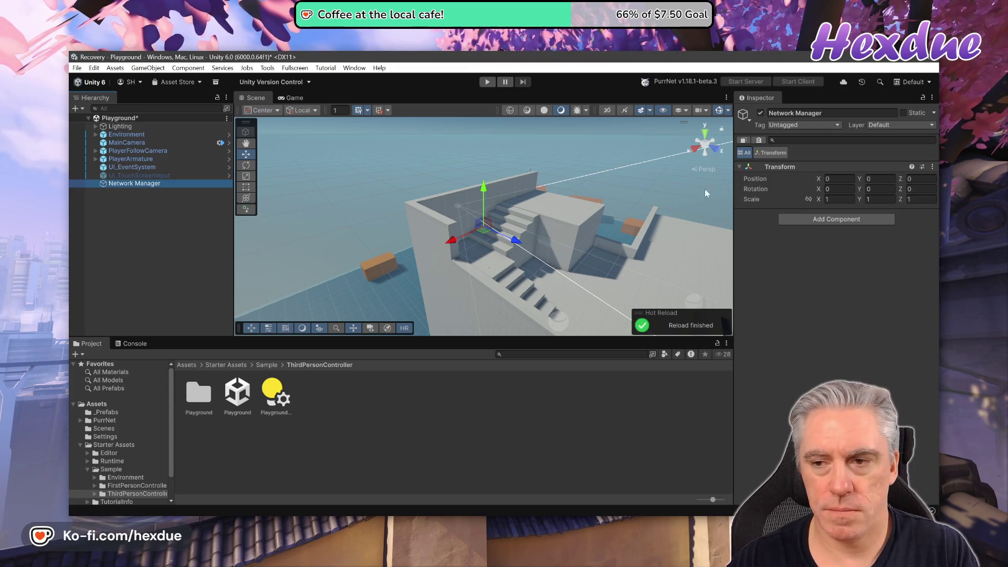
- Add PurrNet's Network Manager component and set its Network Rules to Unsafe
{"action": "left_click", "coordinate": [812, 219]}
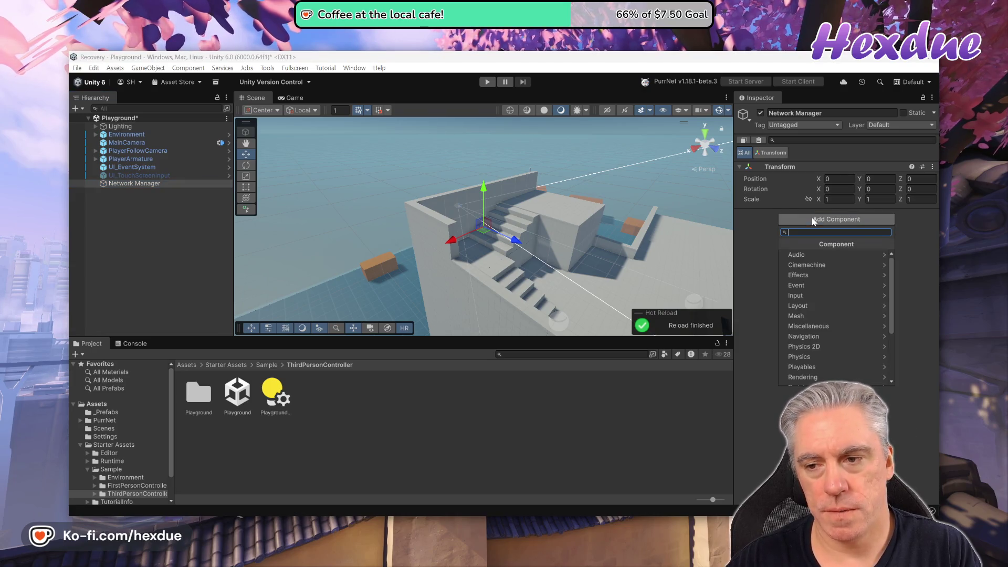
{"action": "type", "text": "netwo"}
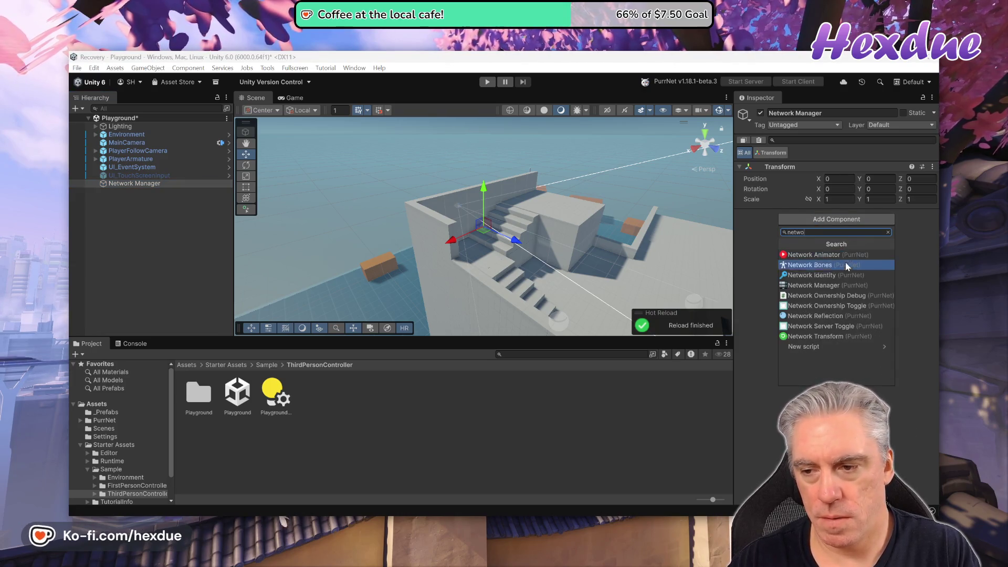
{"action": "left_click", "coordinate": [819, 285]}
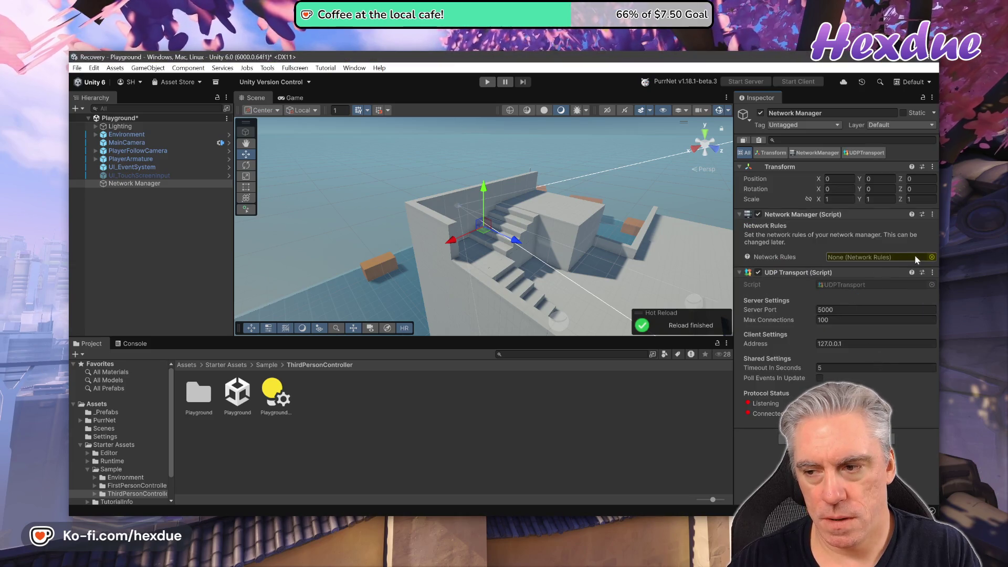
{"action": "left_click", "coordinate": [932, 257]}
{"action": "double_click", "coordinate": [760, 227]}
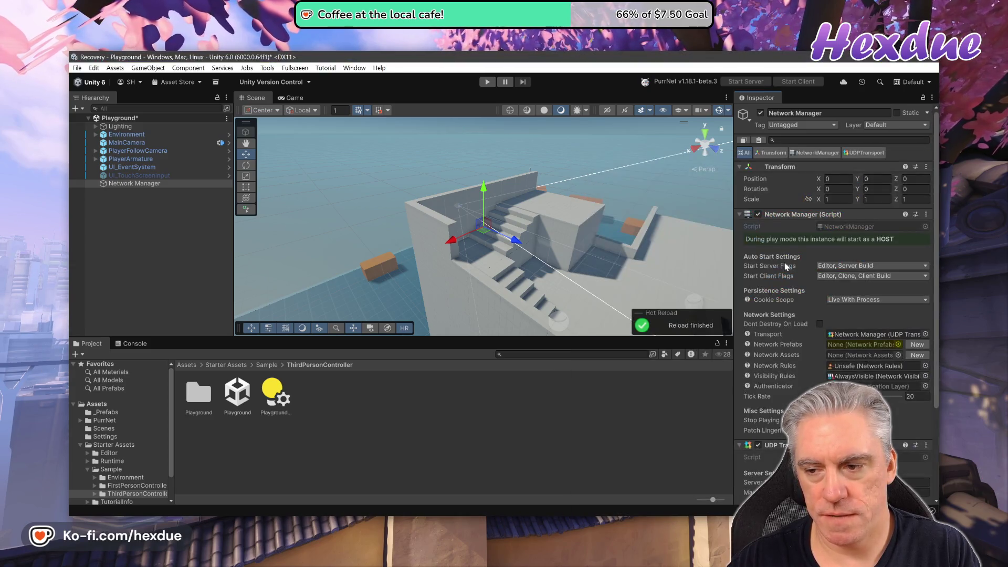
{"action": "scroll", "coordinate": [919, 413], "scroll_direction": "down", "scroll_amount": 5}
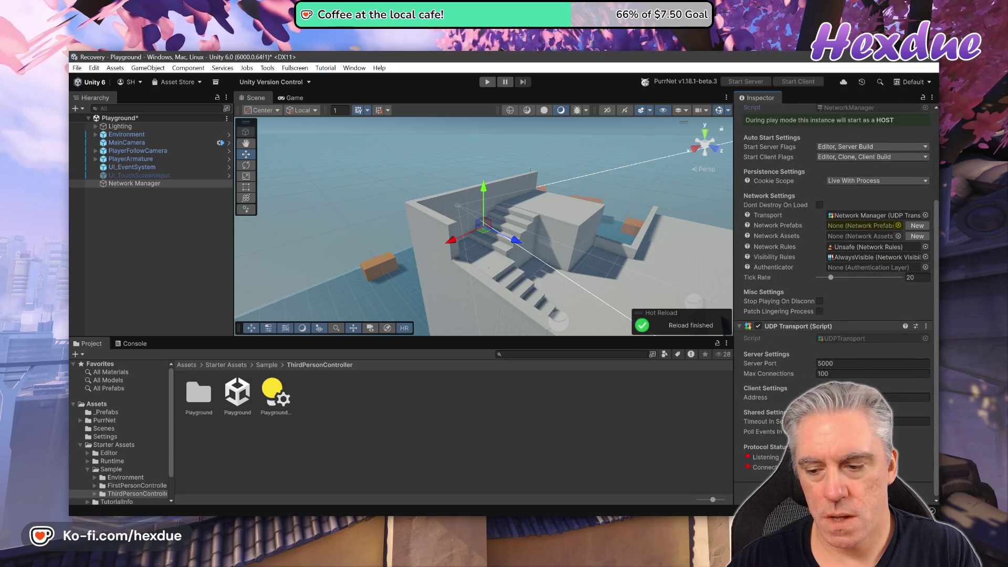
- Add a Player Spawner component and expand its spawn point list
{"action": "key", "text": "ctrl+shift+a"}
{"action": "type", "text": "netwo"}
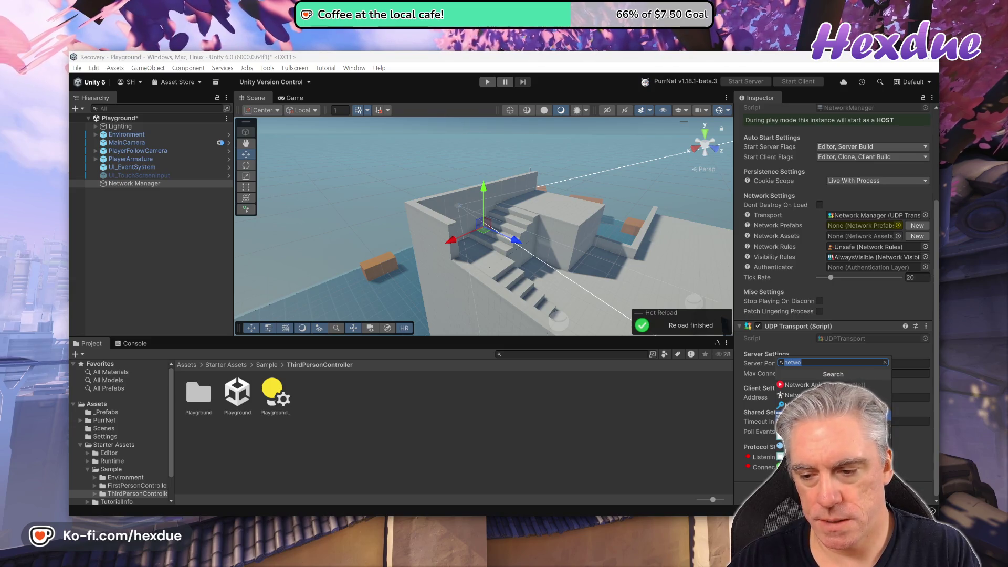
{"action": "type", "text": "spawn"}
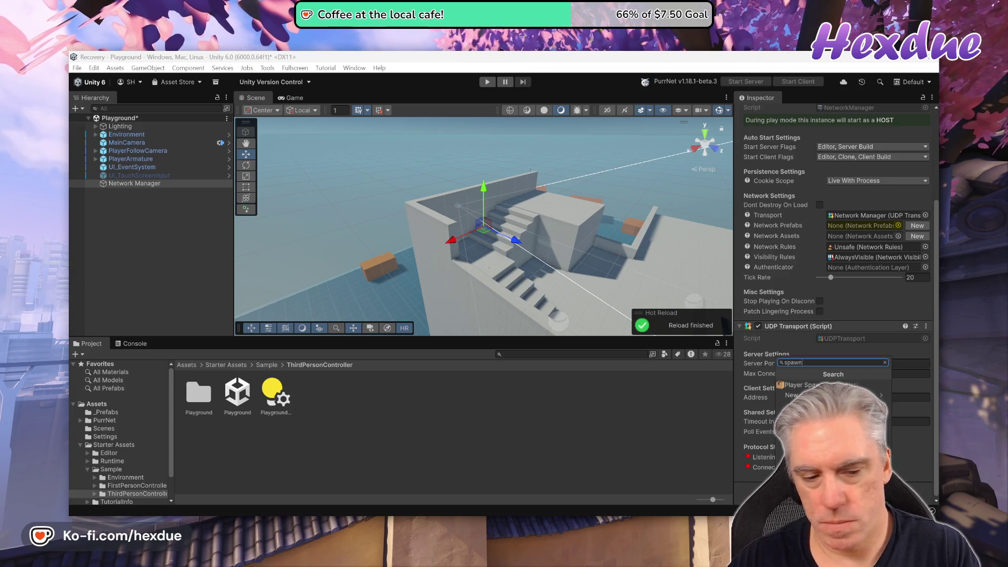
{"action": "left_click", "coordinate": [807, 385]}
{"action": "scroll", "coordinate": [808, 385], "scroll_direction": "down", "scroll_amount": 3}
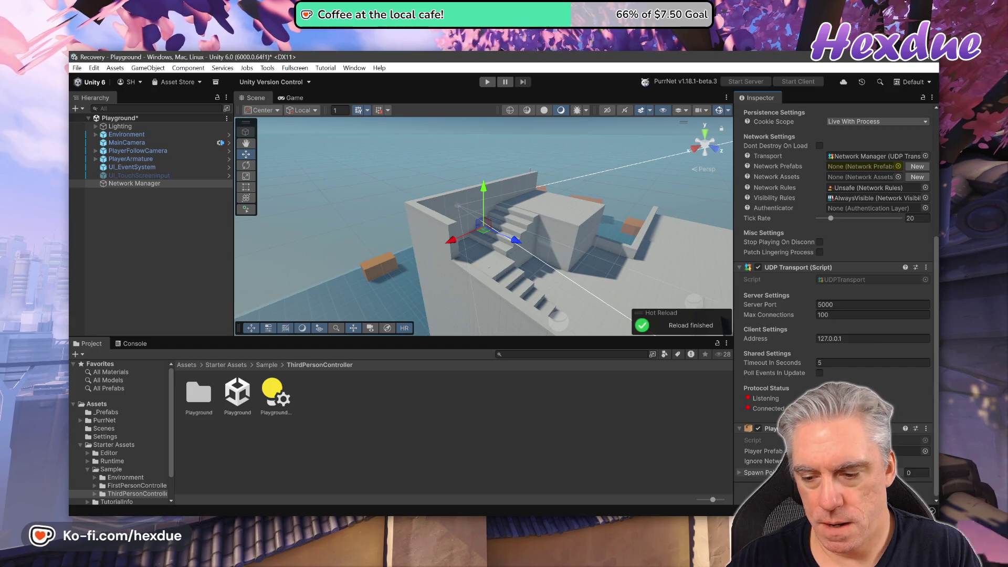
{"action": "left_click", "coordinate": [740, 474]}
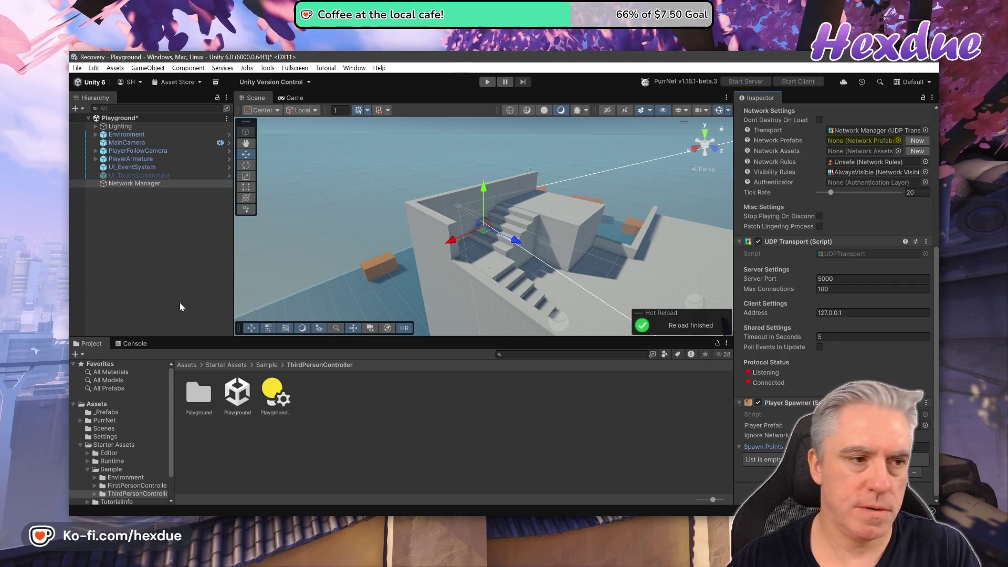
{"action": "left_click", "coordinate": [137, 269]}
{"action": "mouse_move", "coordinate": [322, 284]}
{"action": "left_mouse_down"}
{"action": "mouse_move", "coordinate": [844, 218]}
{"action": "mouse_move", "coordinate": [189, 198]}
{"action": "mouse_move", "coordinate": [272, 218]}
{"action": "mouse_move", "coordinate": [296, 198]}
{"action": "left_mouse_up"}
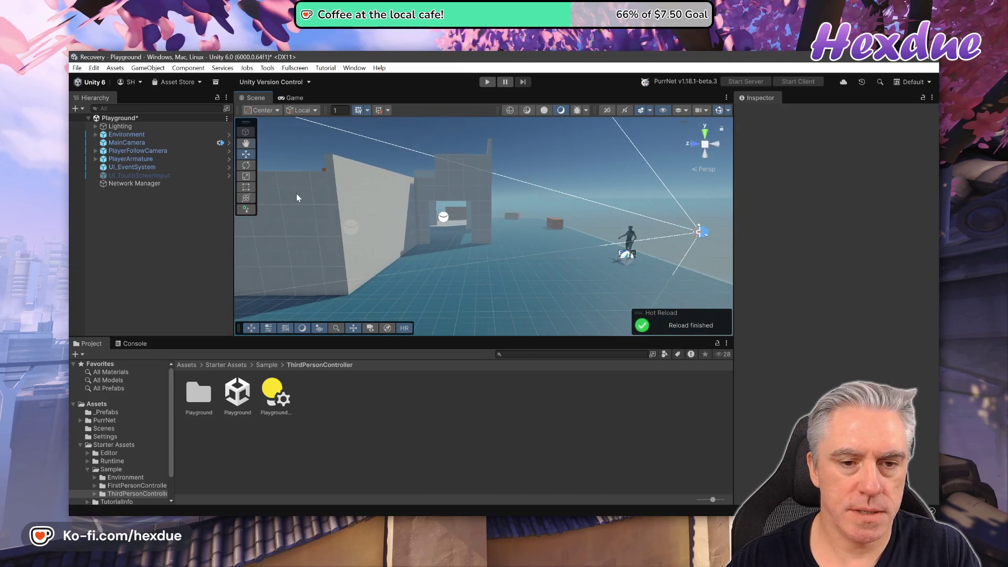
- Create an empty object named 'Spawn Point' with a visible scene icon
{"action": "right_click", "coordinate": [179, 237]}
{"action": "left_click", "coordinate": [152, 238]}
{"action": "right_click", "coordinate": [136, 233]}
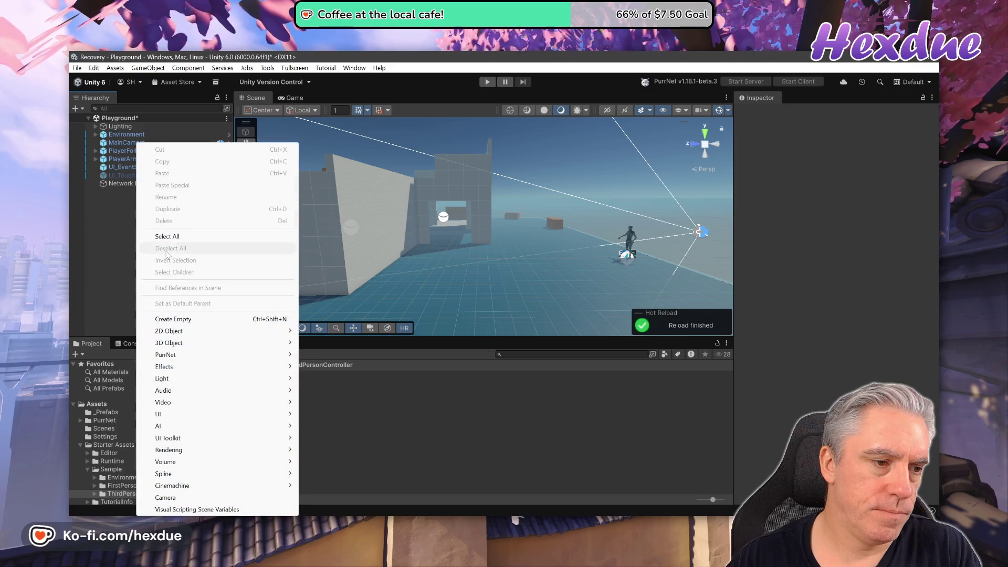
{"action": "left_click", "coordinate": [178, 319]}
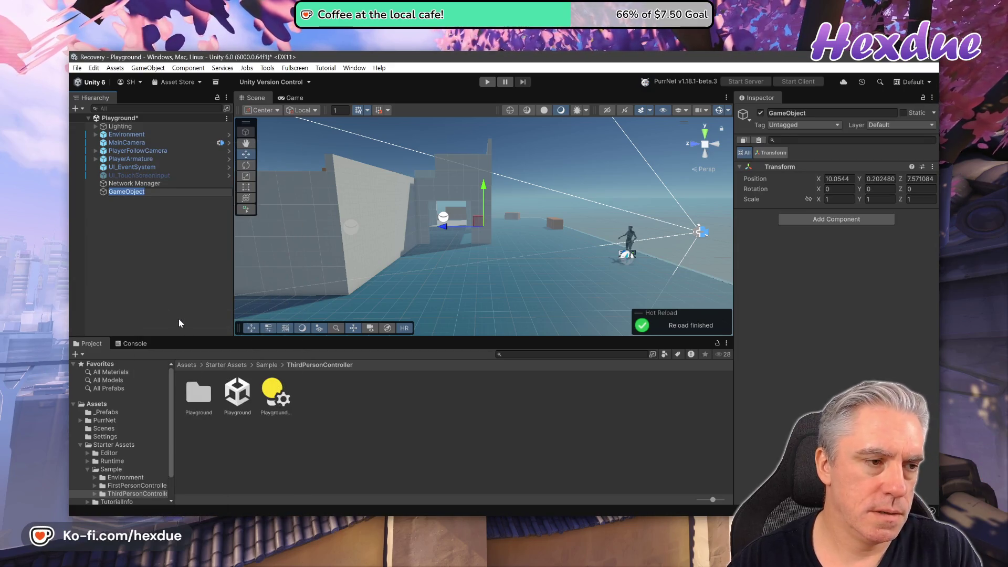
{"action": "type", "text": "Spawn"}
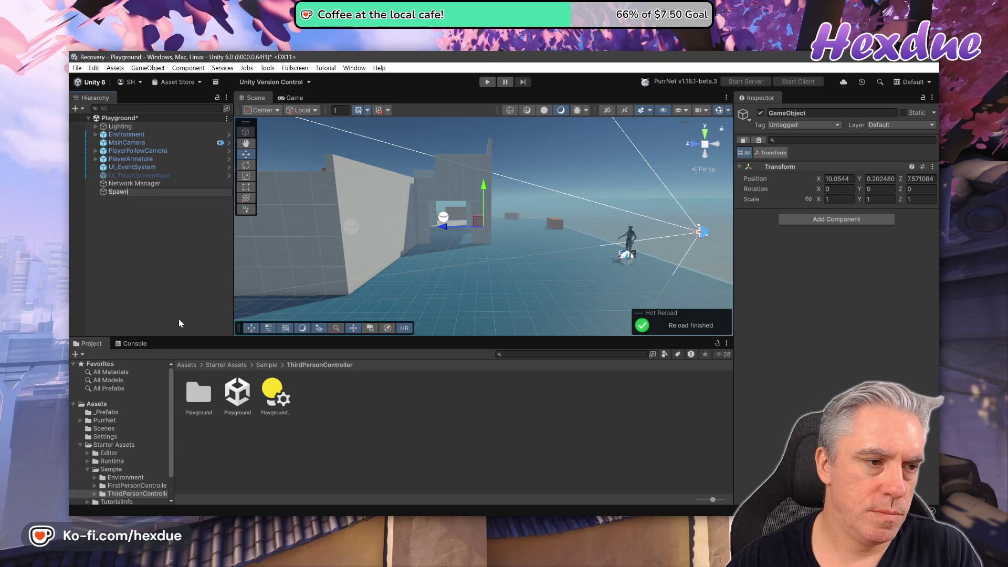
{"action": "type", "text": " Point"}
{"action": "key", "text": "Return"}
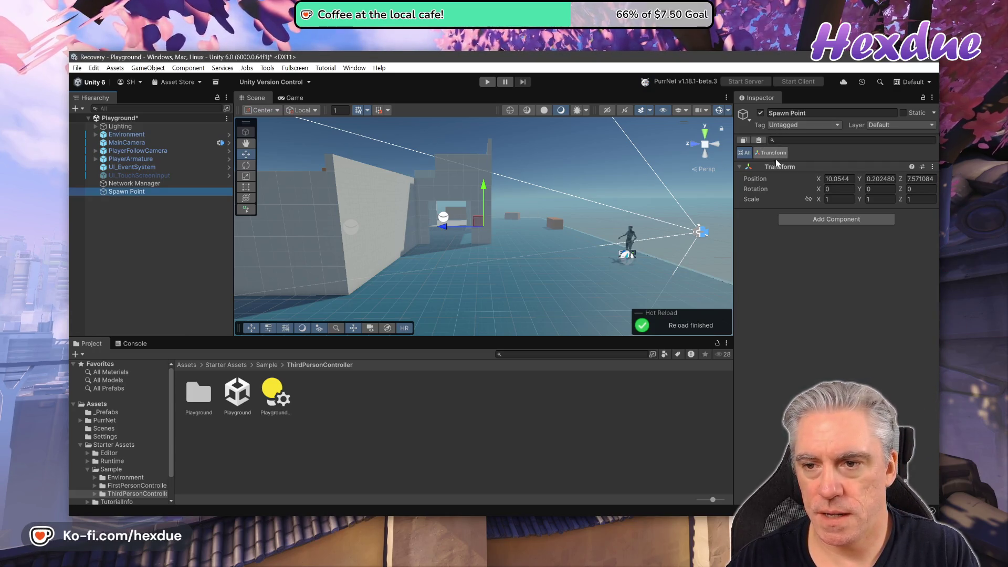
{"action": "left_click", "coordinate": [750, 120]}
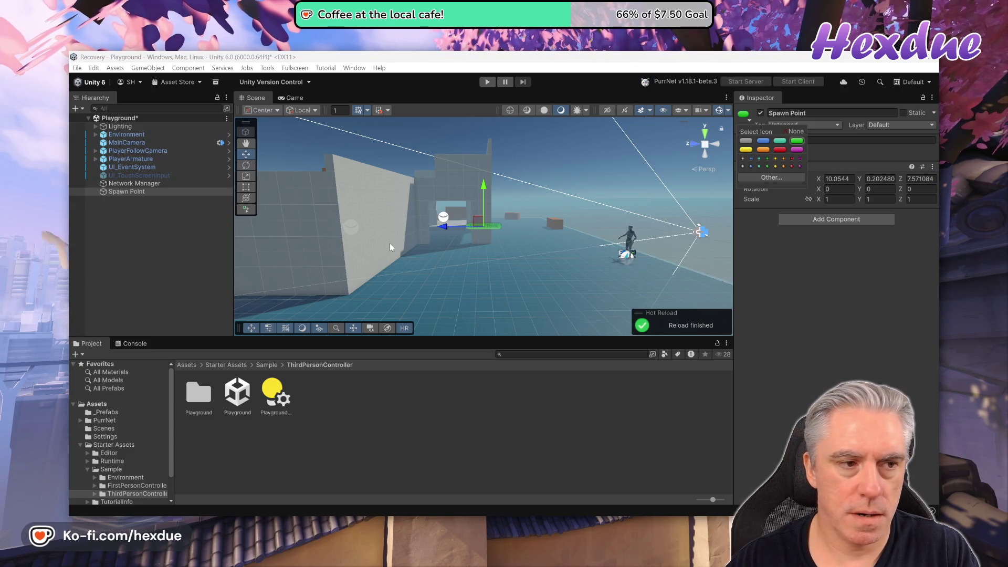
- Duplicate Spawn Point into copies (1)–(4), spread them around the level, and select all five
{"action": "left_click", "coordinate": [134, 193]}
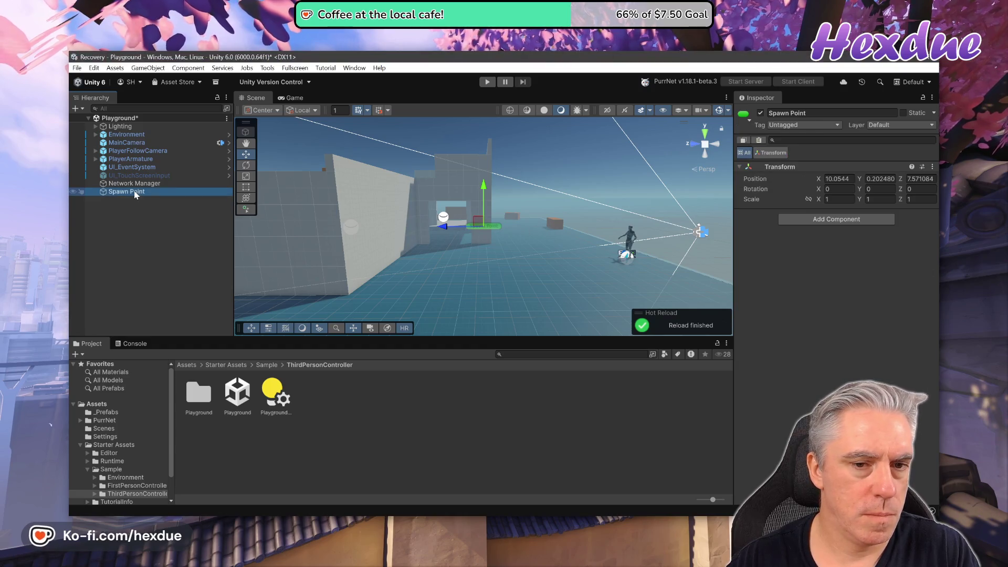
{"action": "mouse_move", "coordinate": [405, 237]}
{"action": "left_mouse_down"}
{"action": "mouse_move", "coordinate": [360, 226]}
{"action": "mouse_move", "coordinate": [544, 235]}
{"action": "left_mouse_up"}
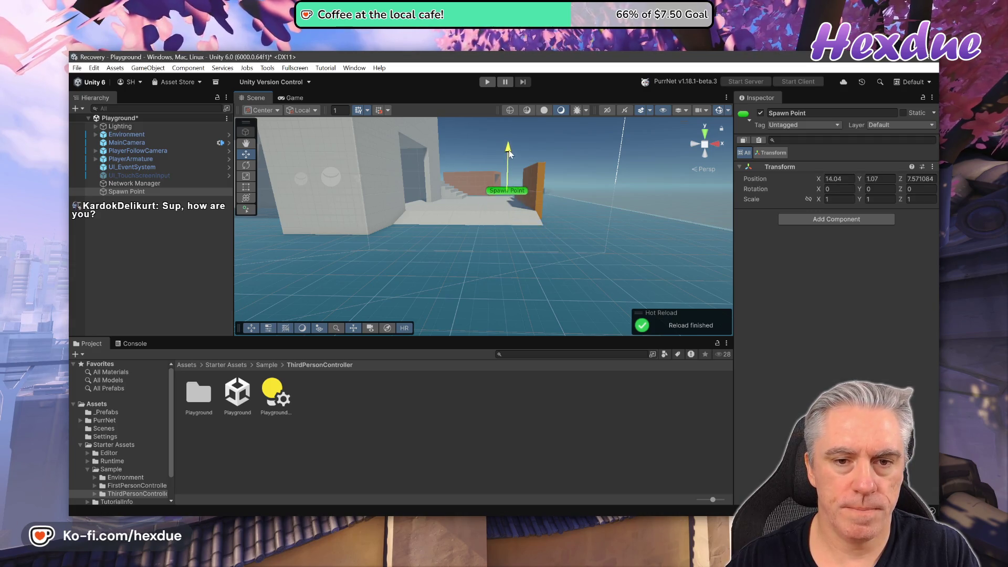
{"action": "mouse_move", "coordinate": [509, 150]}
{"action": "left_mouse_down"}
{"action": "mouse_move", "coordinate": [675, 238]}
{"action": "mouse_move", "coordinate": [518, 287]}
{"action": "mouse_move", "coordinate": [470, 290]}
{"action": "mouse_move", "coordinate": [614, 226]}
{"action": "left_mouse_up"}
{"action": "key", "text": "ctrl+d"}
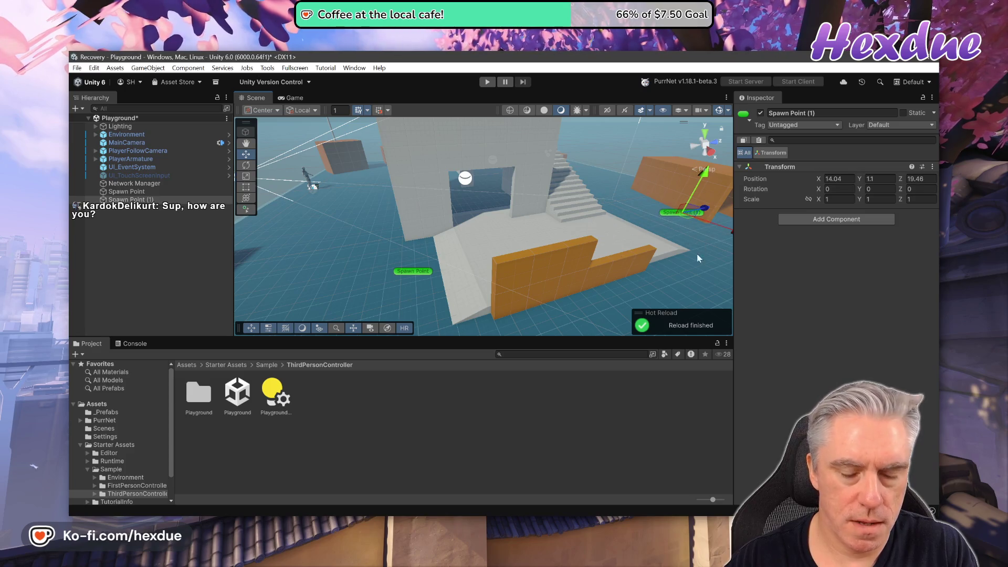
{"action": "key", "text": "ctrl+d"}
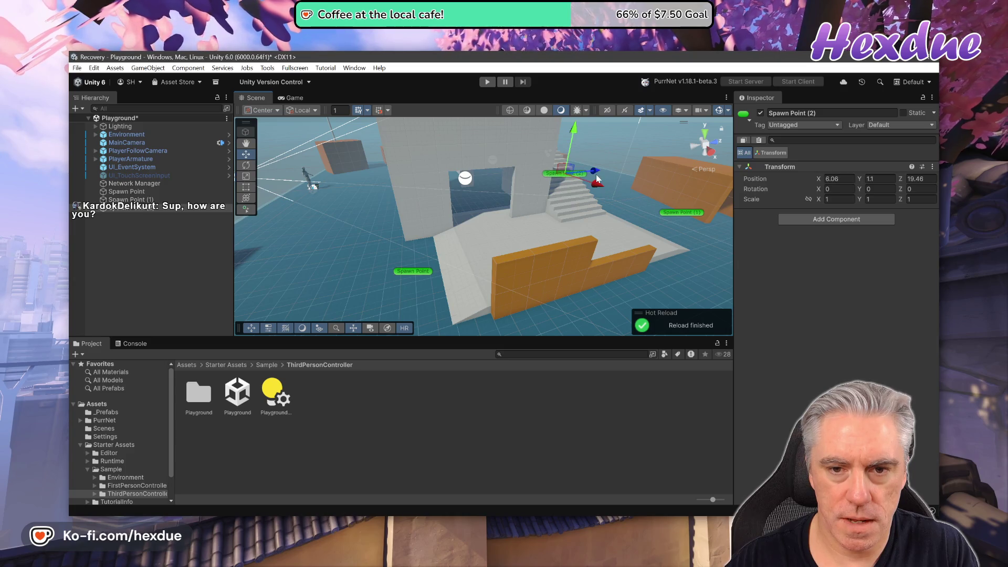
{"action": "mouse_move", "coordinate": [635, 206]}
{"action": "left_mouse_down"}
{"action": "mouse_move", "coordinate": [384, 176]}
{"action": "mouse_move", "coordinate": [361, 219]}
{"action": "left_mouse_up"}
{"action": "key", "text": "f"}
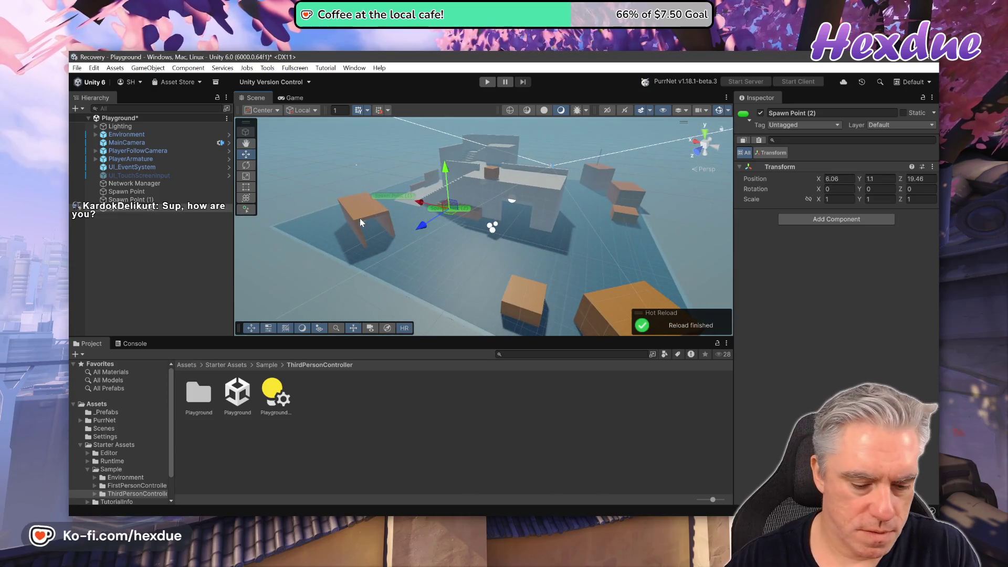
{"action": "key", "text": "ctrl+d"}
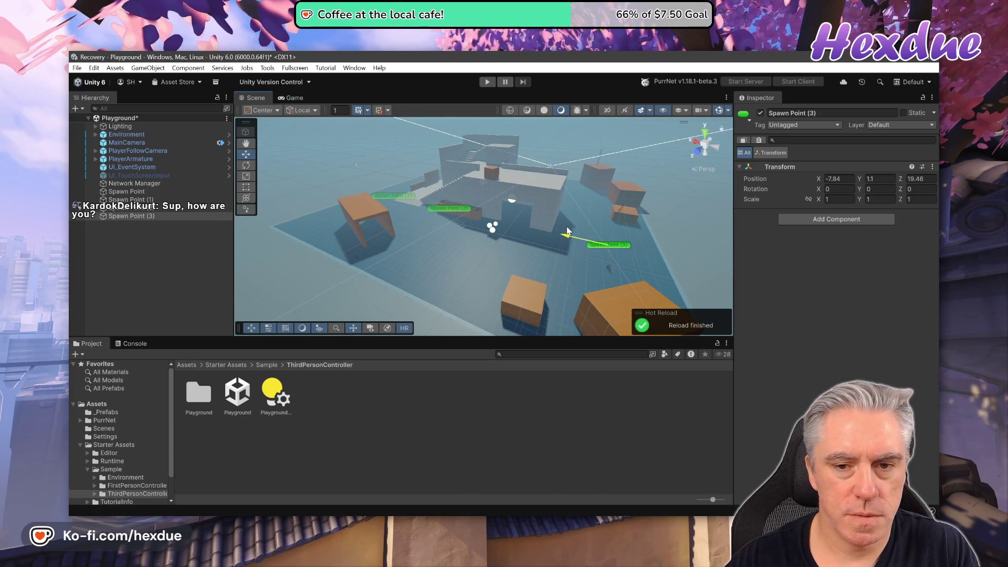
{"action": "key", "text": "ctrl+d"}
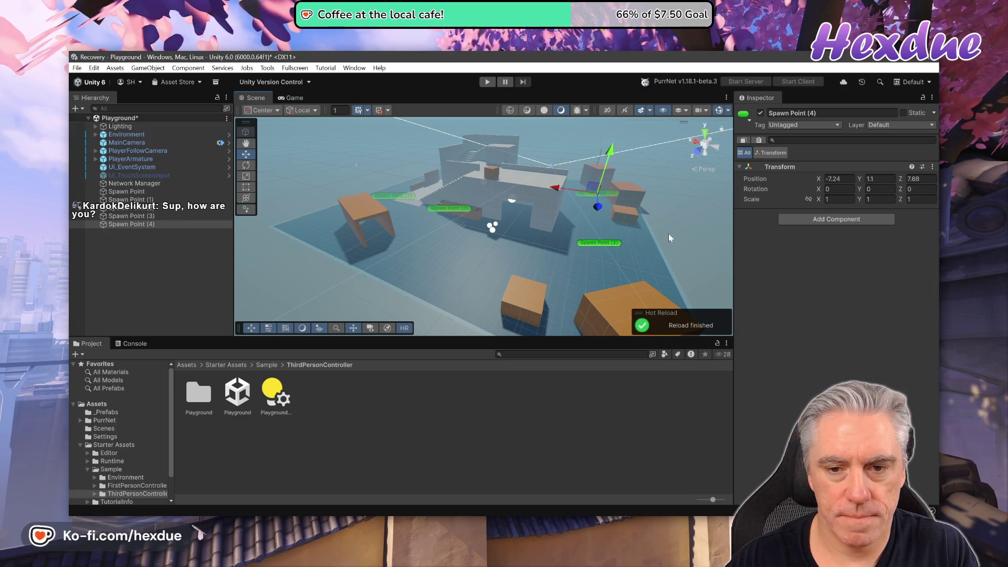
{"action": "left_click_drag", "start_coordinate": [659, 234], "coordinate": [468, 227]}
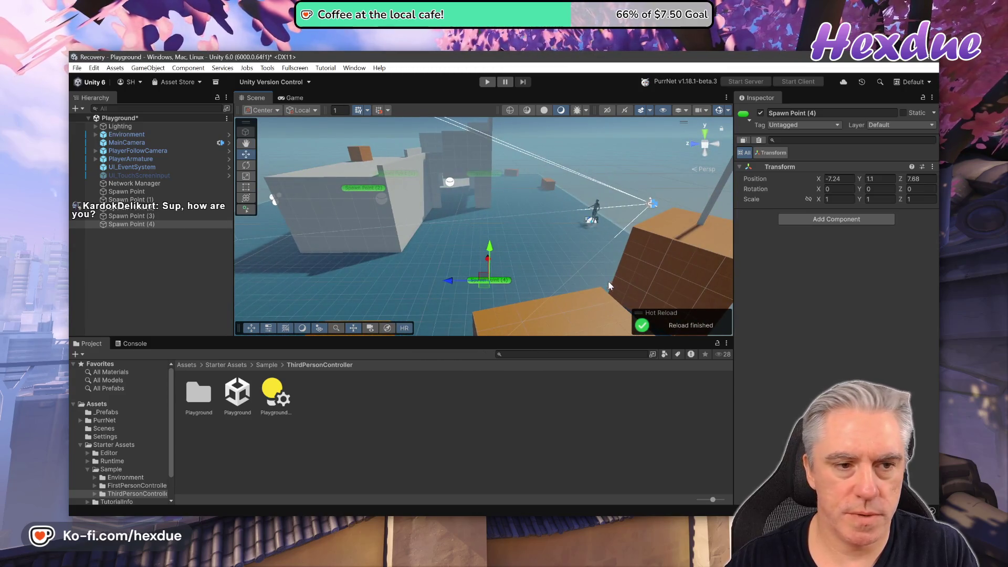
{"action": "left_click", "coordinate": [128, 192]}
{"action": "left_click", "coordinate": [141, 222], "text": "shift"}
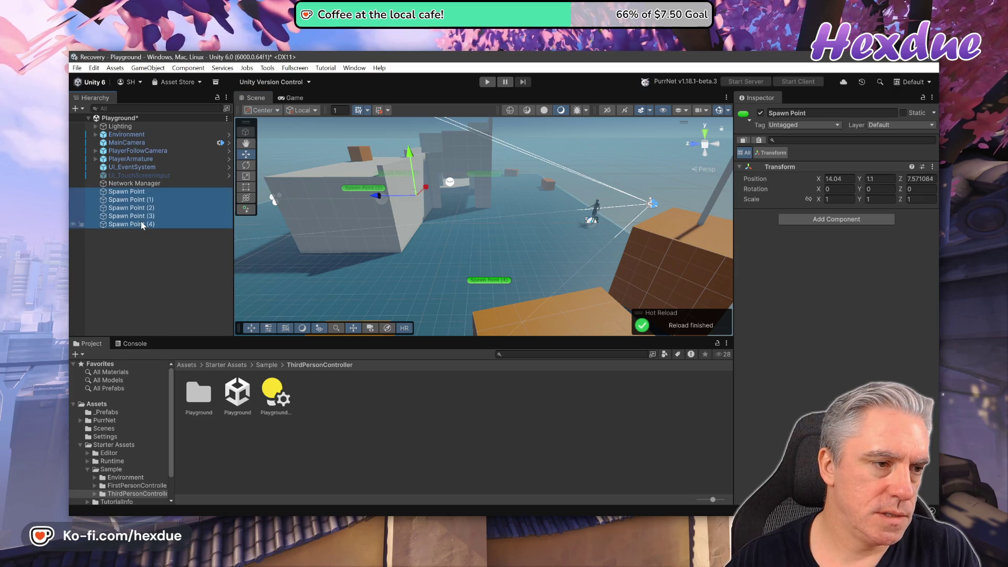
- Drag all five Spawn Points into the Player Spawner's Spawn Points list, then show _Prefabs
{"action": "left_click", "coordinate": [135, 184]}
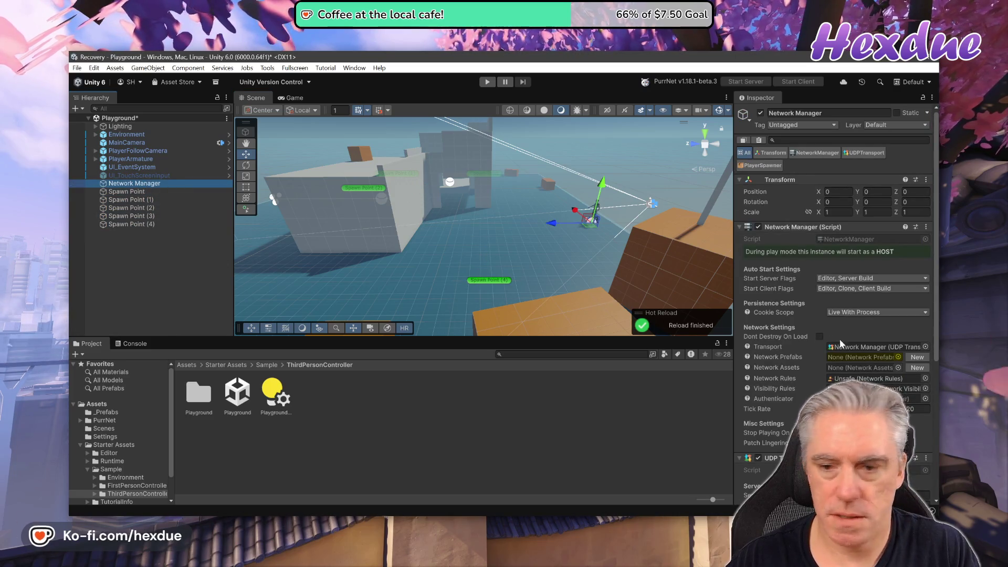
{"action": "scroll", "coordinate": [835, 305], "scroll_direction": "down", "scroll_amount": 8}
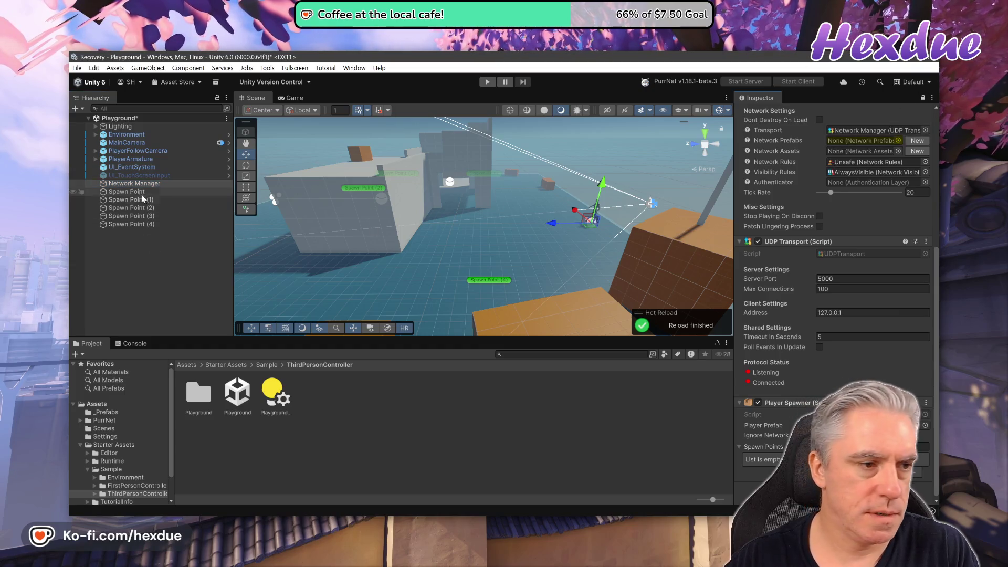
{"action": "key", "text": "ctrl+z"}
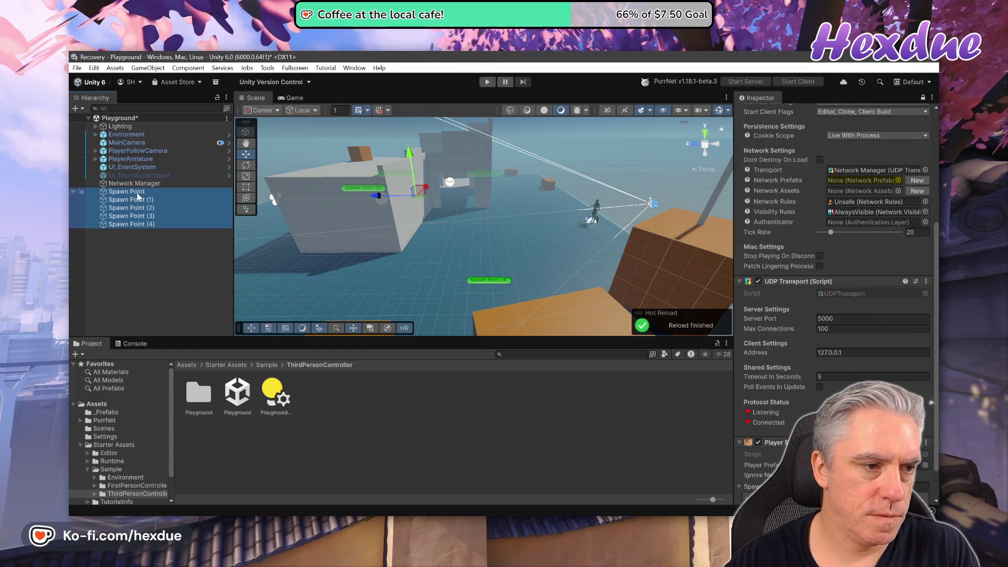
{"action": "left_click_drag", "start_coordinate": [139, 197], "coordinate": [536, 383]}
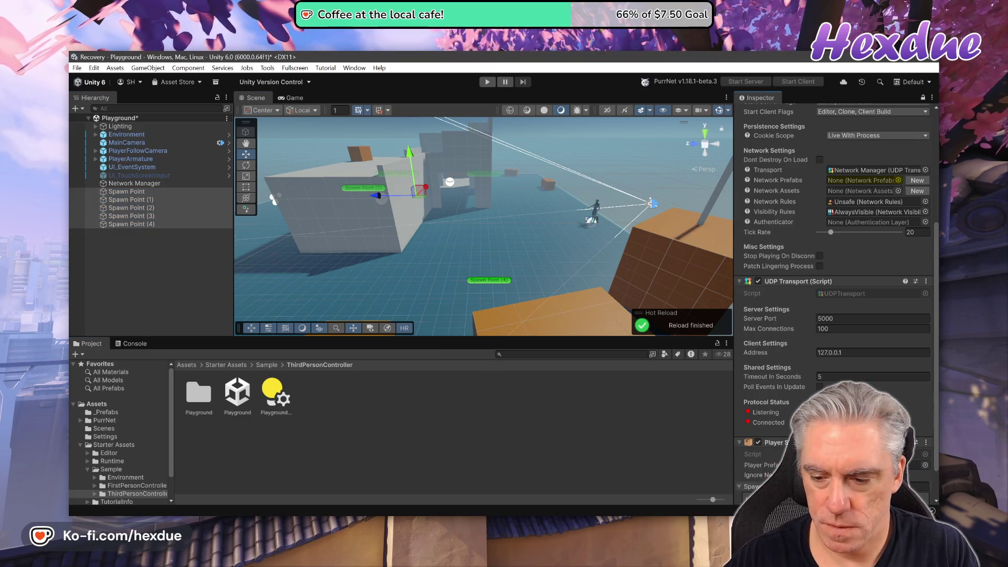
{"action": "scroll", "coordinate": [788, 431], "scroll_direction": "down", "scroll_amount": 3}
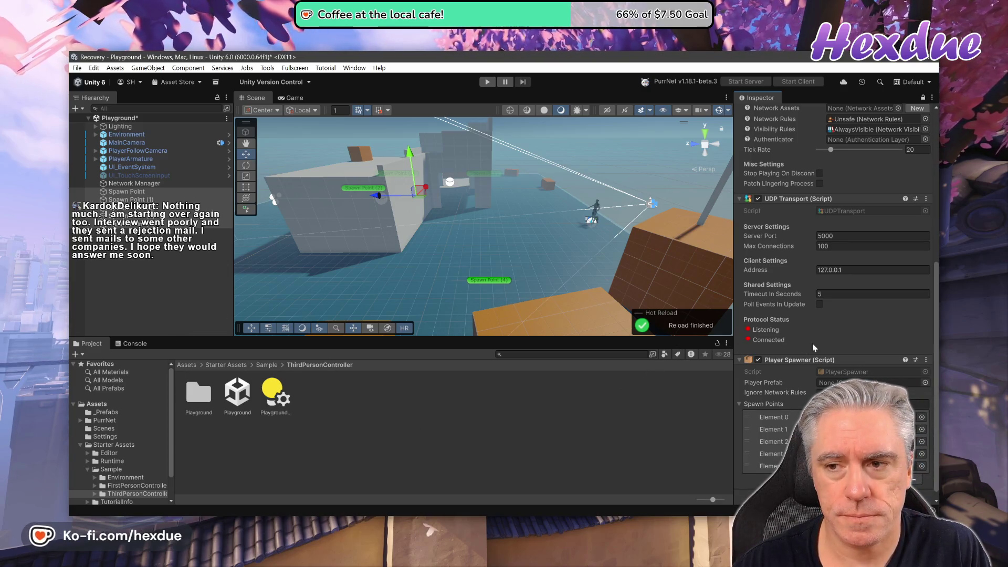
{"action": "scroll", "coordinate": [897, 255], "scroll_direction": "up", "scroll_amount": 5}
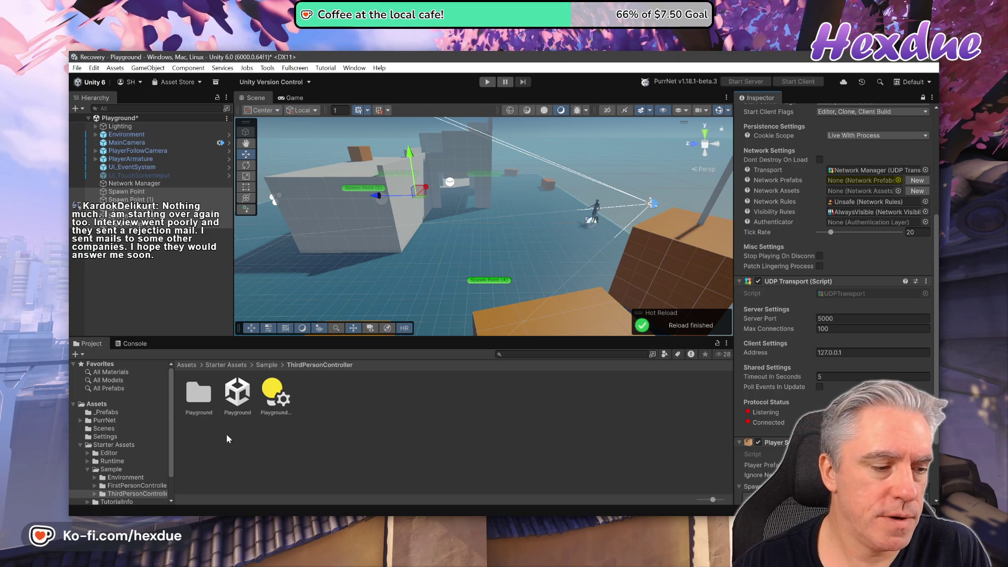
{"action": "left_click", "coordinate": [107, 413]}
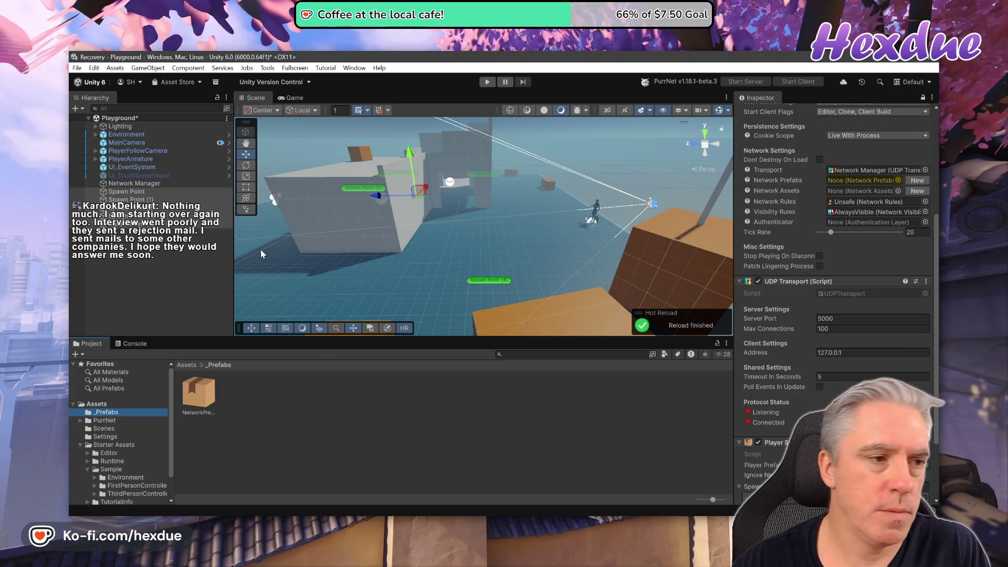
- Add the PurrNet Network component to PlayerArmature via a 'network' component search
{"action": "left_click", "coordinate": [598, 208]}
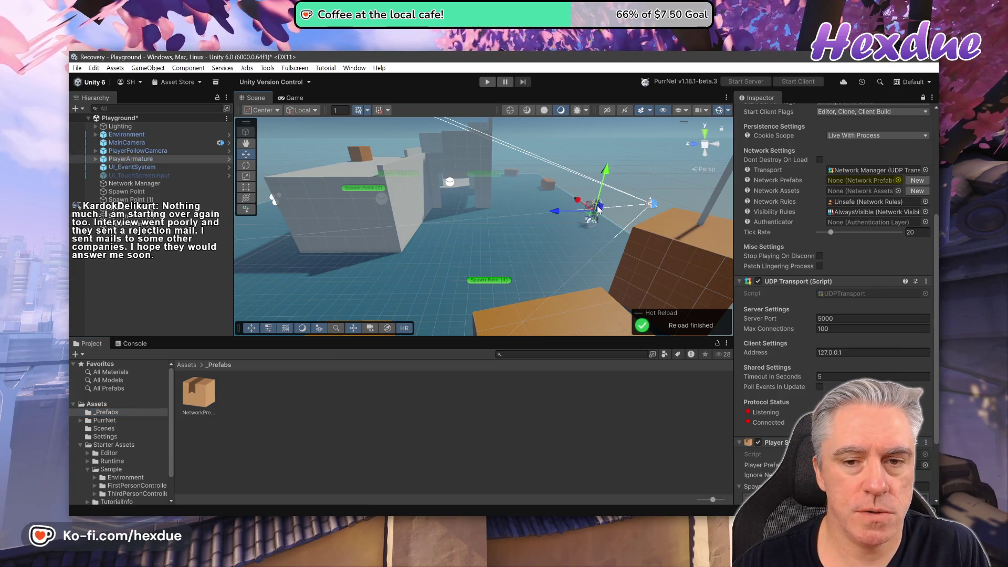
{"action": "left_click", "coordinate": [119, 159]}
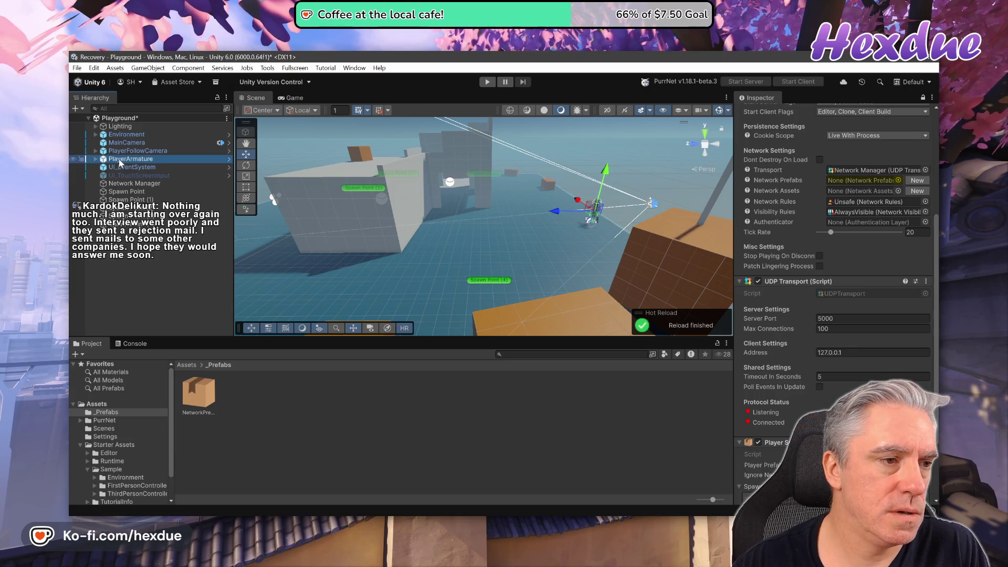
{"action": "double_click", "coordinate": [119, 160]}
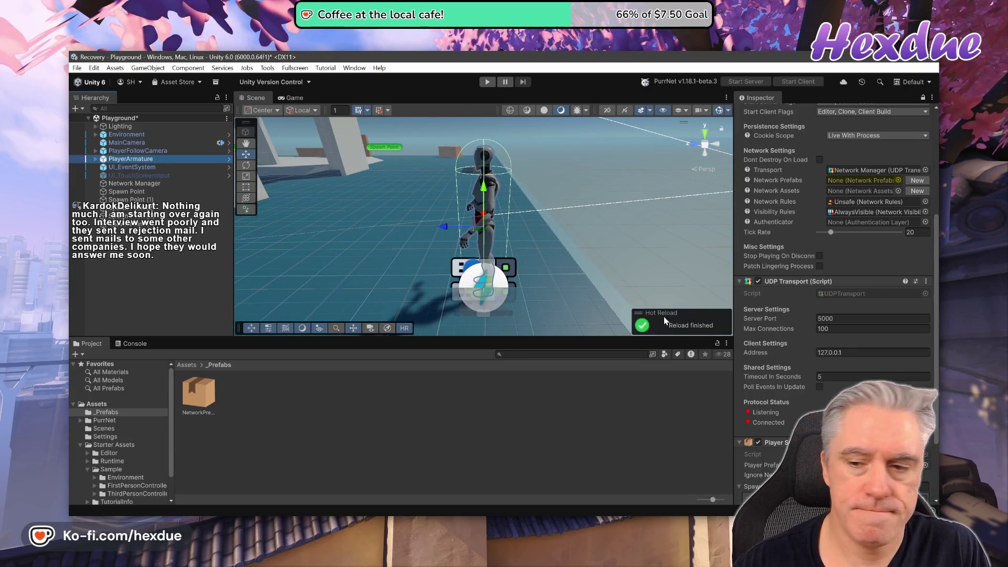
{"action": "scroll", "coordinate": [799, 365], "scroll_direction": "down", "scroll_amount": 3}
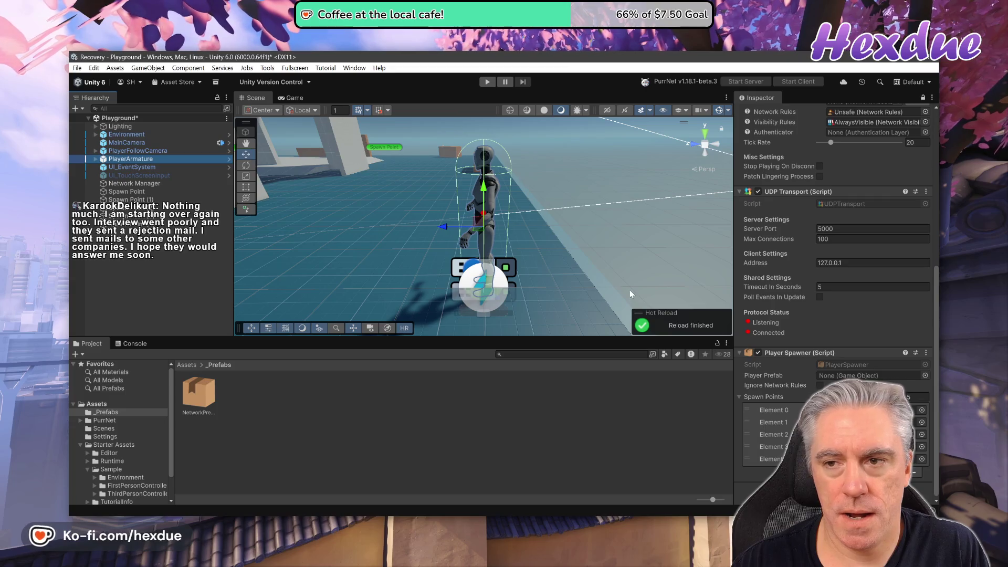
{"action": "left_click", "coordinate": [856, 163]}
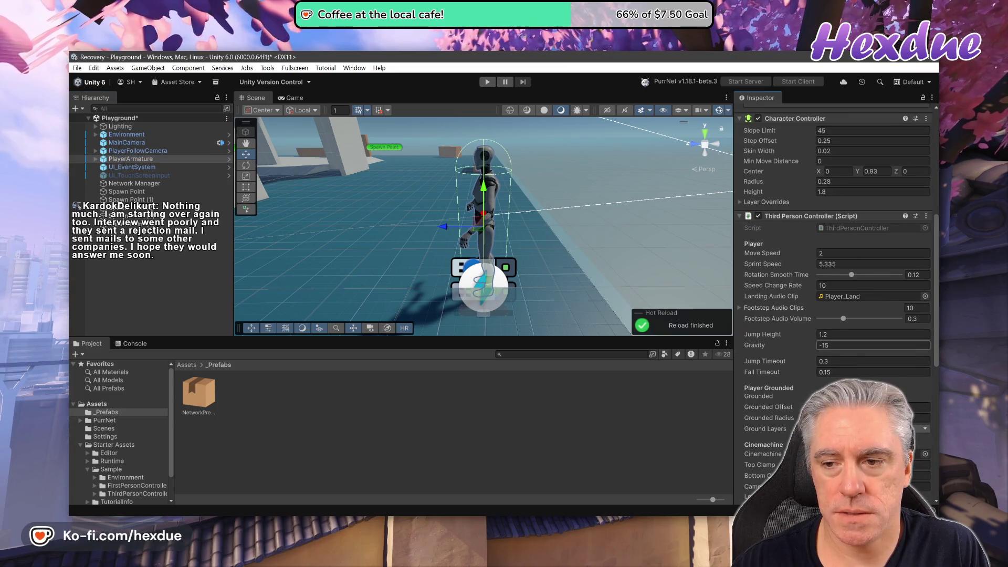
{"action": "scroll", "coordinate": [853, 355], "scroll_direction": "down", "scroll_amount": 10}
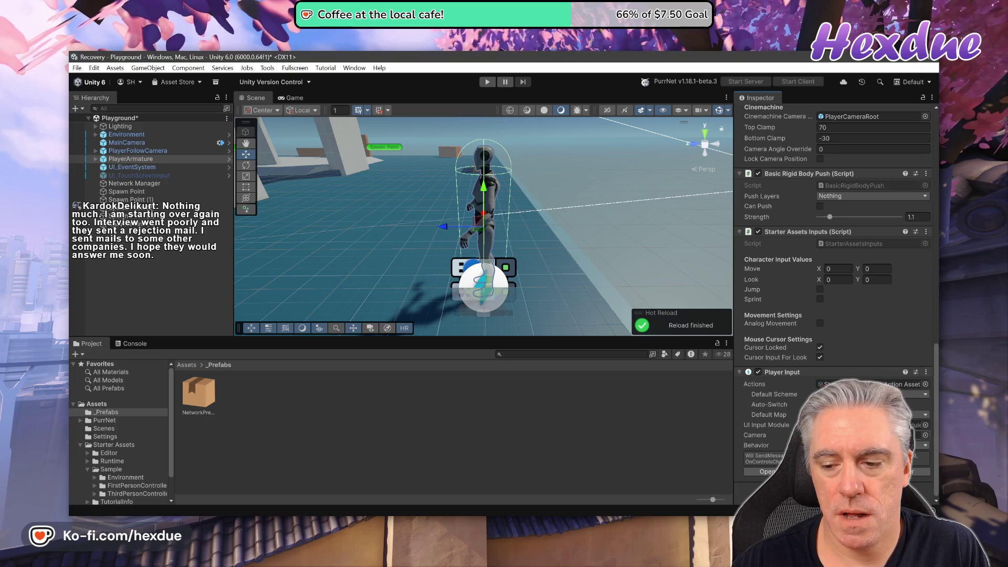
{"action": "key", "text": "ctrl+shift+a"}
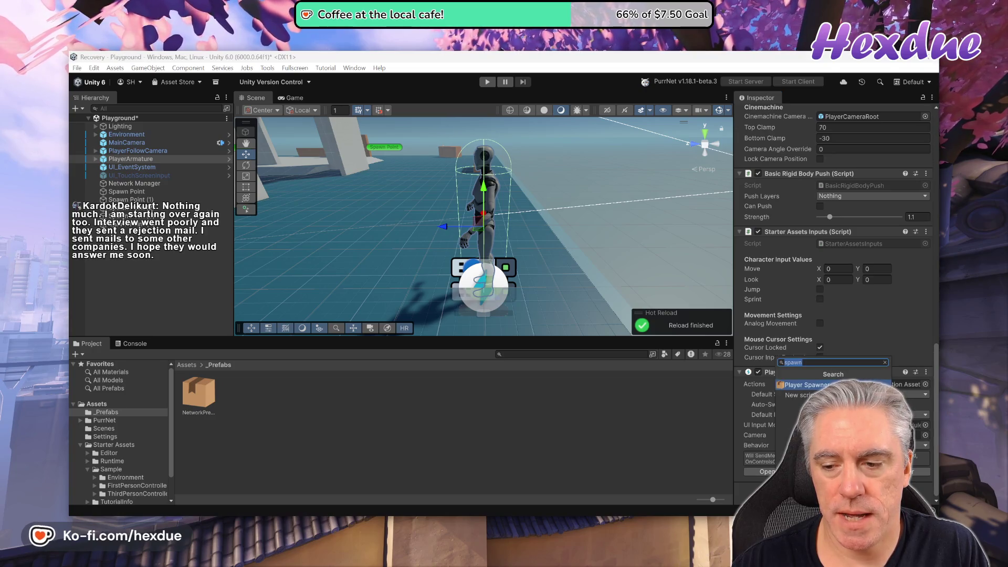
{"action": "type", "text": "networ"}
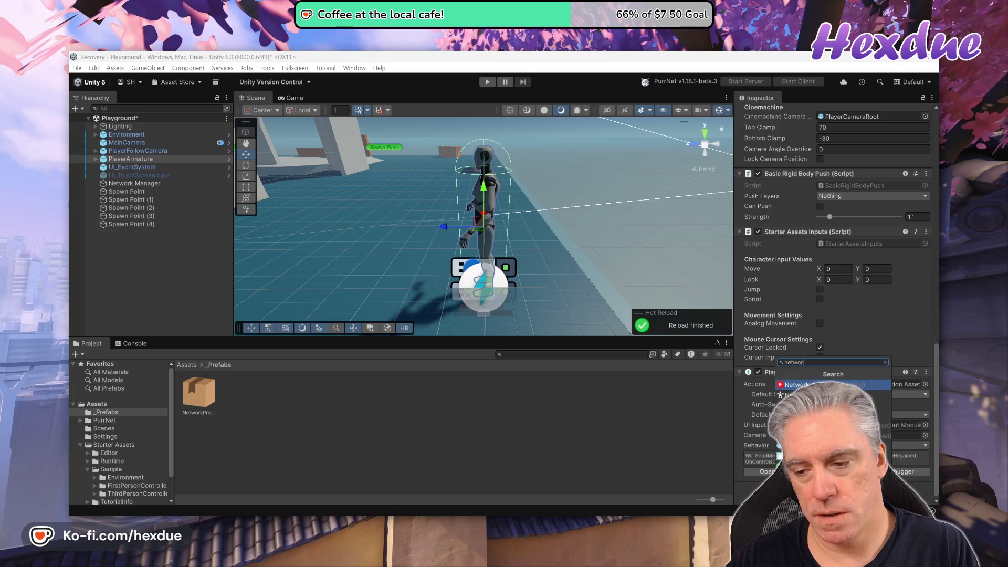
{"action": "type", "text": "k"}
{"action": "key", "text": "Down"}
{"action": "key", "text": "Down"}
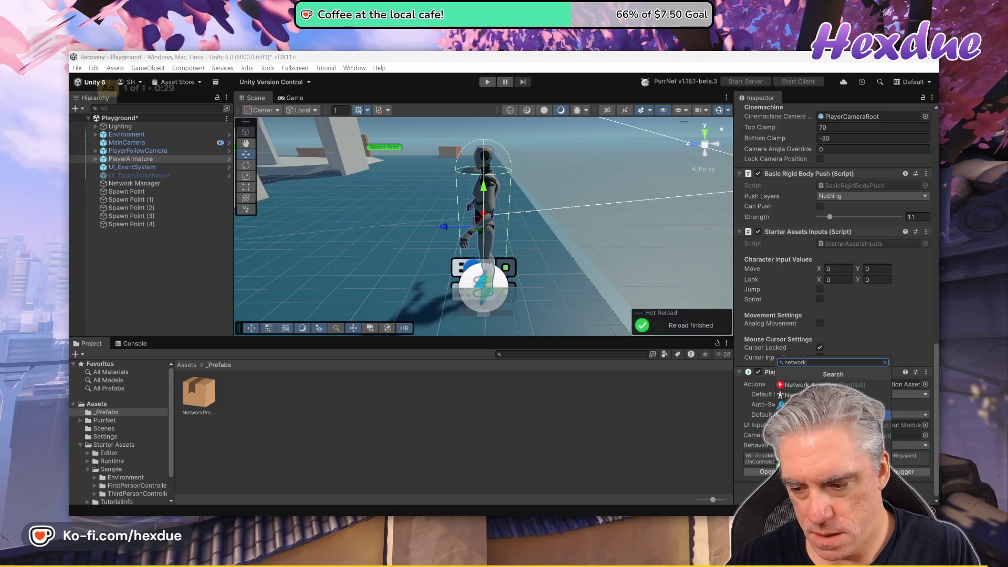
{"action": "key", "text": "Return"}
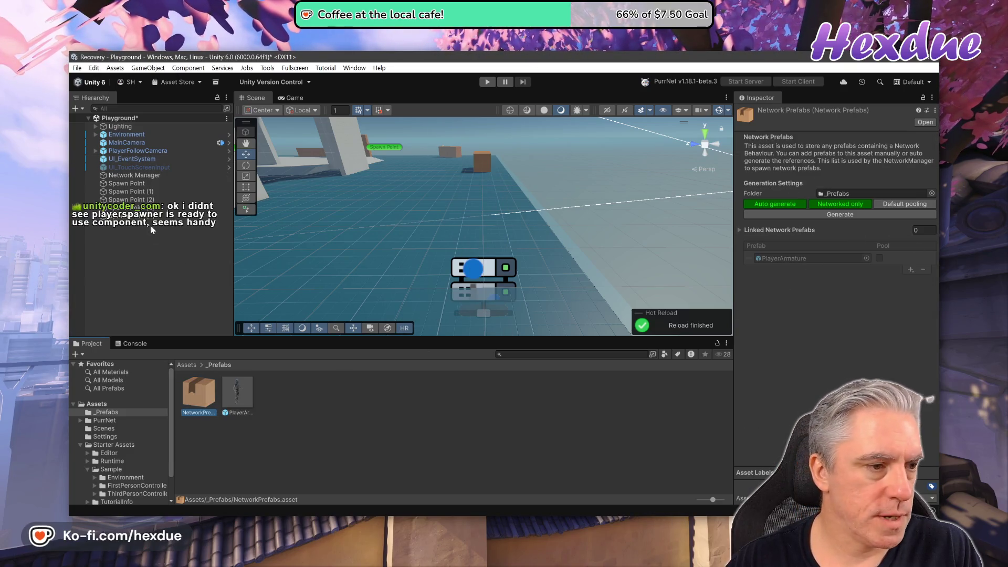
- Give the PlayerArmature prefab to the Network Manager and create a network prefabs list asset
{"action": "left_click", "coordinate": [128, 175]}
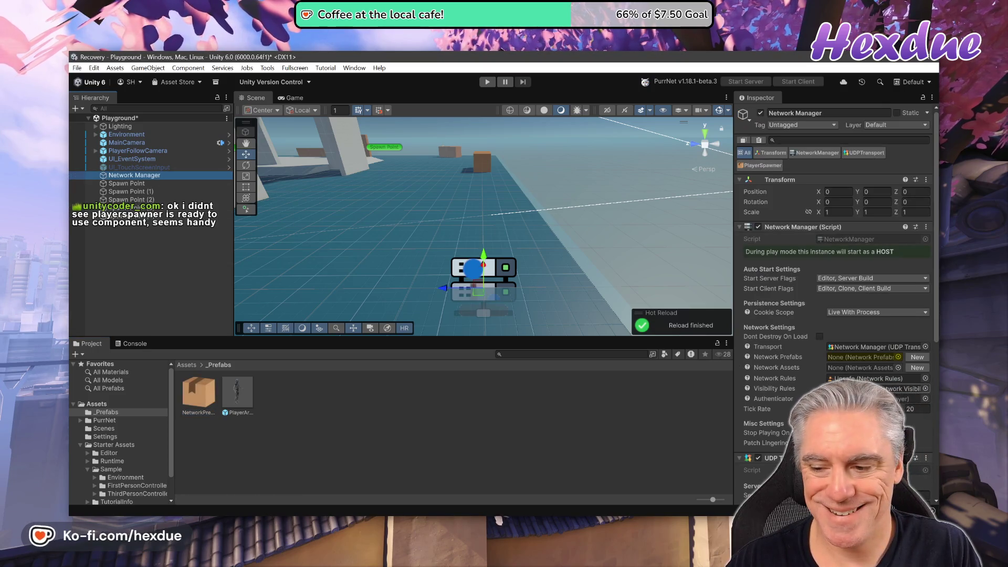
{"action": "mouse_move", "coordinate": [237, 395]}
{"action": "left_mouse_down"}
{"action": "mouse_move", "coordinate": [466, 405]}
{"action": "mouse_move", "coordinate": [877, 366]}
{"action": "mouse_move", "coordinate": [608, 424]}
{"action": "left_mouse_up"}
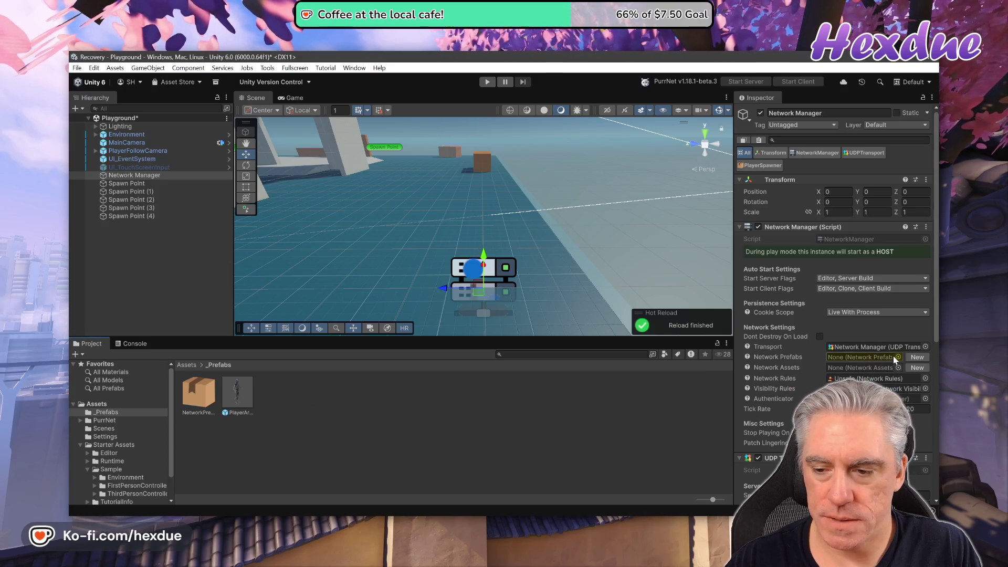
{"action": "left_click", "coordinate": [917, 357]}
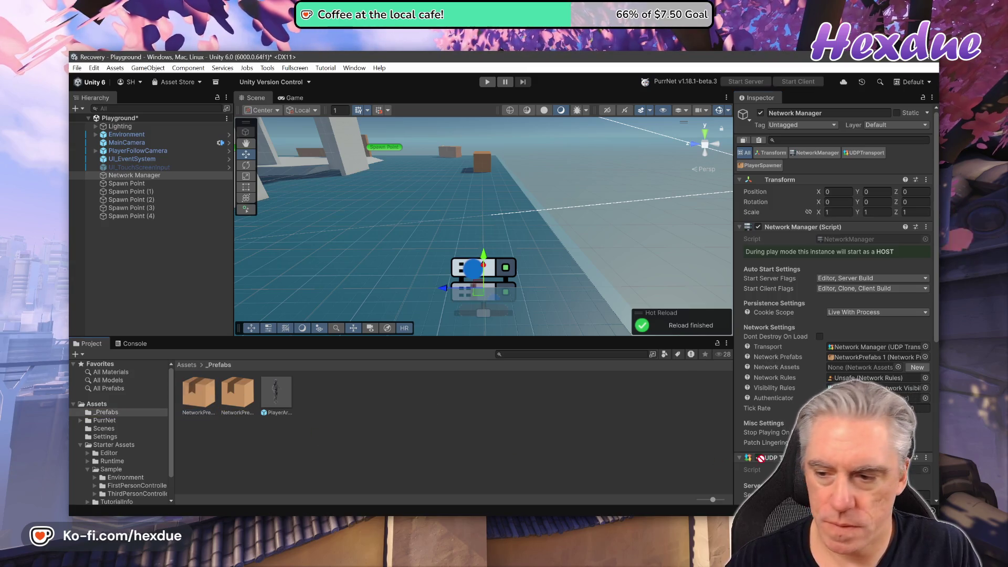
{"action": "left_click", "coordinate": [871, 358]}
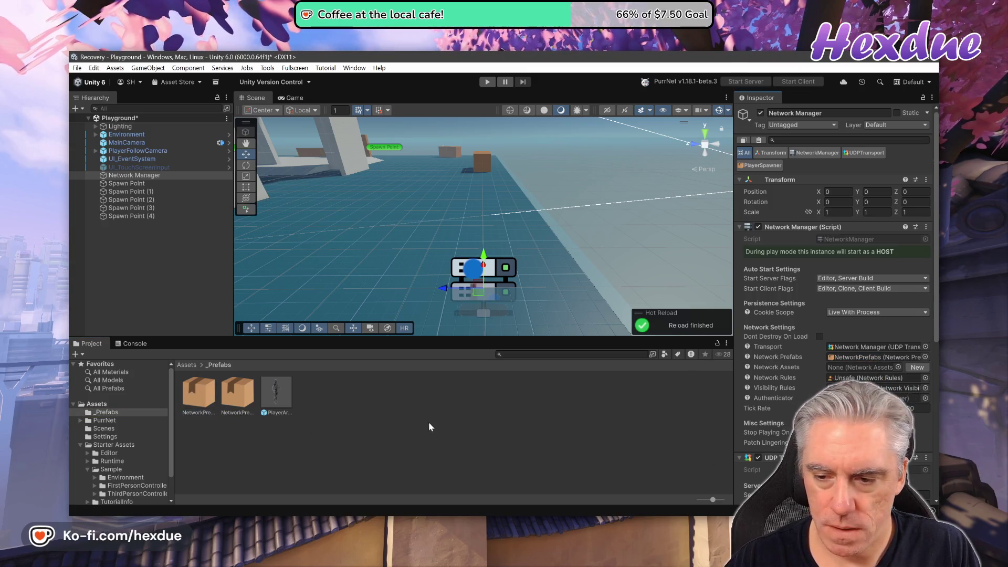
- Delete the duplicate NetworkPrefabs 1 asset and check the remaining NetworkPrefabs list
{"action": "left_click", "coordinate": [249, 401]}
{"action": "key", "text": "Delete"}
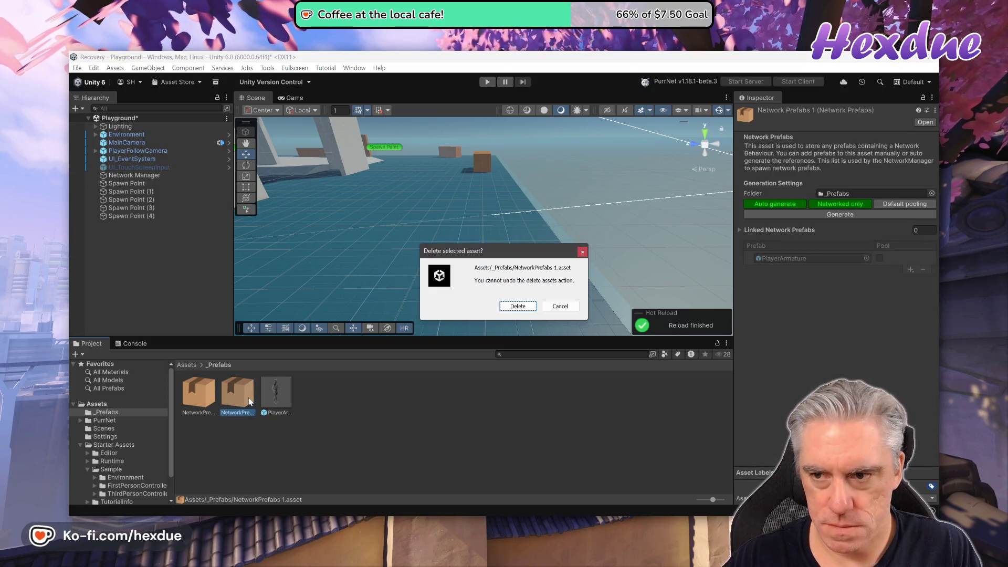
{"action": "left_click", "coordinate": [518, 307]}
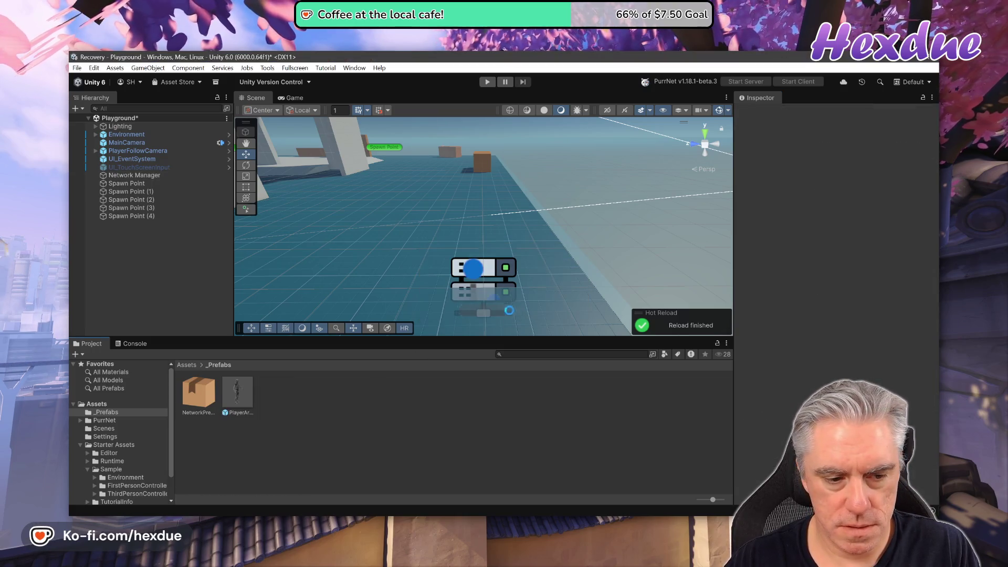
{"action": "left_click", "coordinate": [243, 390]}
{"action": "left_click", "coordinate": [203, 397]}
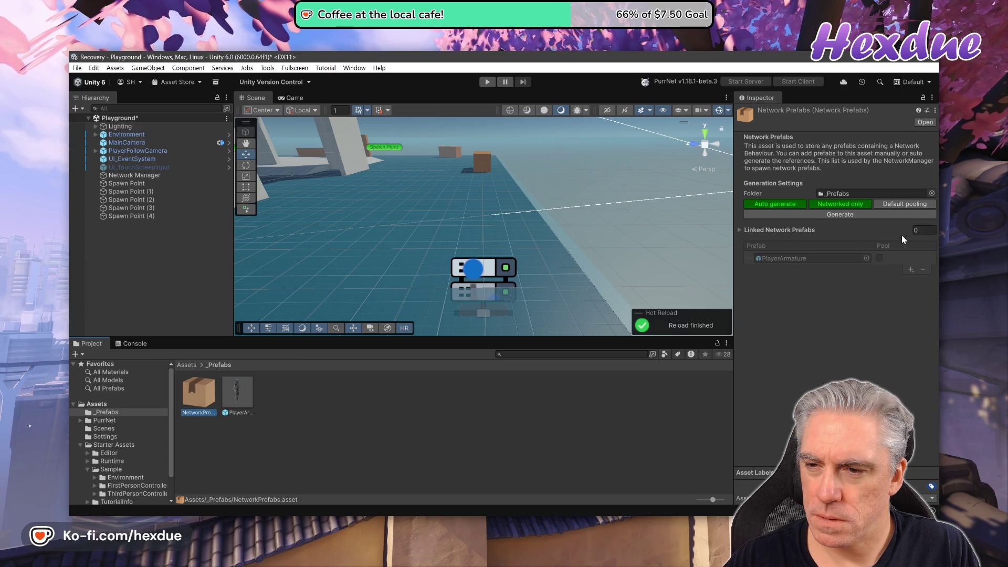
- Set the Network Manager's Player Spawner Player Prefab field to the PlayerArmature prefab
{"action": "left_click", "coordinate": [133, 176]}
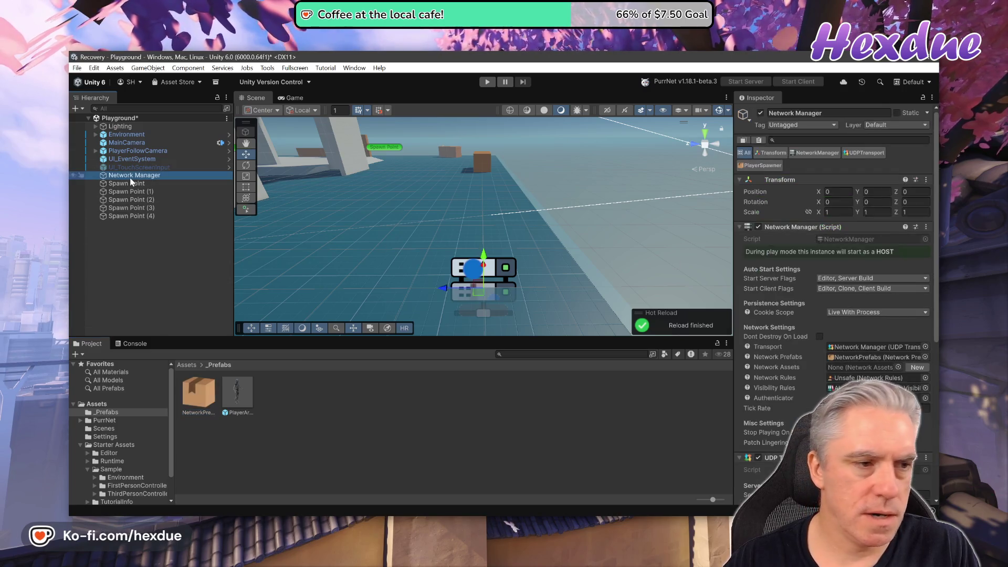
{"action": "scroll", "coordinate": [835, 262], "scroll_direction": "down", "scroll_amount": 5}
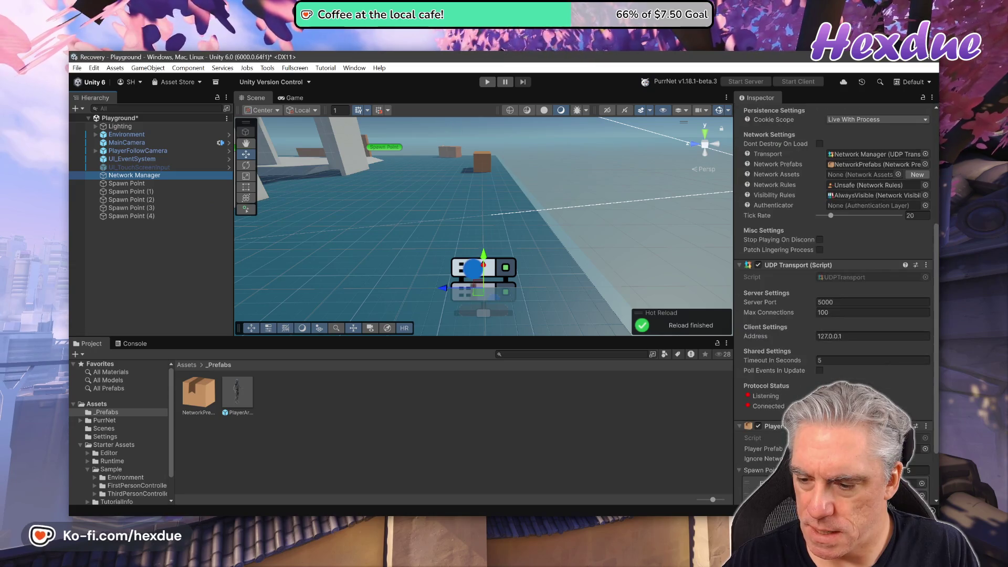
{"action": "scroll", "coordinate": [836, 294], "scroll_direction": "down", "scroll_amount": 3}
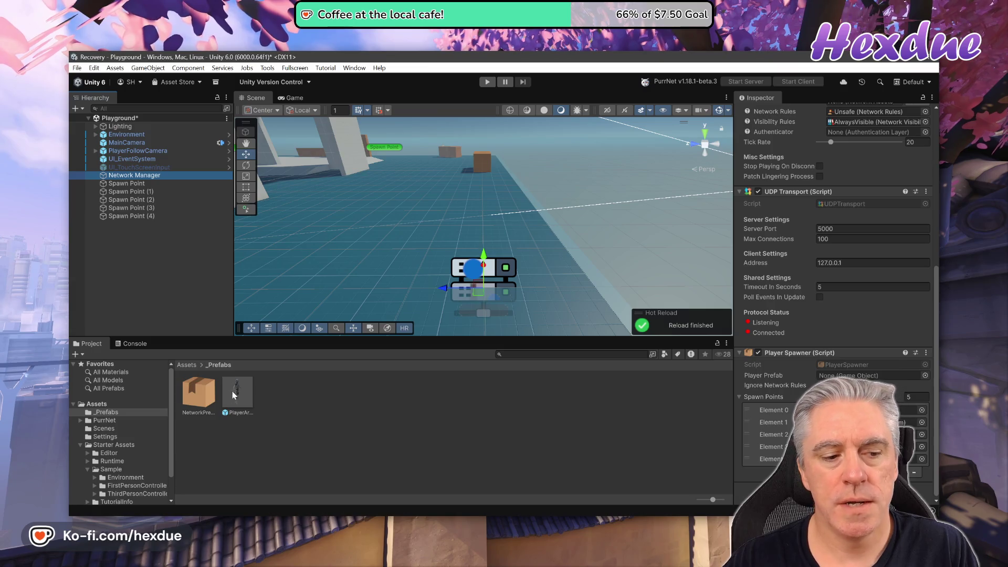
{"action": "left_click", "coordinate": [198, 394]}
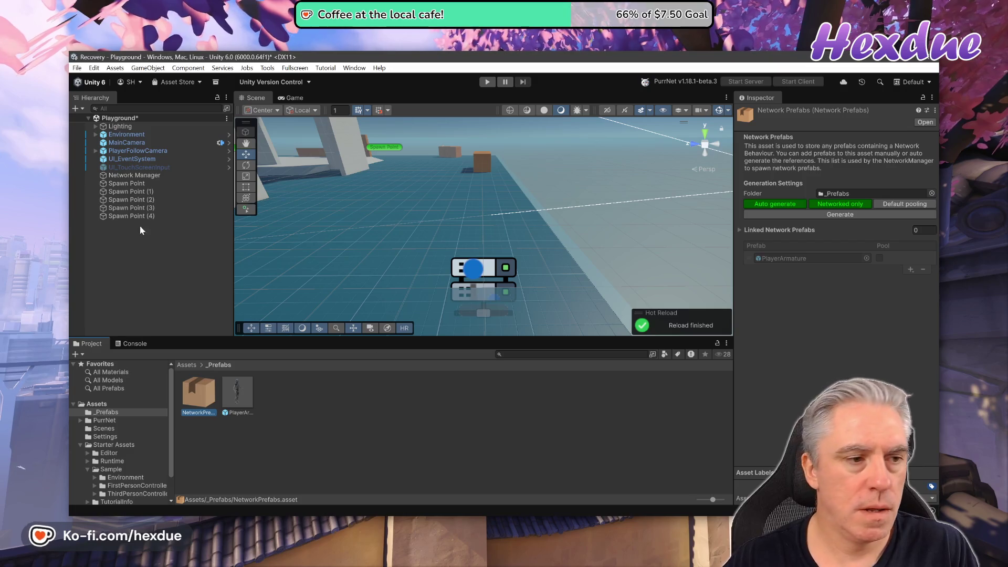
{"action": "left_click", "coordinate": [135, 175]}
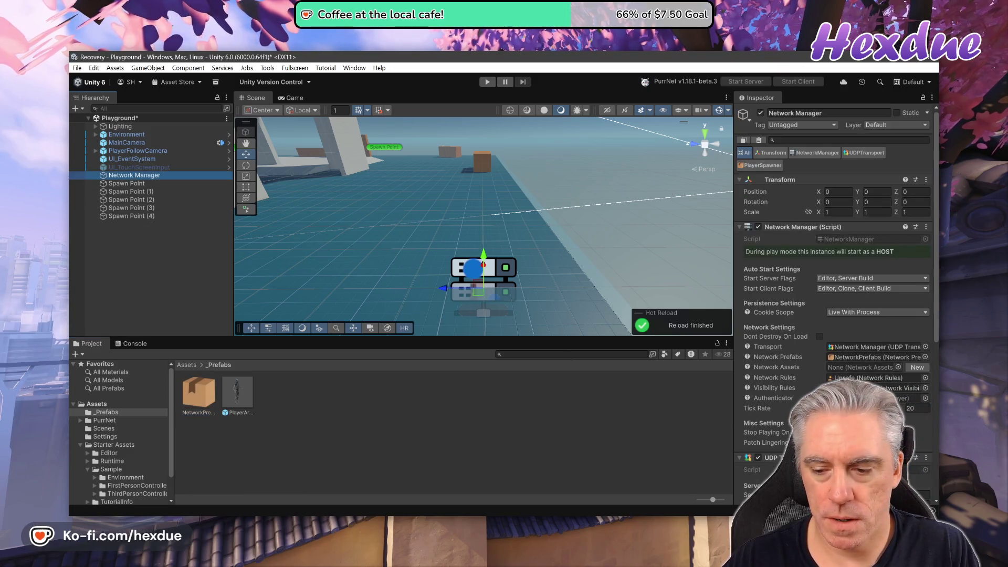
{"action": "scroll", "coordinate": [833, 300], "scroll_direction": "down", "scroll_amount": 10}
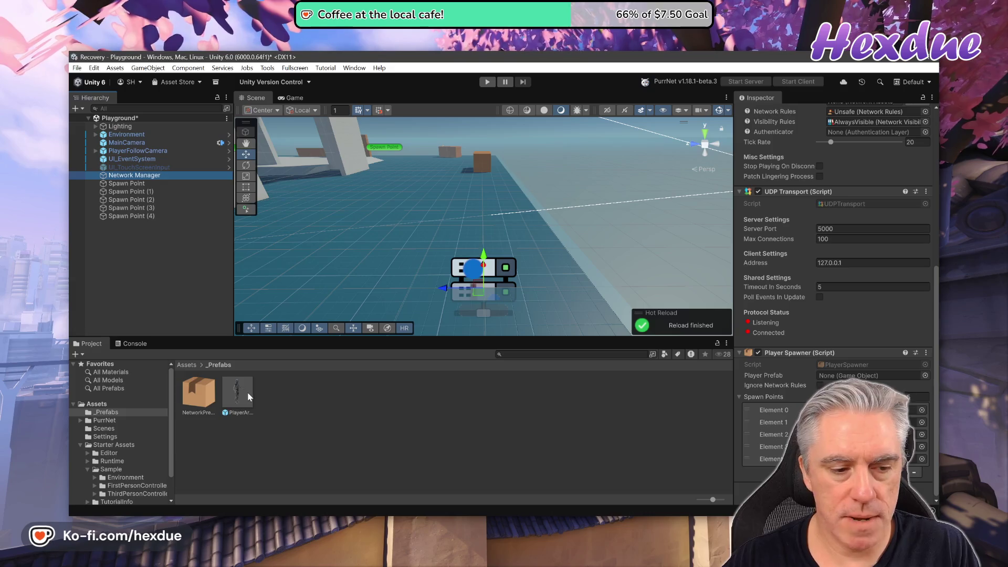
{"action": "mouse_move", "coordinate": [249, 398]}
{"action": "left_mouse_down"}
{"action": "mouse_move", "coordinate": [746, 443]}
{"action": "mouse_move", "coordinate": [888, 380]}
{"action": "left_mouse_up"}
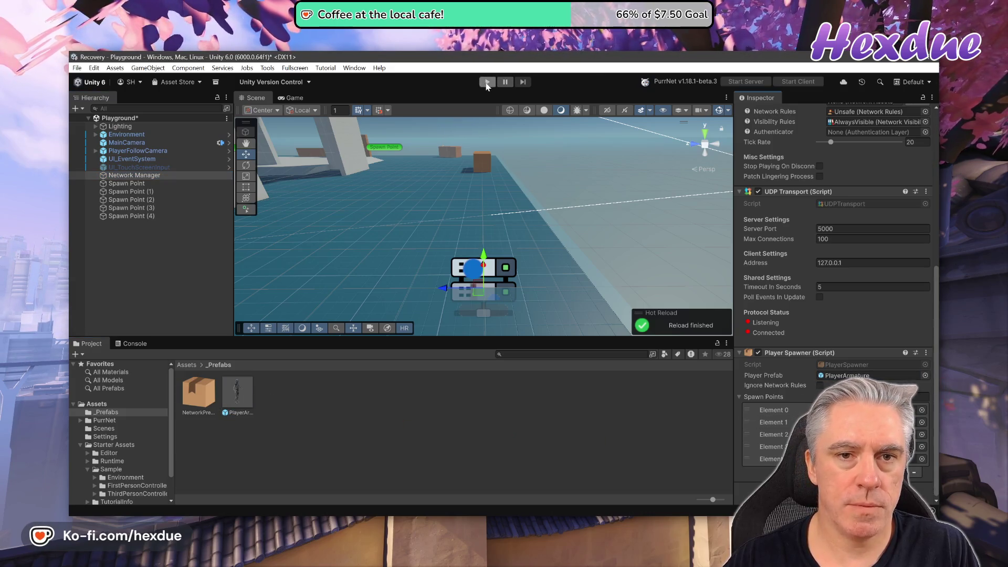
- Play-test the scene, check a PlayerArmature spawns at a spawn point, then stop playing
{"action": "left_click", "coordinate": [487, 83]}
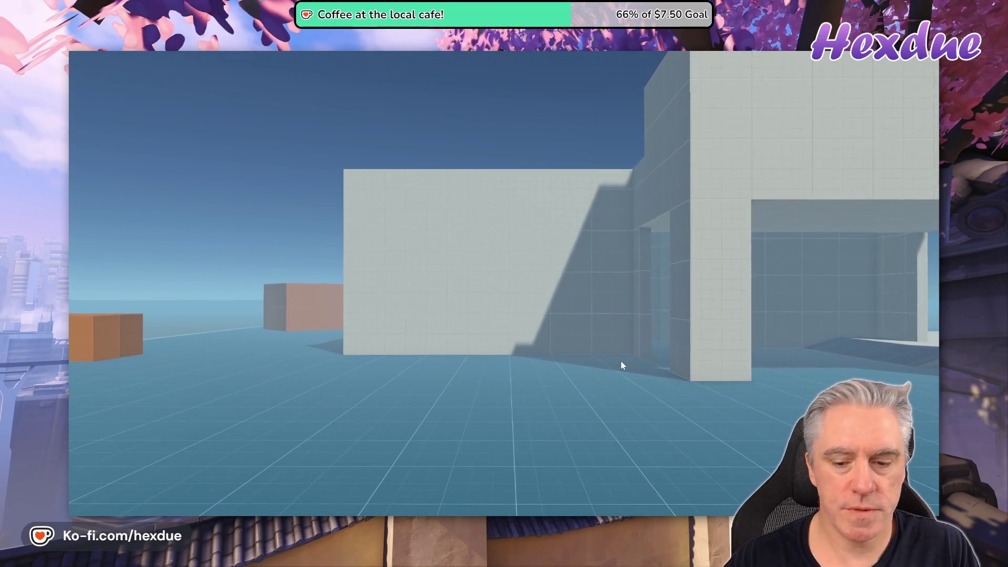
{"action": "key", "text": "F11"}
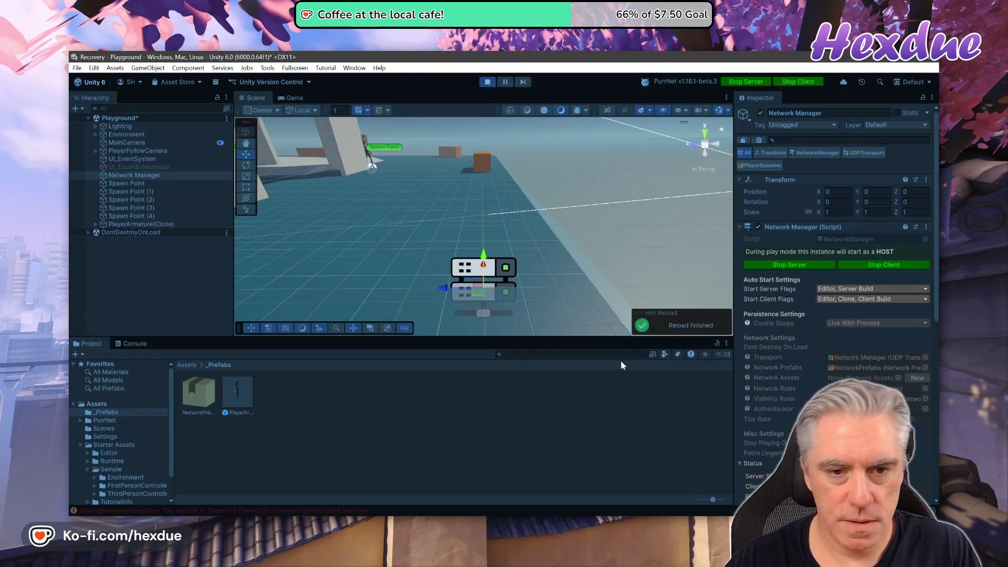
{"action": "mouse_move", "coordinate": [404, 166]}
{"action": "left_mouse_down"}
{"action": "mouse_move", "coordinate": [346, 138]}
{"action": "mouse_move", "coordinate": [288, 129]}
{"action": "mouse_move", "coordinate": [536, 110]}
{"action": "left_mouse_up"}
{"action": "scroll", "coordinate": [288, 128], "scroll_direction": "down", "scroll_amount": 5}
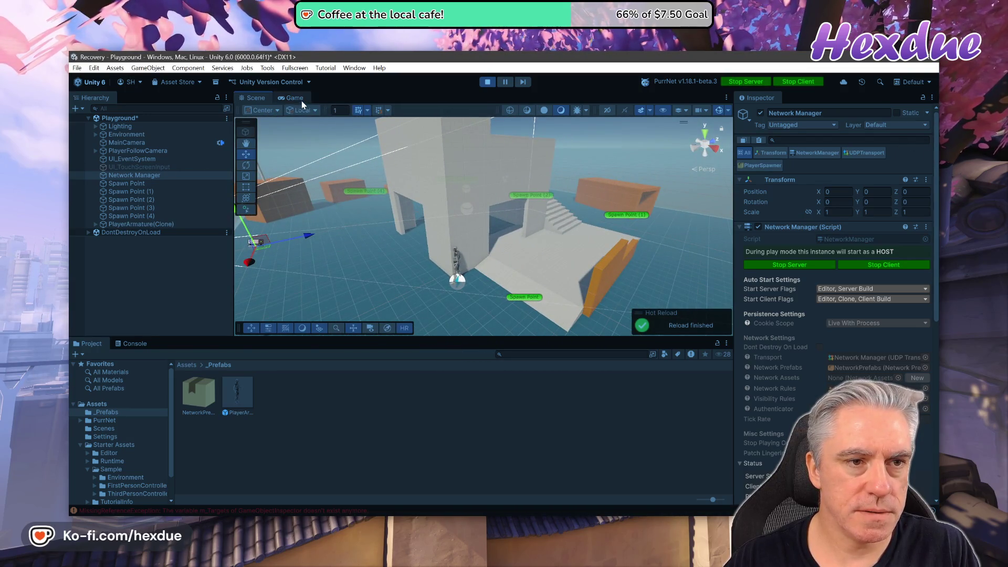
{"action": "left_click_drag", "start_coordinate": [302, 102], "coordinate": [437, 237]}
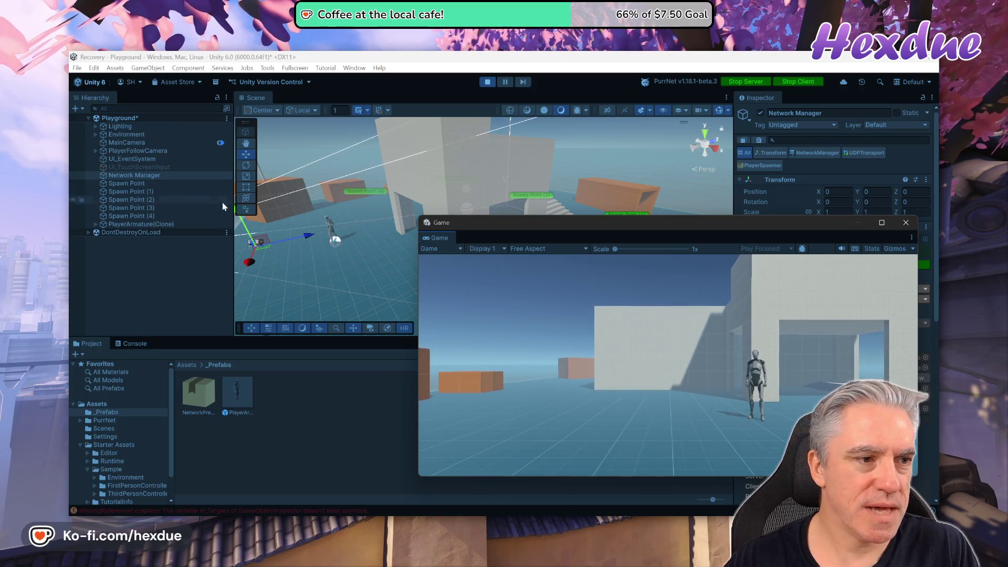
{"action": "left_click", "coordinate": [907, 223]}
{"action": "left_click", "coordinate": [488, 82]}
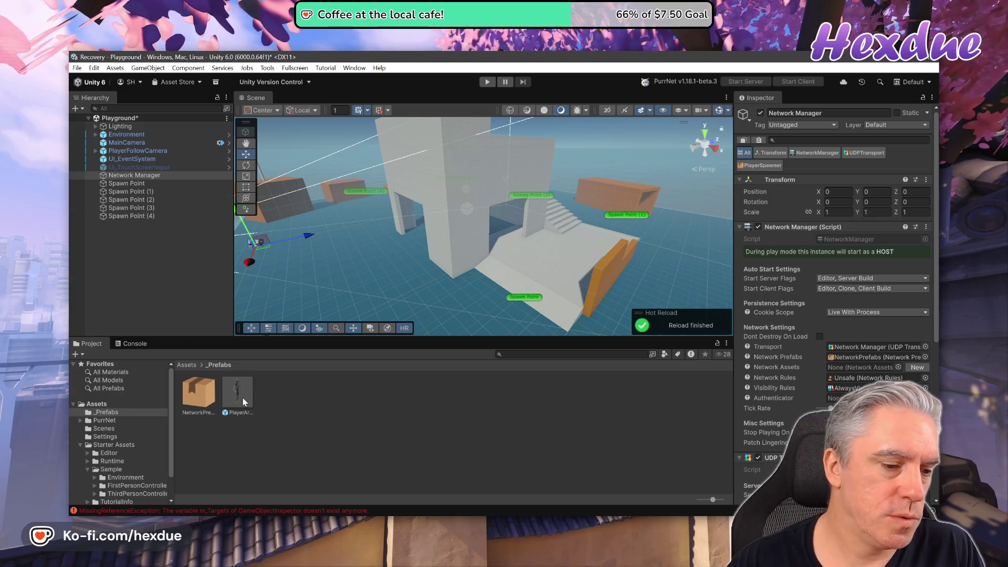
- Place a PlayerArmature instance, parent MainCamera under it, and Apply All overrides to the prefab
{"action": "left_click_drag", "start_coordinate": [170, 269], "coordinate": [171, 269]}
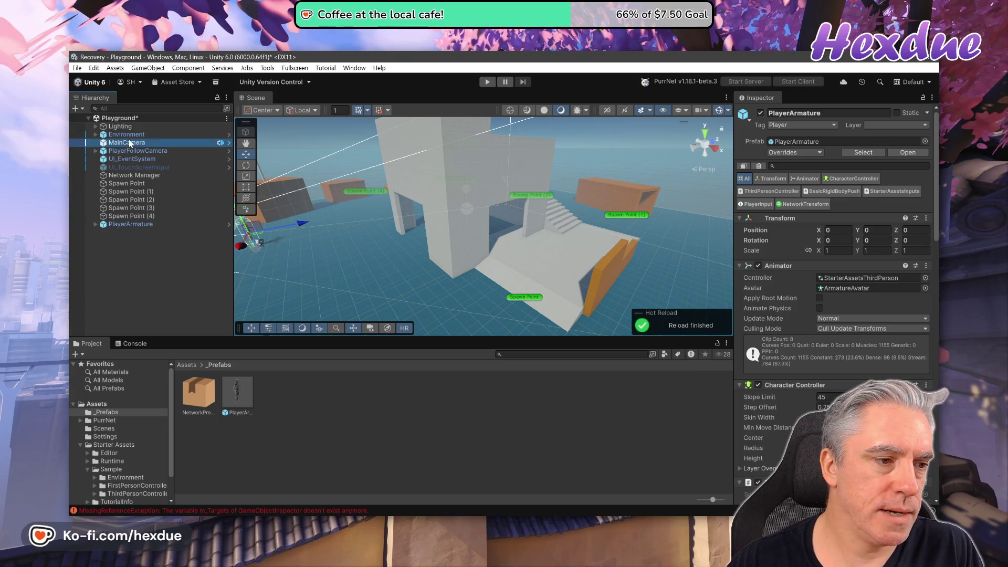
{"action": "mouse_move", "coordinate": [128, 140]}
{"action": "left_mouse_down"}
{"action": "mouse_move", "coordinate": [176, 220]}
{"action": "mouse_move", "coordinate": [148, 225]}
{"action": "left_mouse_up"}
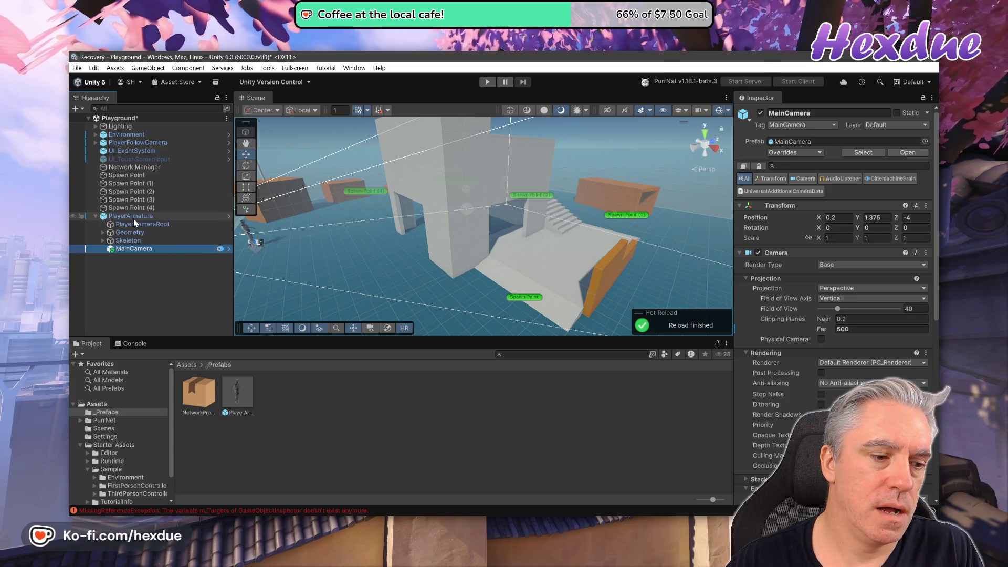
{"action": "left_click", "coordinate": [817, 153]}
{"action": "left_click", "coordinate": [879, 243]}
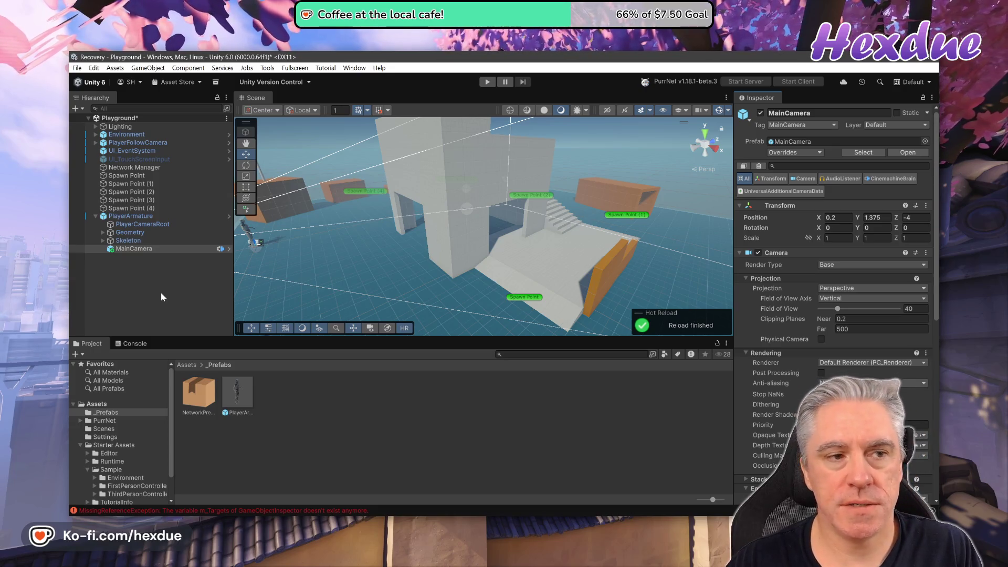
{"action": "scroll", "coordinate": [910, 389], "scroll_direction": "down", "scroll_amount": 10}
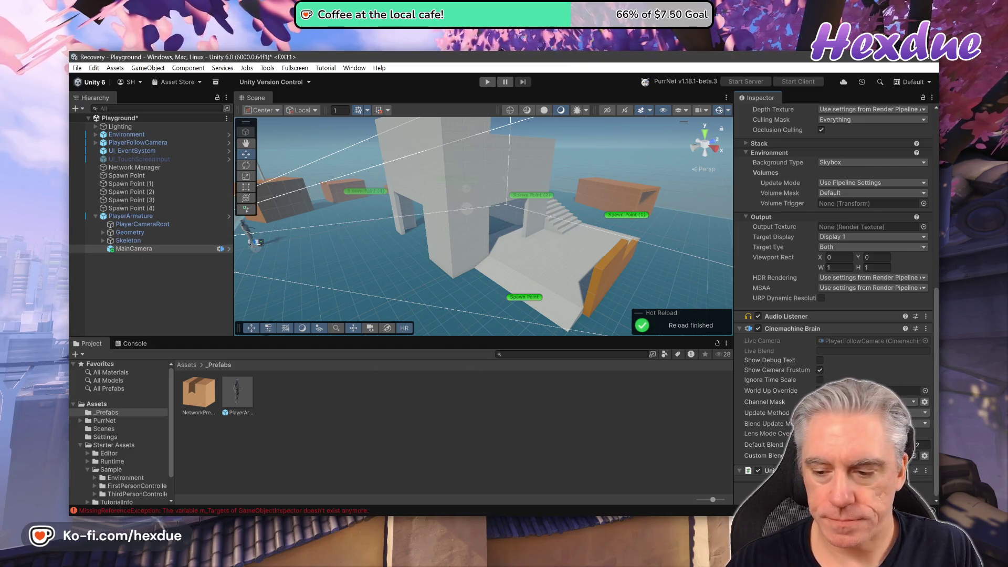
{"action": "scroll", "coordinate": [910, 389], "scroll_direction": "up", "scroll_amount": 15}
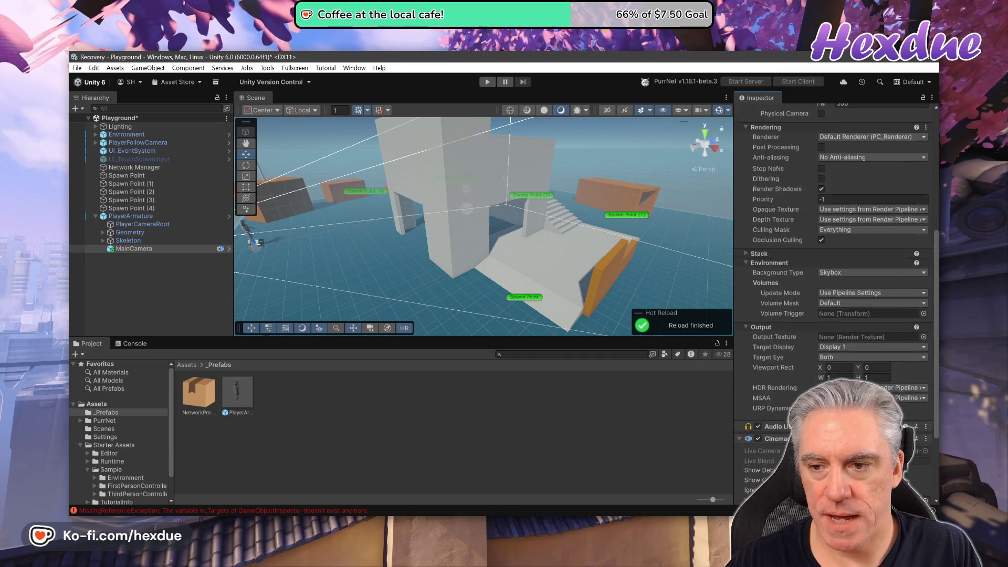
- Delete the PlayerArmature instance from the scene
{"action": "left_click", "coordinate": [130, 216]}
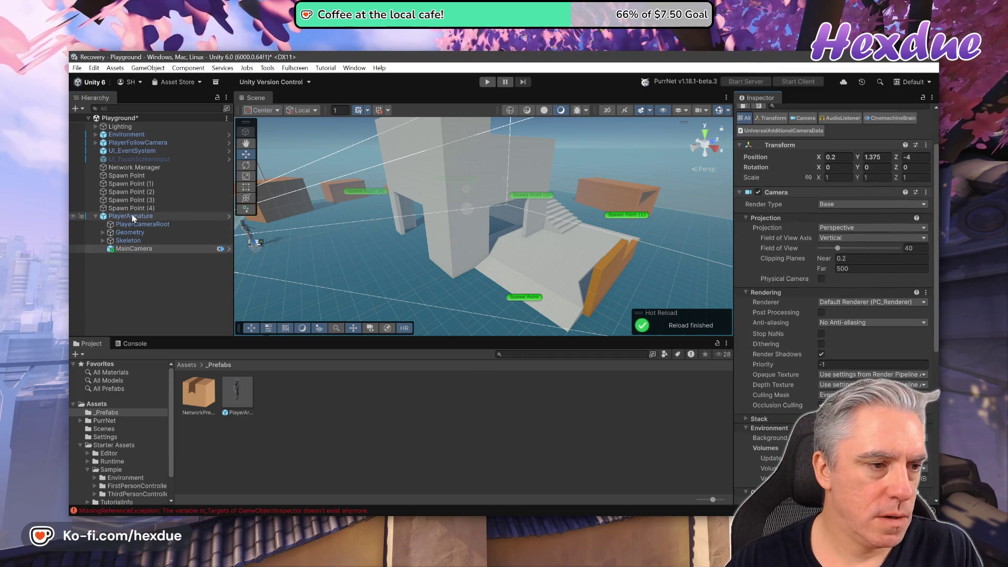
{"action": "scroll", "coordinate": [835, 253], "scroll_direction": "down", "scroll_amount": 5}
{"action": "scroll", "coordinate": [835, 262], "scroll_direction": "down", "scroll_amount": 10}
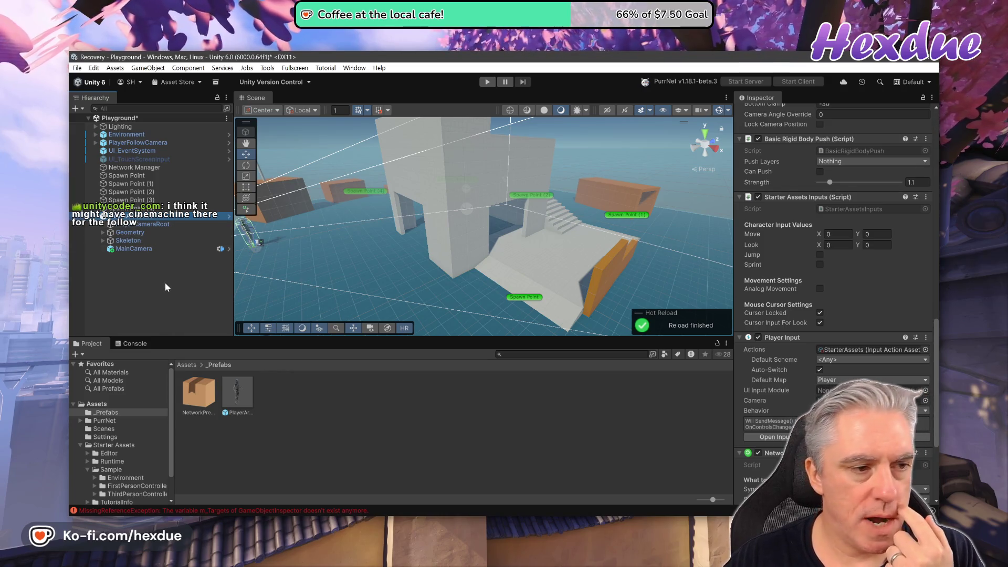
{"action": "key", "text": "Delete"}
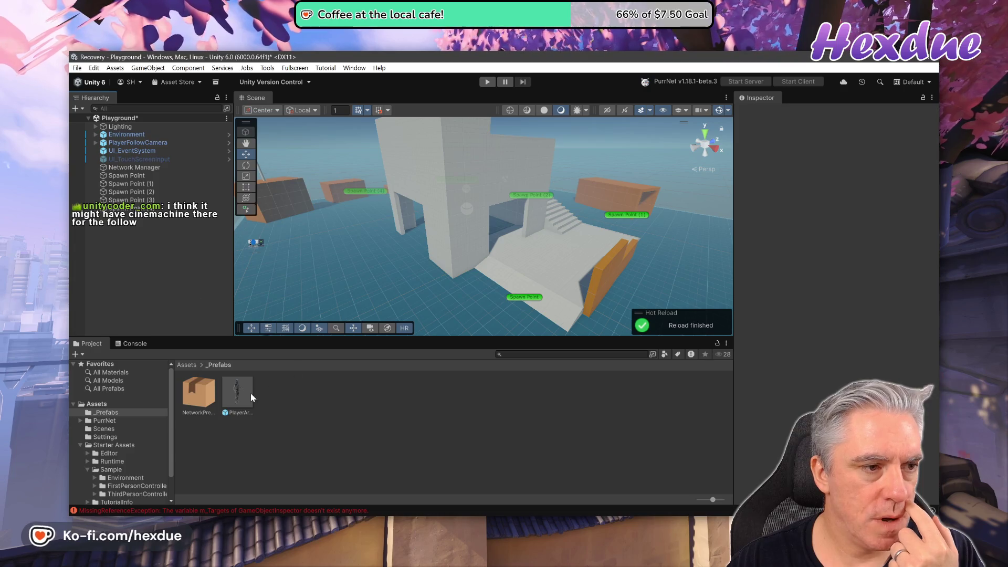
- Inspect the PlayerArmature prefab's components down to its PurrNet Network Transform sync settings
{"action": "left_click", "coordinate": [249, 397]}
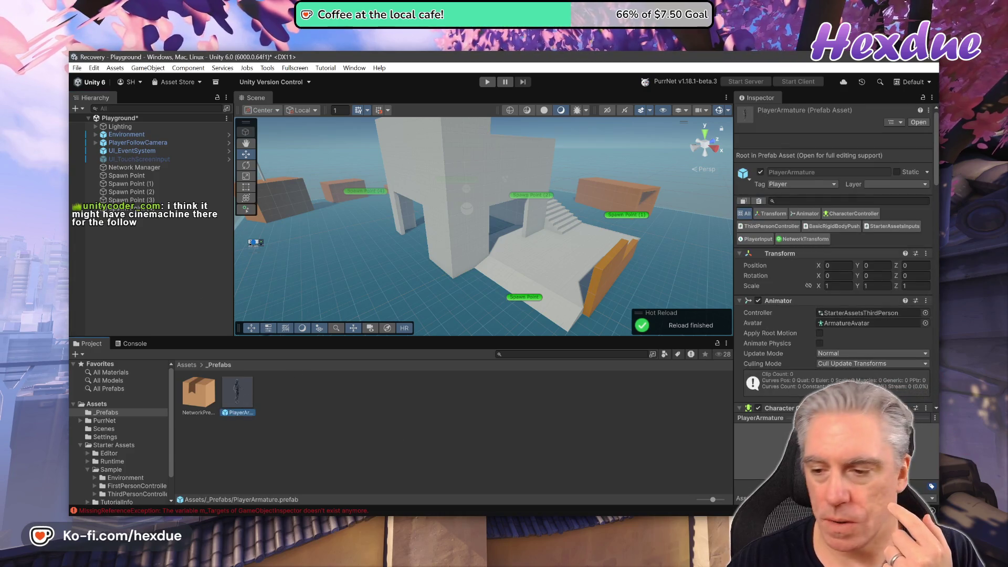
{"action": "scroll", "coordinate": [892, 386], "scroll_direction": "down", "scroll_amount": 4}
{"action": "scroll", "coordinate": [892, 388], "scroll_direction": "down", "scroll_amount": 10}
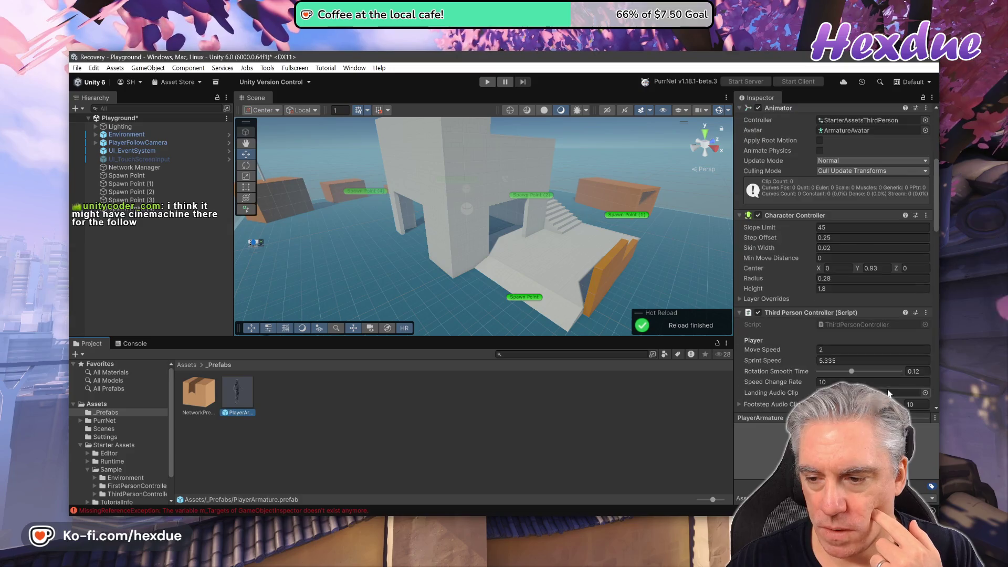
{"action": "scroll", "coordinate": [891, 389], "scroll_direction": "down", "scroll_amount": 4}
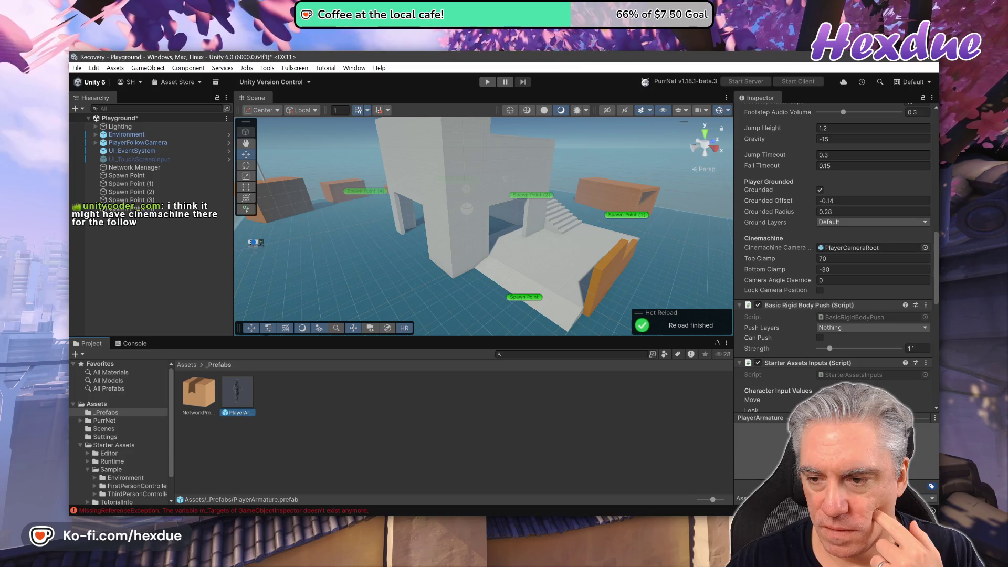
{"action": "scroll", "coordinate": [891, 389], "scroll_direction": "up", "scroll_amount": 11}
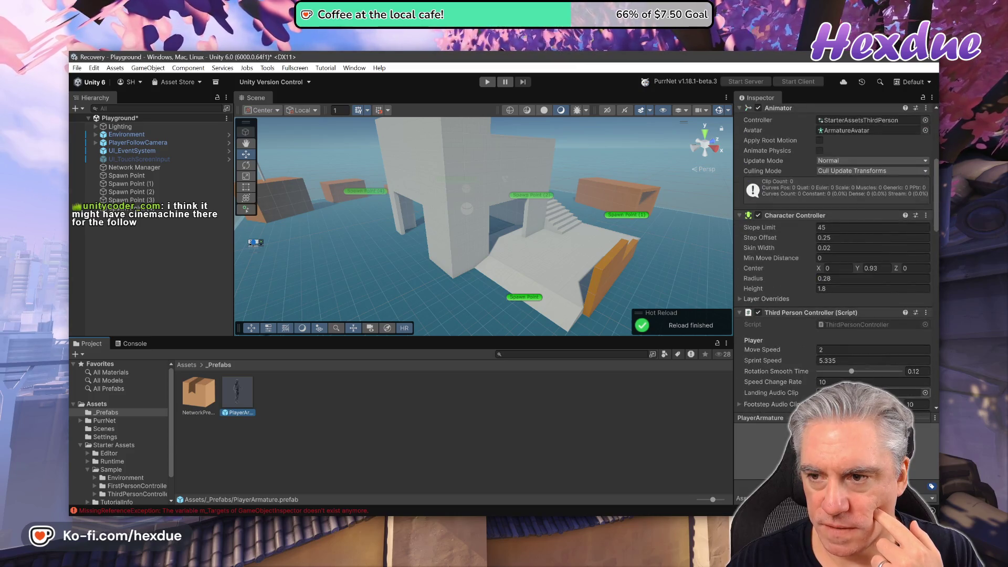
{"action": "scroll", "coordinate": [835, 252], "scroll_direction": "down", "scroll_amount": 3}
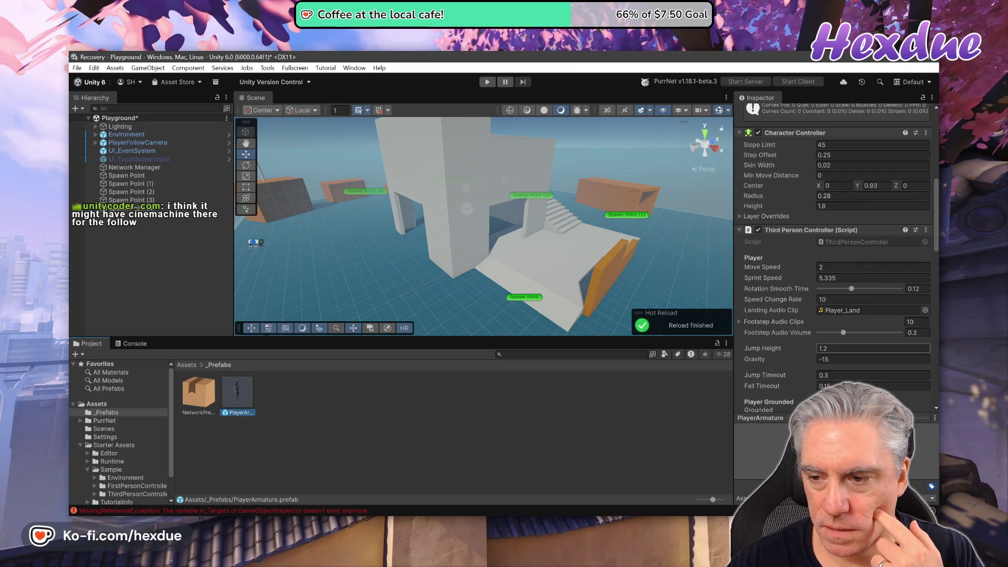
{"action": "scroll", "coordinate": [836, 348], "scroll_direction": "down", "scroll_amount": 5}
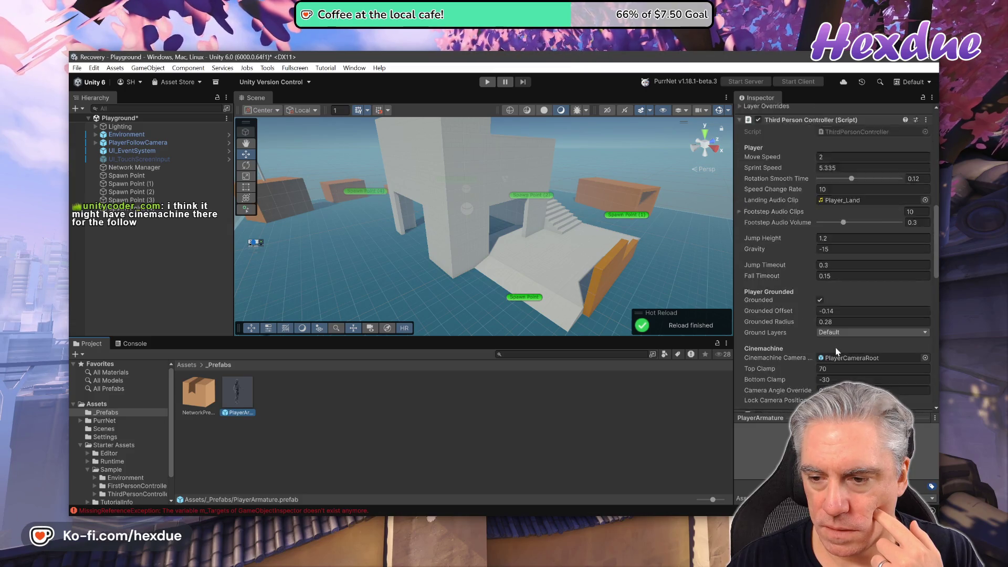
{"action": "scroll", "coordinate": [837, 352], "scroll_direction": "down", "scroll_amount": 2}
{"action": "scroll", "coordinate": [836, 350], "scroll_direction": "down", "scroll_amount": 8}
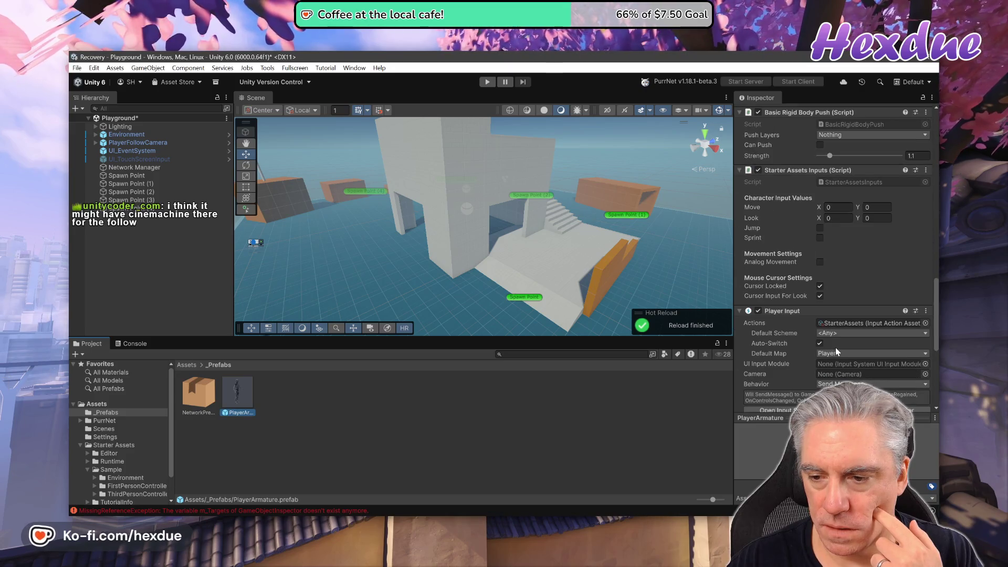
{"action": "scroll", "coordinate": [836, 348], "scroll_direction": "down", "scroll_amount": 4}
{"action": "scroll", "coordinate": [836, 347], "scroll_direction": "down", "scroll_amount": 4}
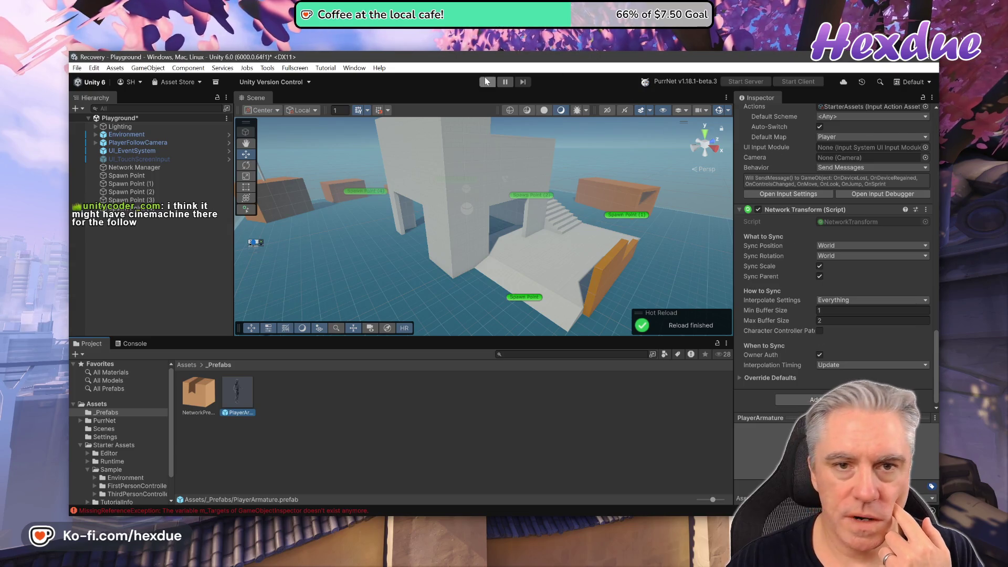
- Play-test the scene to check the spawned PlayerArmature clone, then stop play mode
{"action": "key", "text": "ctrl+p"}
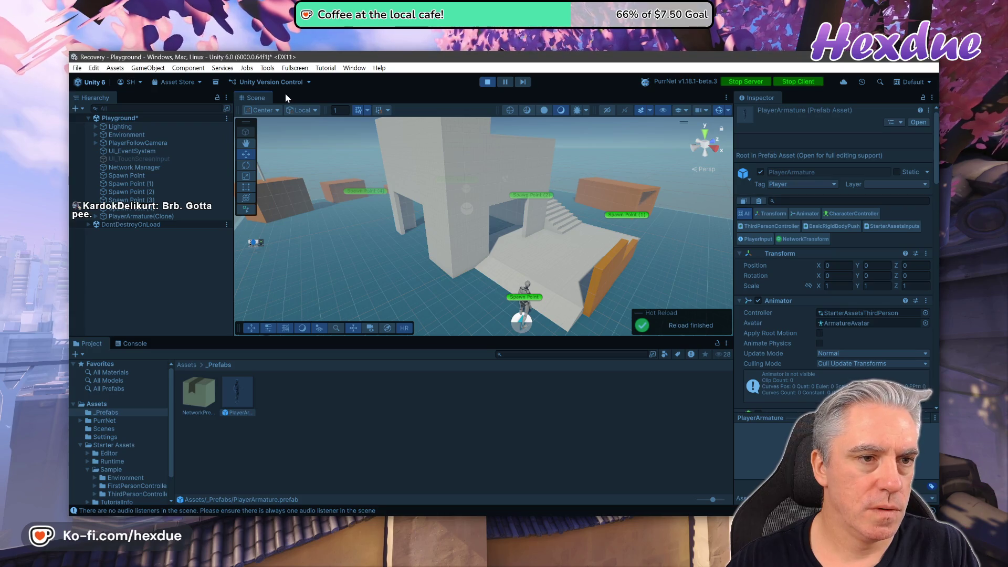
{"action": "left_click", "coordinate": [510, 279]}
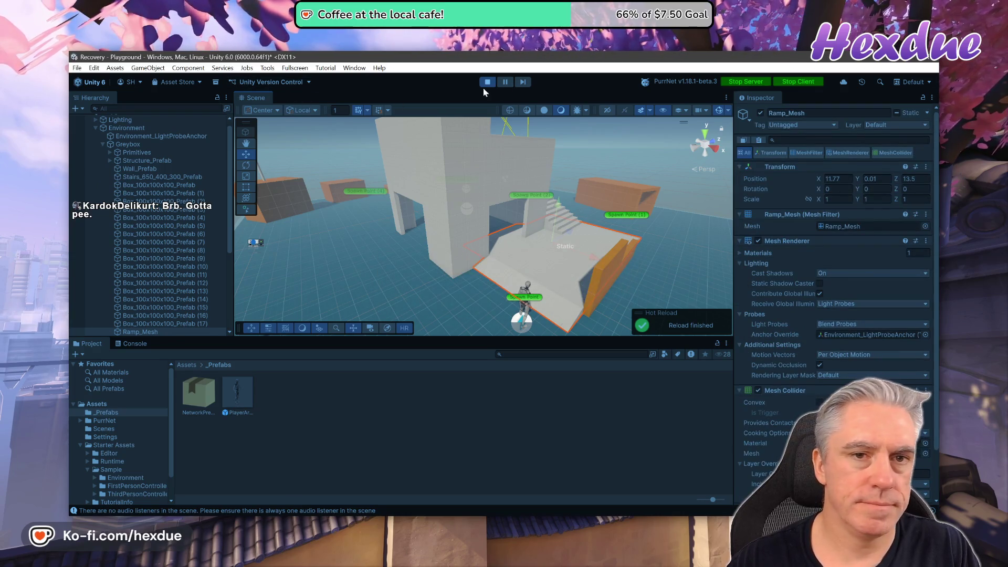
{"action": "key", "text": "ctrl+p"}
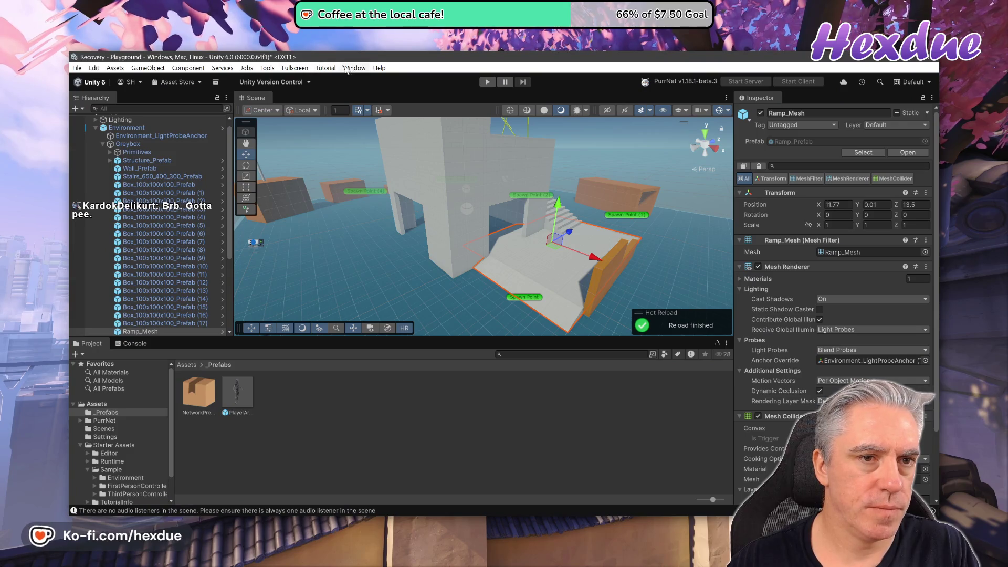
- Add a Game view from Window > General and dock it beside the Scene view
{"action": "left_click", "coordinate": [354, 68]}
{"action": "mouse_move", "coordinate": [371, 264]}
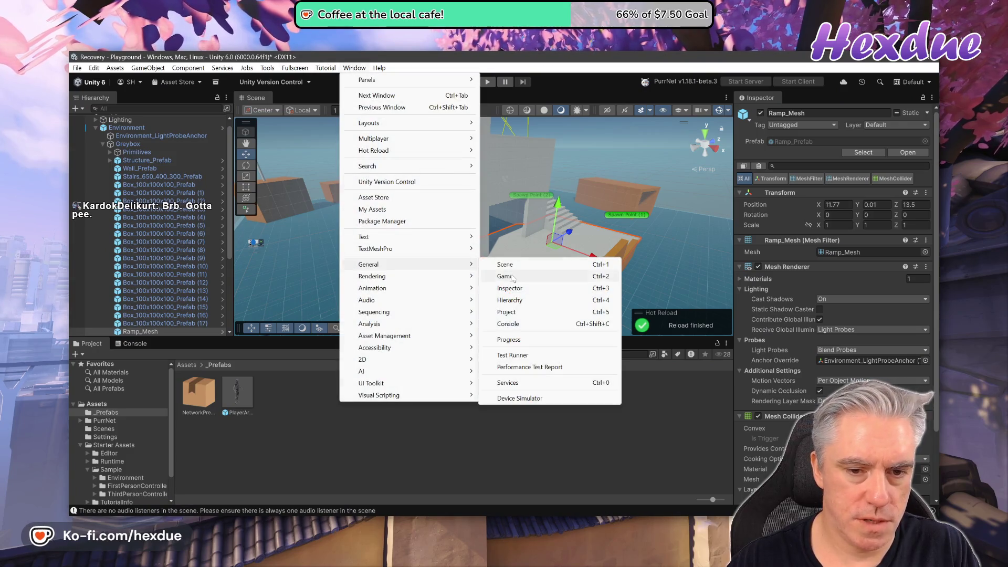
{"action": "left_click", "coordinate": [512, 277]}
{"action": "mouse_move", "coordinate": [437, 240]}
{"action": "left_mouse_down"}
{"action": "mouse_move", "coordinate": [355, 114]}
{"action": "mouse_move", "coordinate": [294, 98]}
{"action": "left_mouse_up"}
- Play the scene, try fullscreen and toggle Fullscreen On Play, then stop playing
{"action": "left_click", "coordinate": [488, 84]}
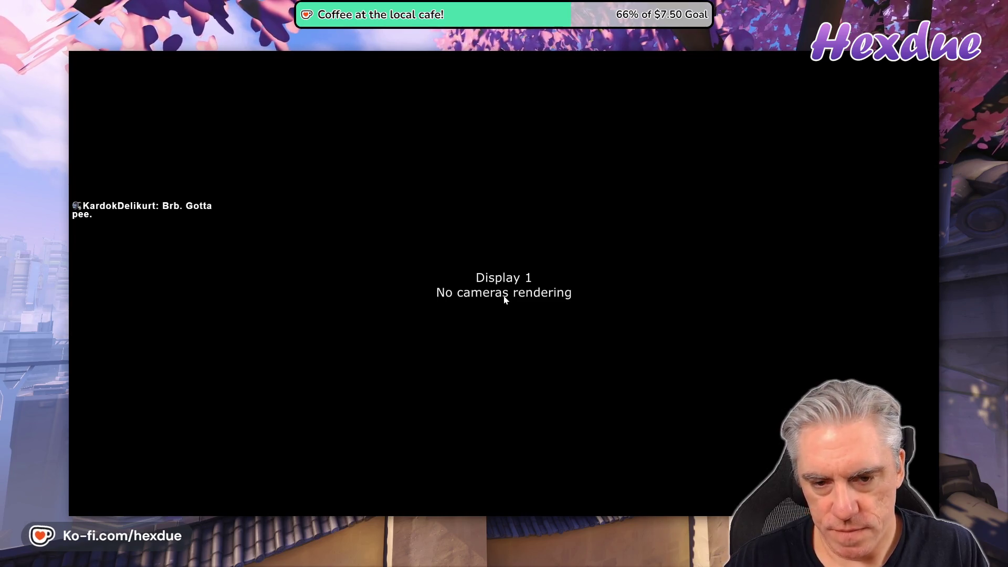
{"action": "key", "text": "F11"}
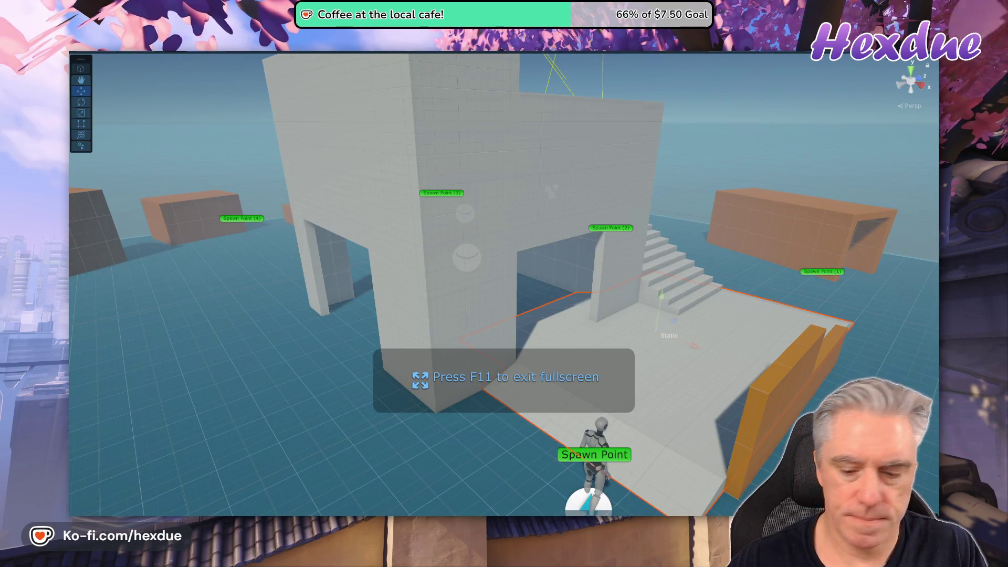
{"action": "key", "text": "F11"}
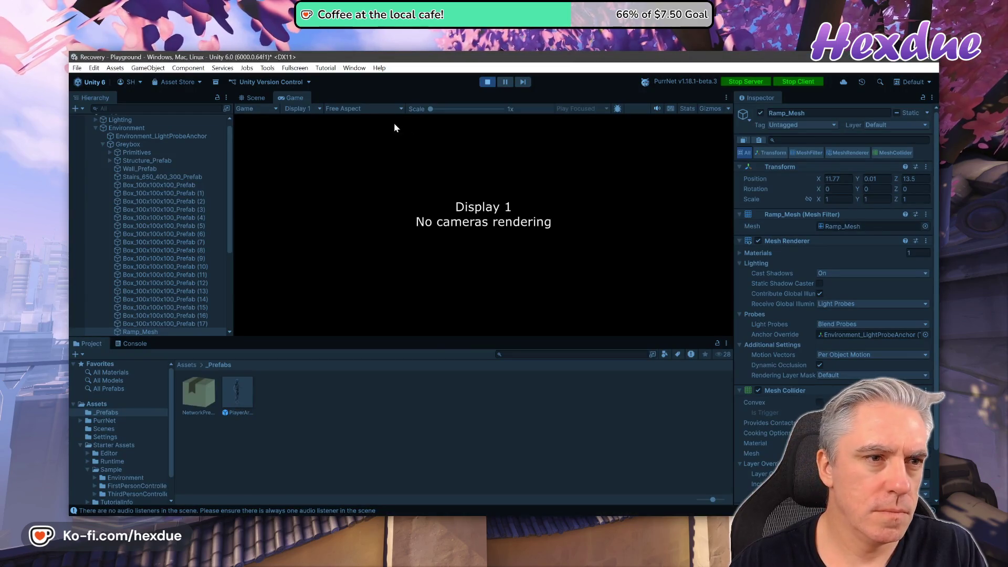
{"action": "left_click", "coordinate": [294, 68]}
{"action": "left_click", "coordinate": [310, 80]}
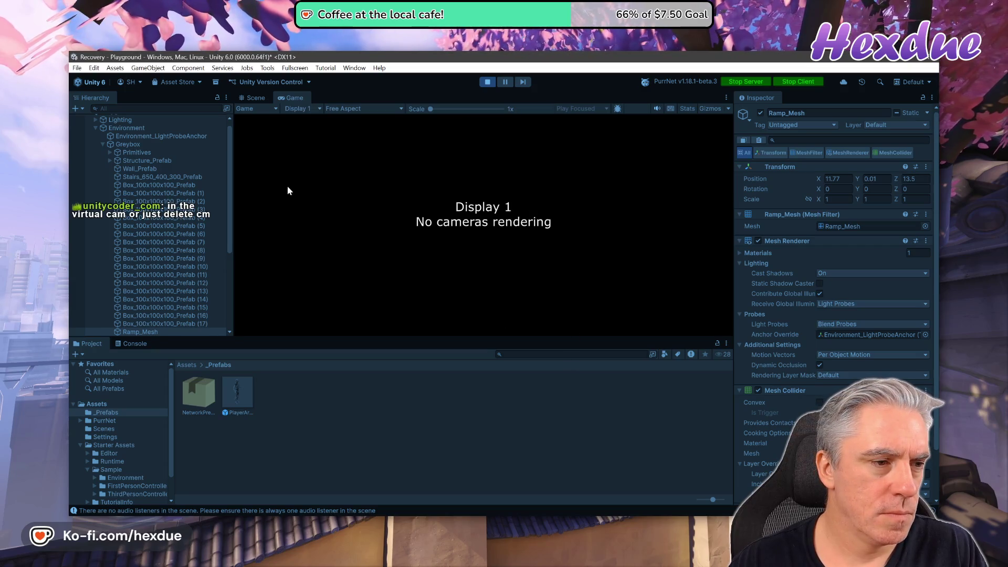
{"action": "left_click", "coordinate": [254, 100]}
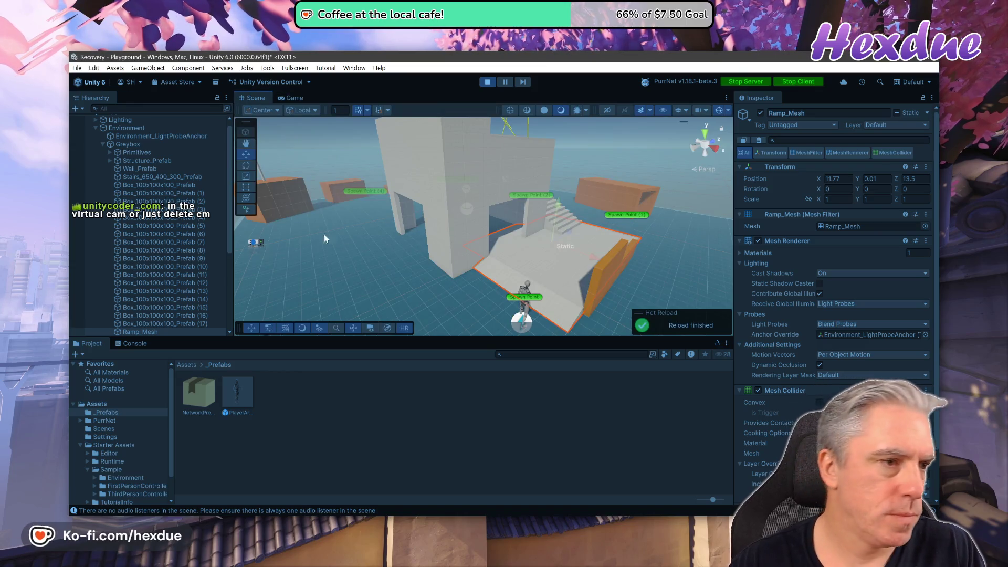
{"action": "left_click", "coordinate": [488, 82]}
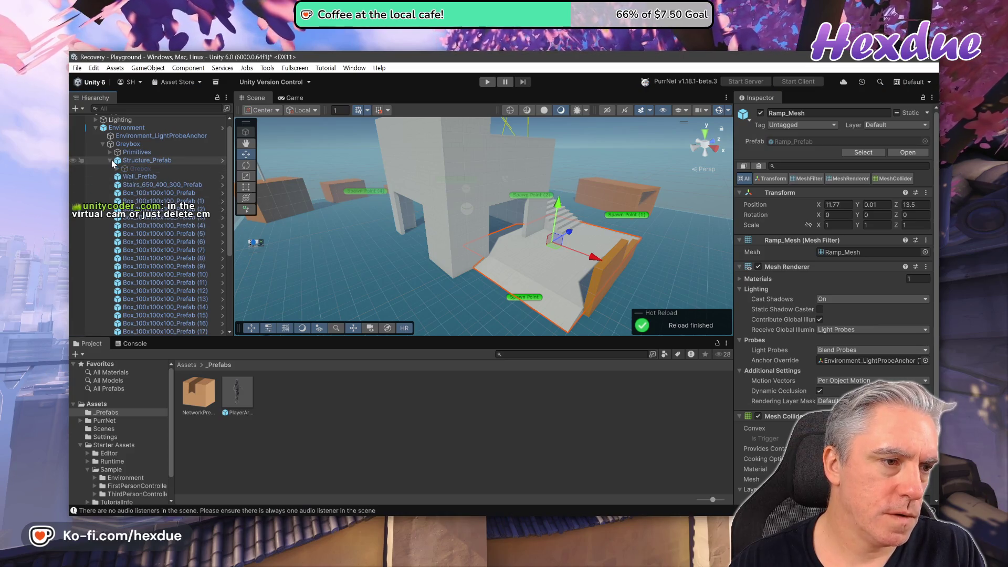
- Open the PlayerArmature prefab, collapse Geometry and Skeleton, and select PlayerCameraRoot
{"action": "left_click", "coordinate": [102, 144]}
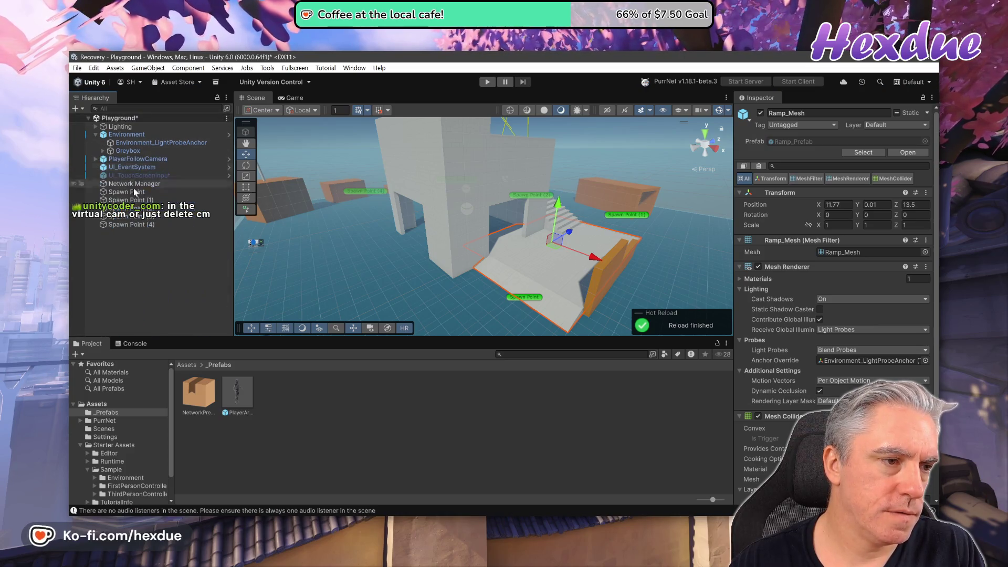
{"action": "double_click", "coordinate": [239, 393]}
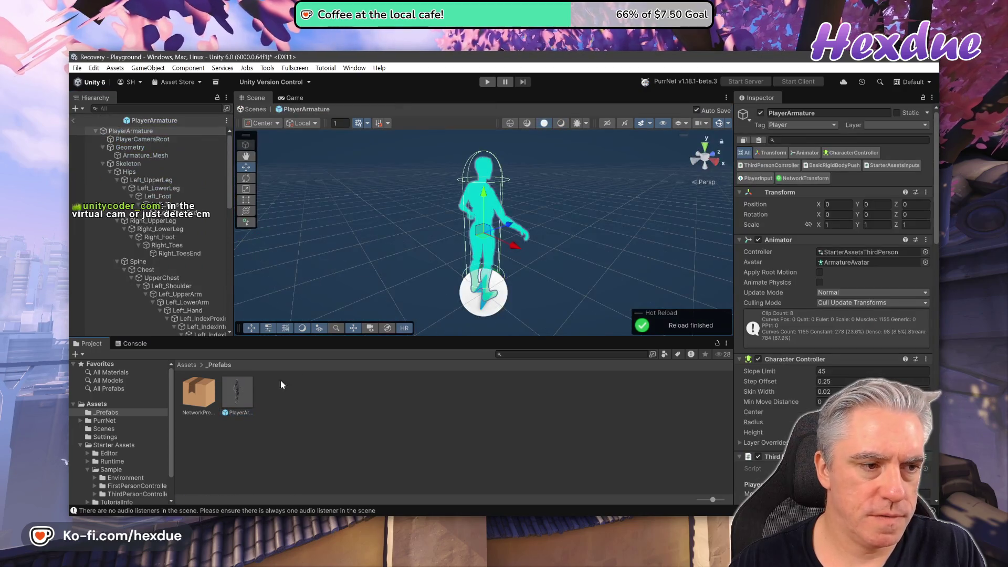
{"action": "left_click", "coordinate": [95, 131]}
{"action": "left_click", "coordinate": [96, 130], "text": "alt"}
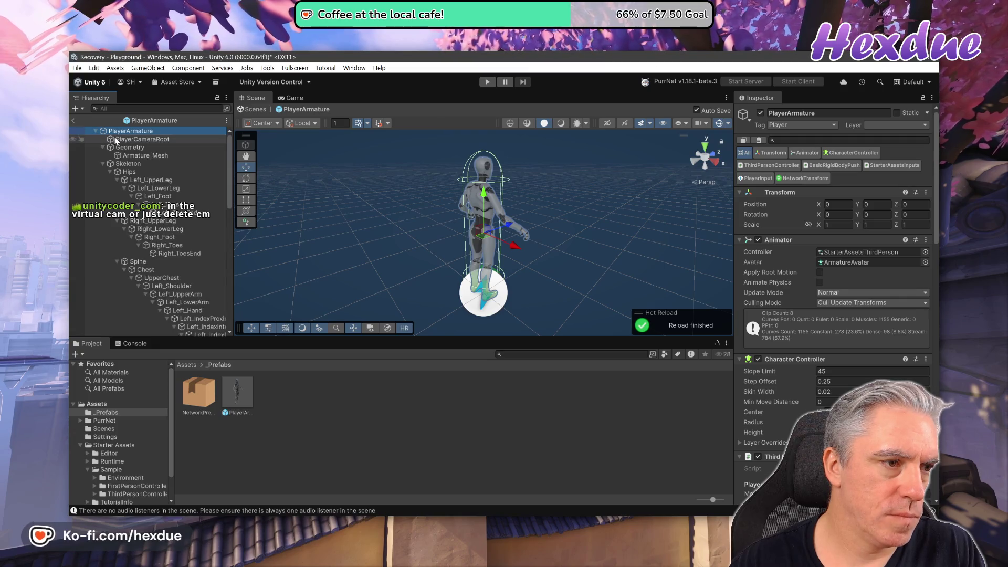
{"action": "left_click", "coordinate": [103, 147]}
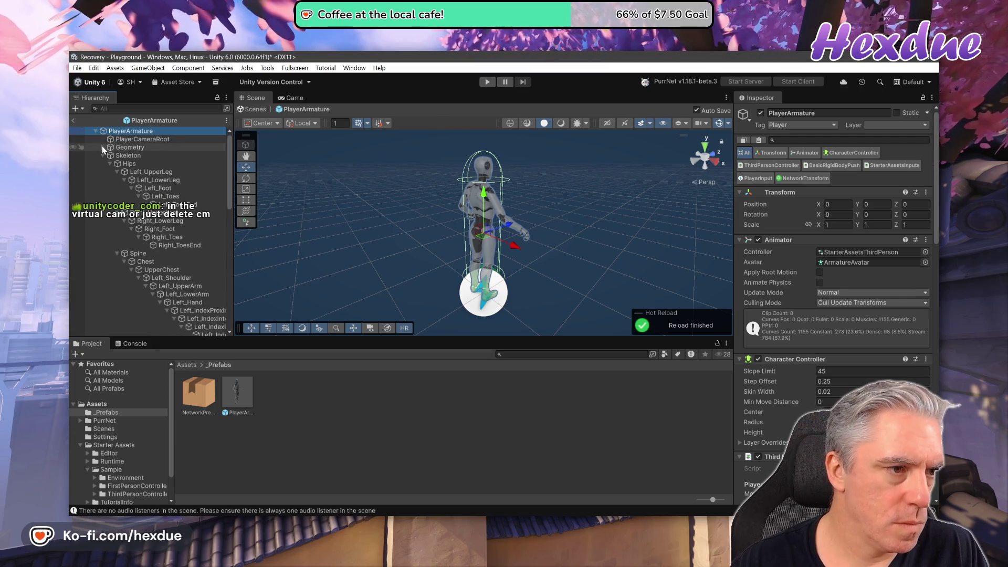
{"action": "left_click", "coordinate": [102, 155]}
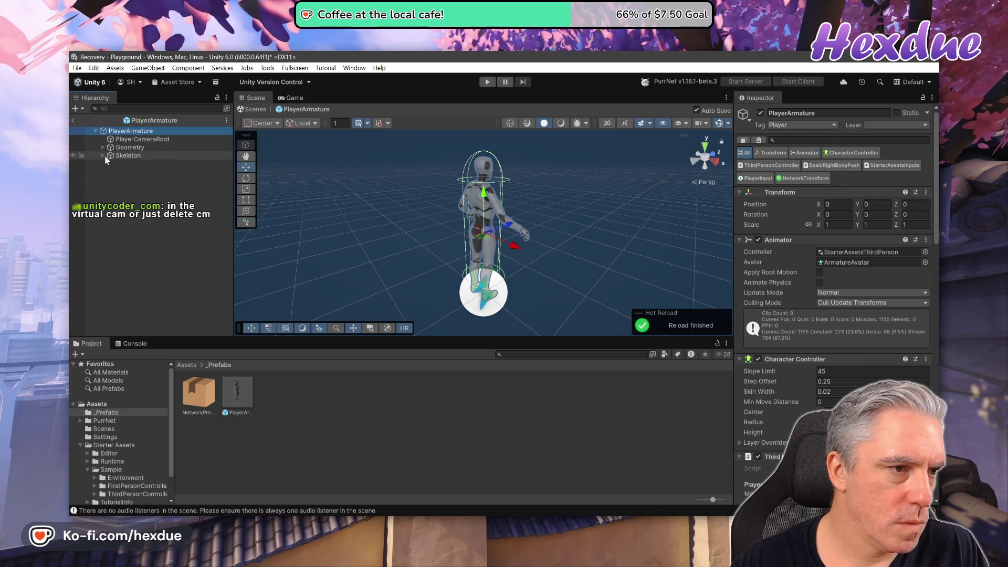
{"action": "left_click", "coordinate": [132, 139]}
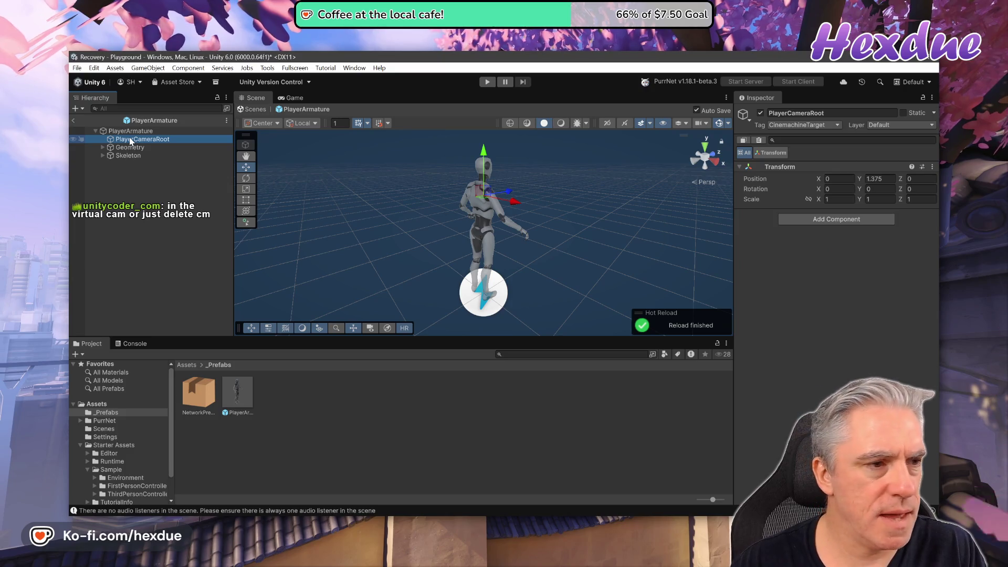
- Go back to Playground, then reopen the PlayerArmature prefab and select PlayerCameraRoot again
{"action": "left_click", "coordinate": [75, 121]}
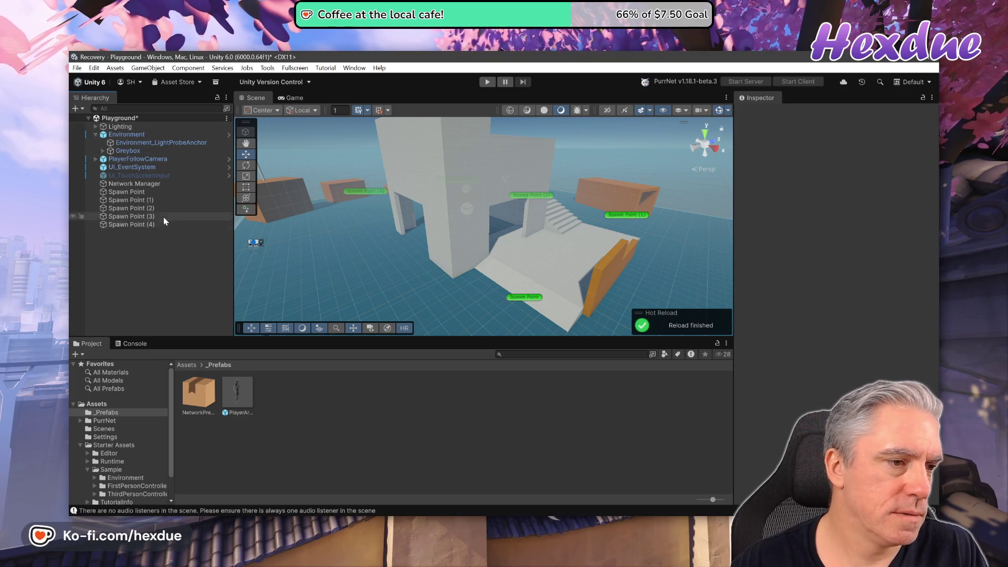
{"action": "left_click", "coordinate": [240, 390]}
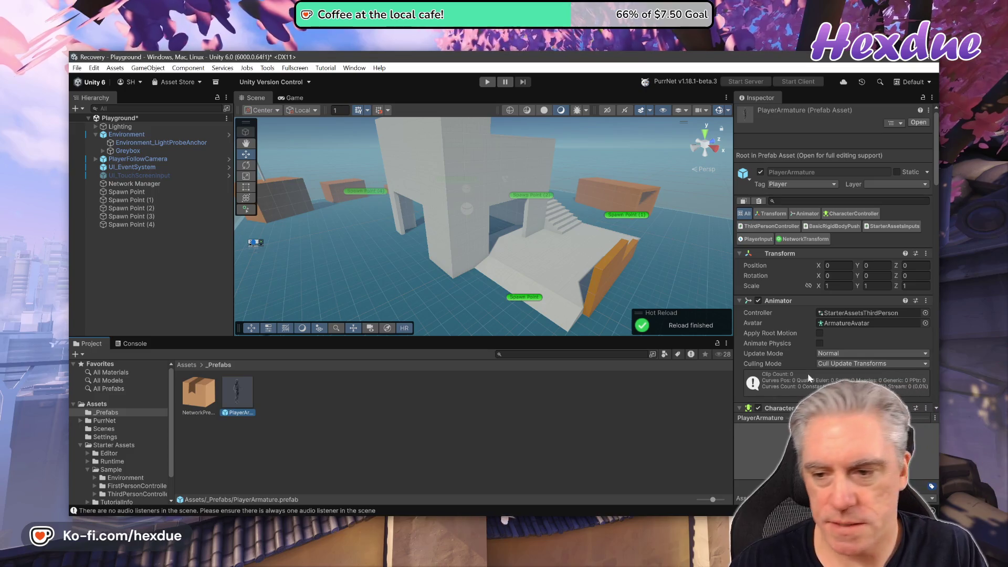
{"action": "scroll", "coordinate": [835, 252], "scroll_direction": "down", "scroll_amount": 8}
{"action": "scroll", "coordinate": [835, 253], "scroll_direction": "down", "scroll_amount": 6}
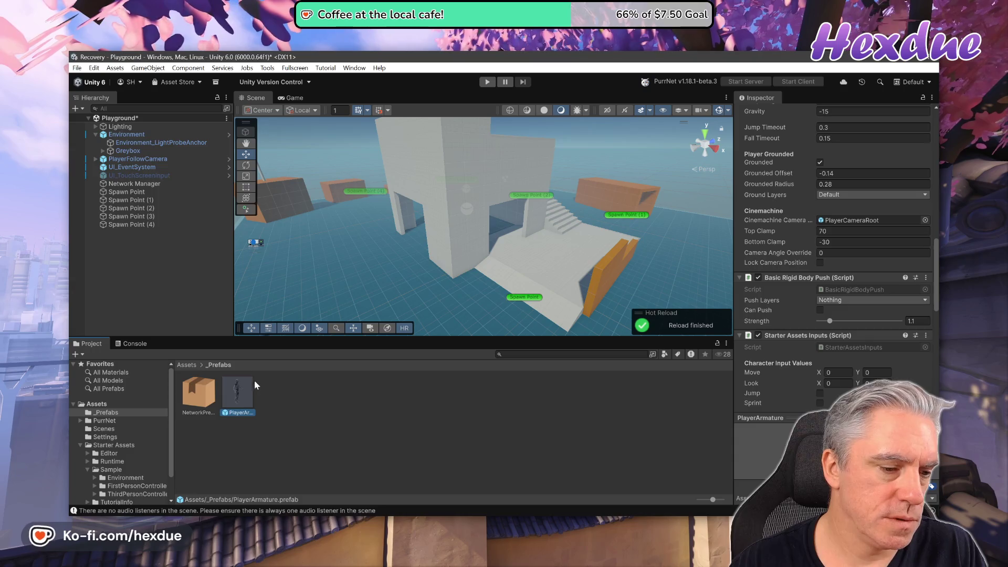
{"action": "double_click", "coordinate": [246, 397]}
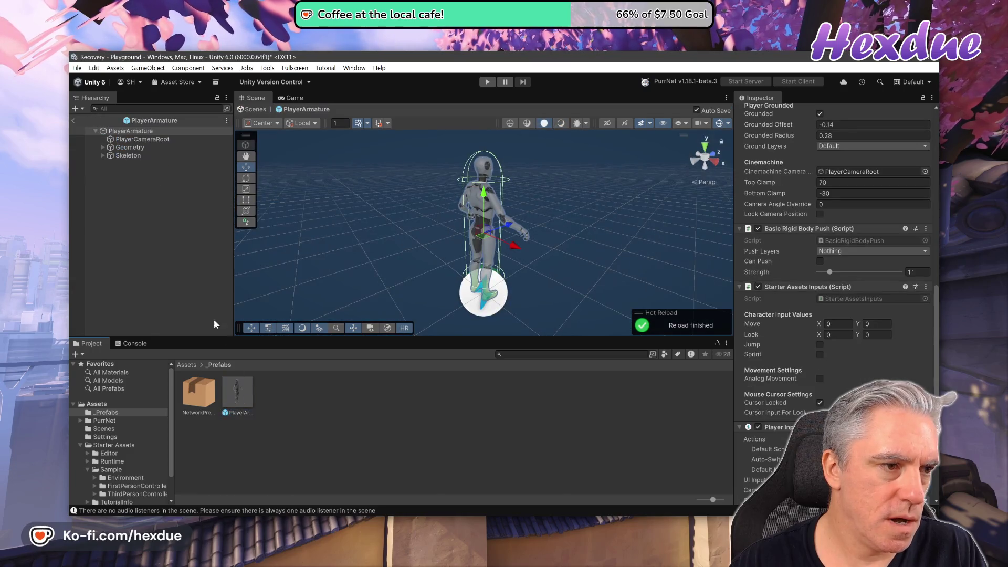
{"action": "left_click", "coordinate": [115, 141]}
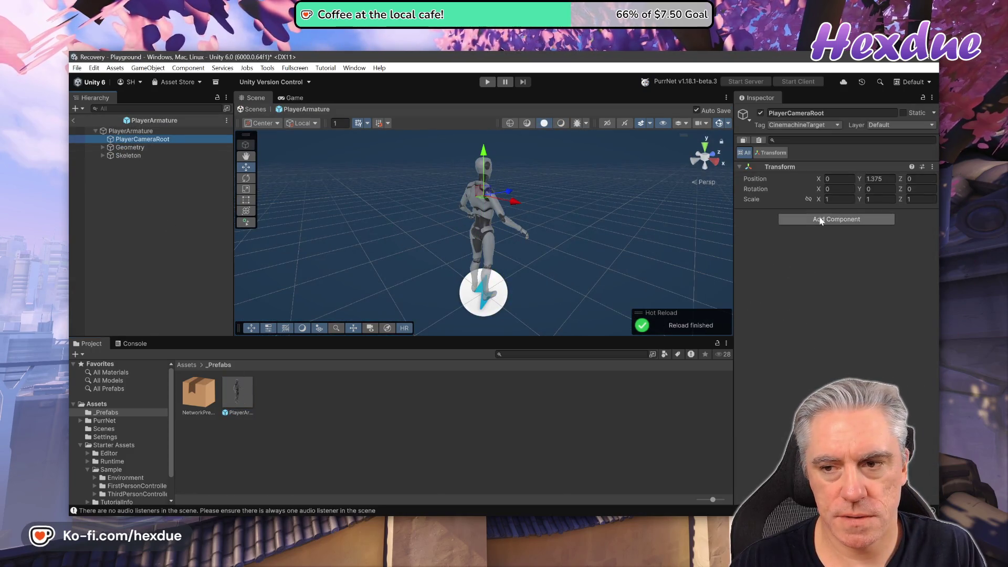
- Add a Camera to PlayerCameraRoot, move it back to Z -1.55, and exit Prefab Mode
{"action": "left_click", "coordinate": [822, 219]}
{"action": "type", "text": "ca"}
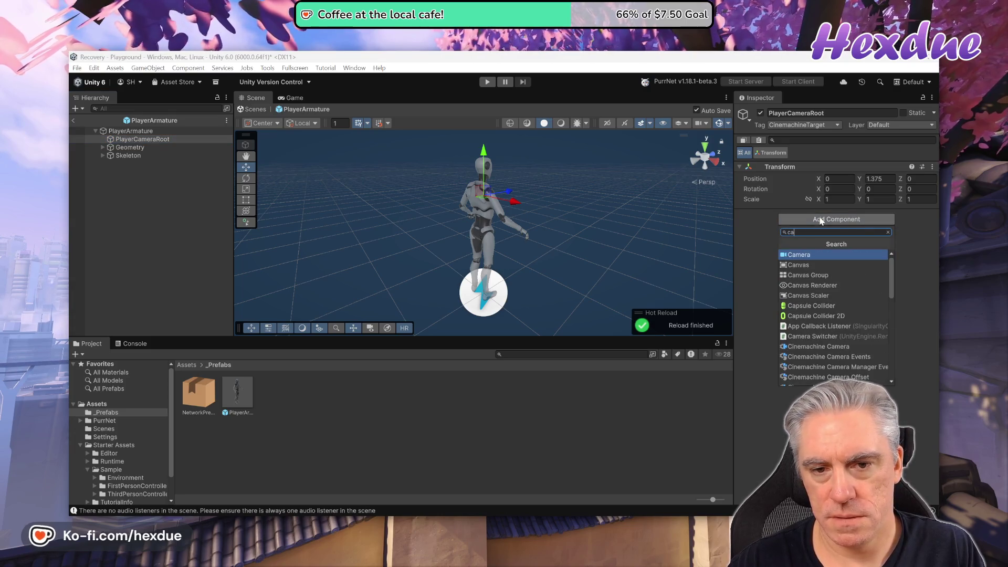
{"action": "key", "text": "Return"}
{"action": "left_click_drag", "start_coordinate": [610, 200], "coordinate": [457, 195]}
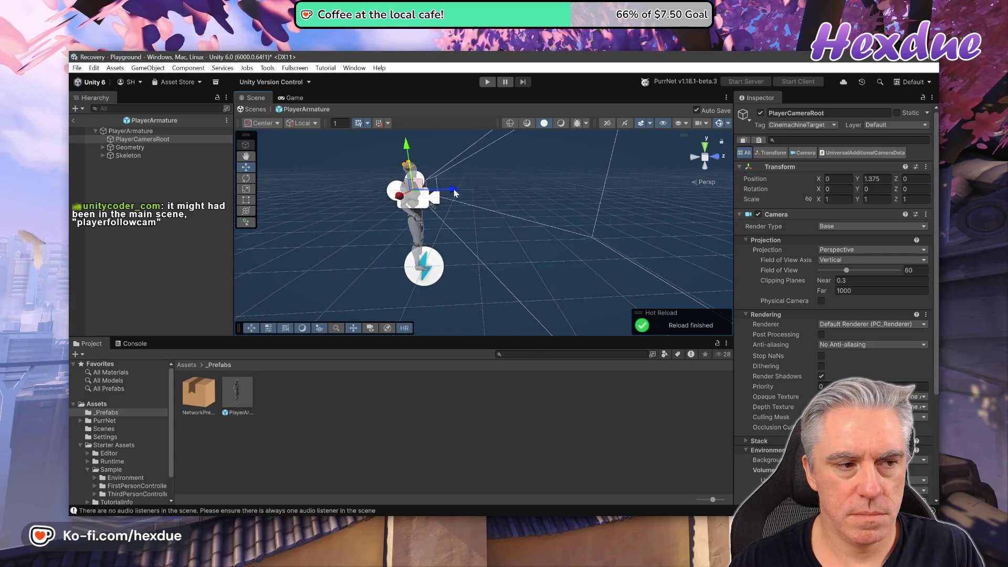
{"action": "left_click_drag", "start_coordinate": [459, 193], "coordinate": [349, 194]}
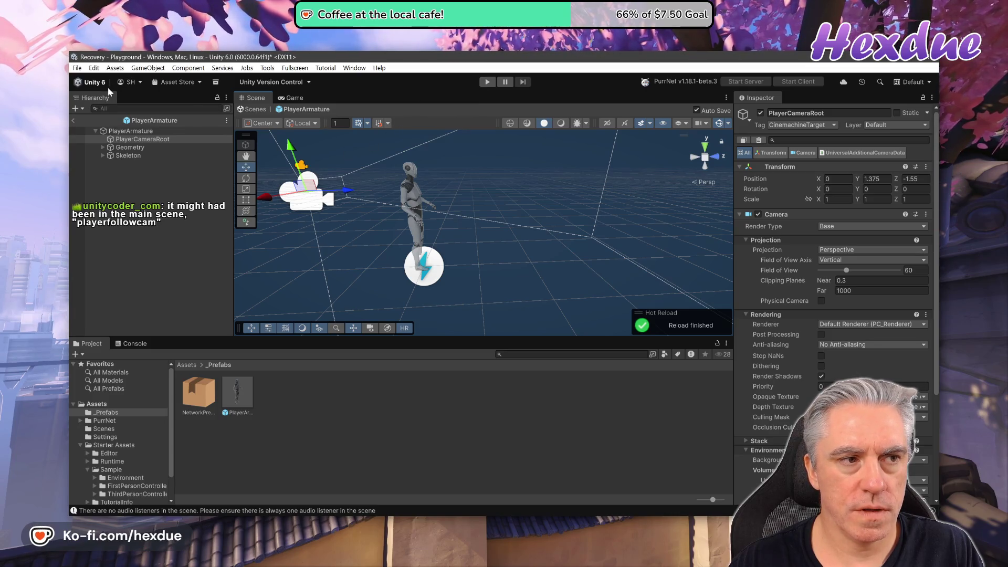
{"action": "left_click", "coordinate": [73, 120]}
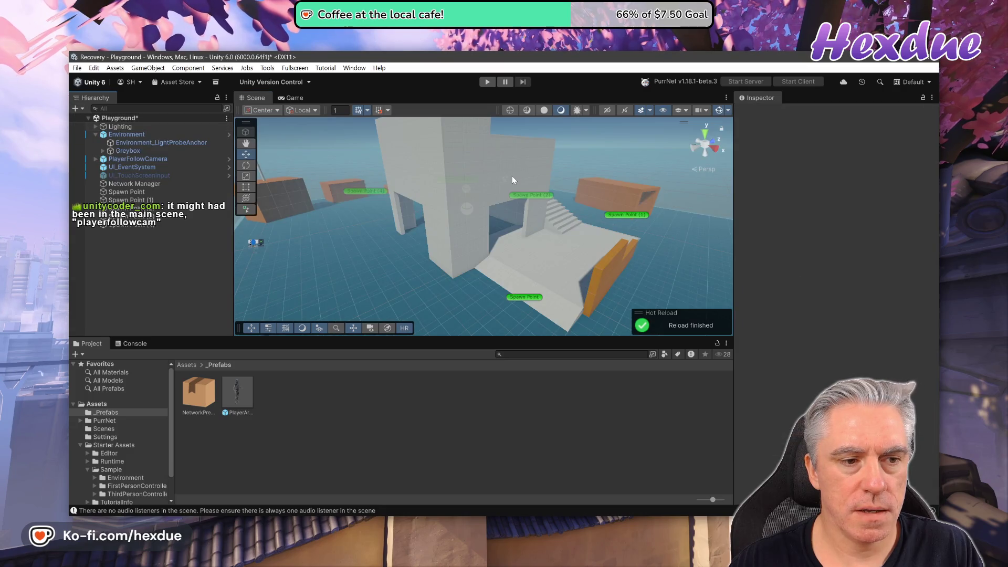
- Play, read the NullReference, MissingReference and SerializedObject exception traces, then select the clone's PlayerCameraRoot
{"action": "left_click", "coordinate": [487, 83]}
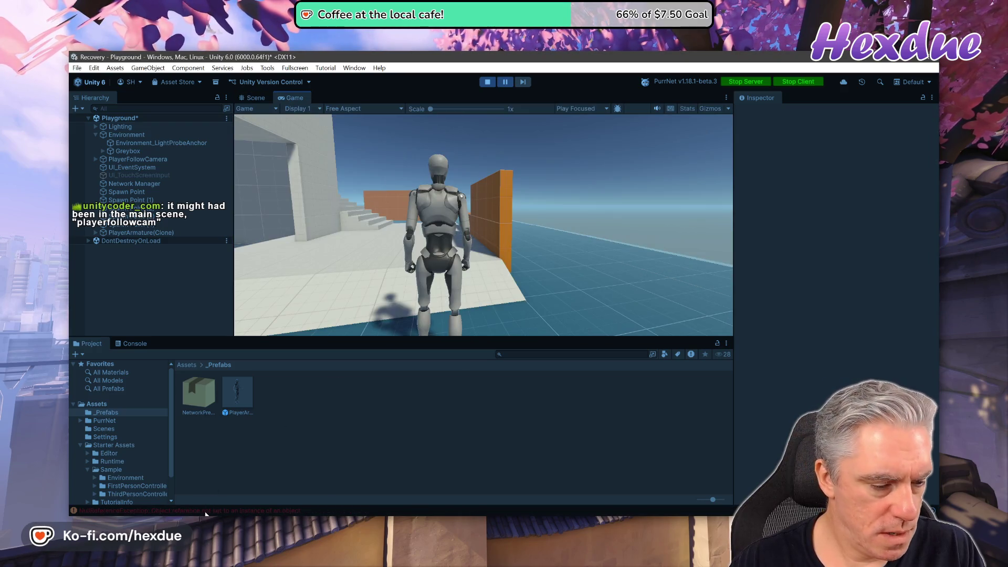
{"action": "left_click", "coordinate": [205, 512]}
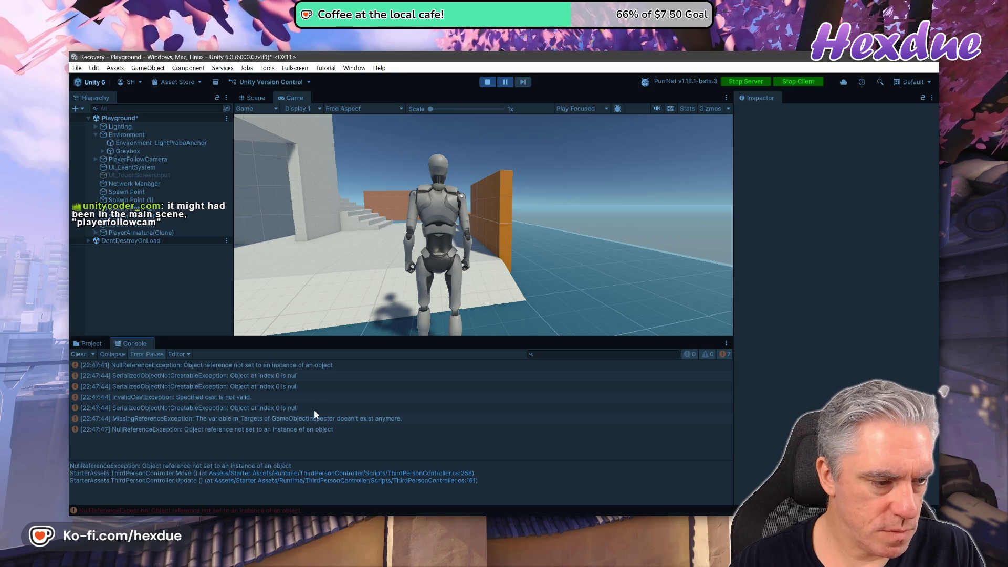
{"action": "left_click", "coordinate": [530, 365]}
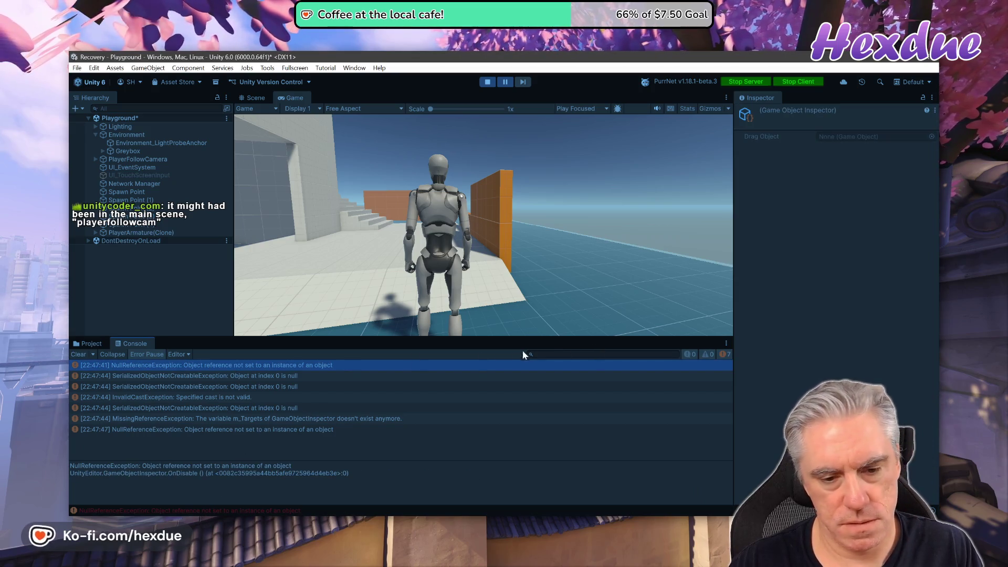
{"action": "left_click", "coordinate": [258, 377]}
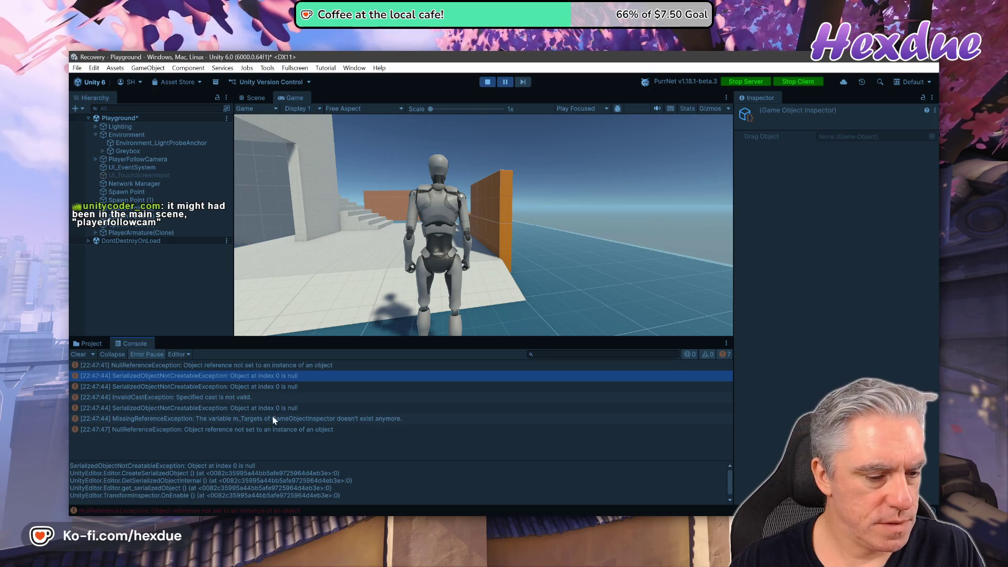
{"action": "left_click", "coordinate": [273, 418]}
{"action": "left_click", "coordinate": [254, 387]}
{"action": "left_click", "coordinate": [245, 365]}
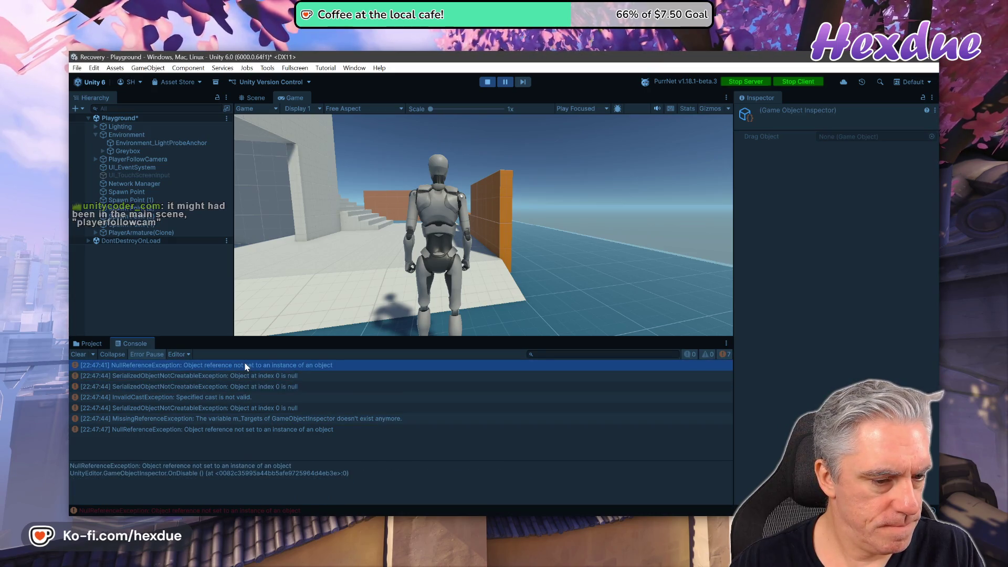
{"action": "left_click", "coordinate": [262, 430]}
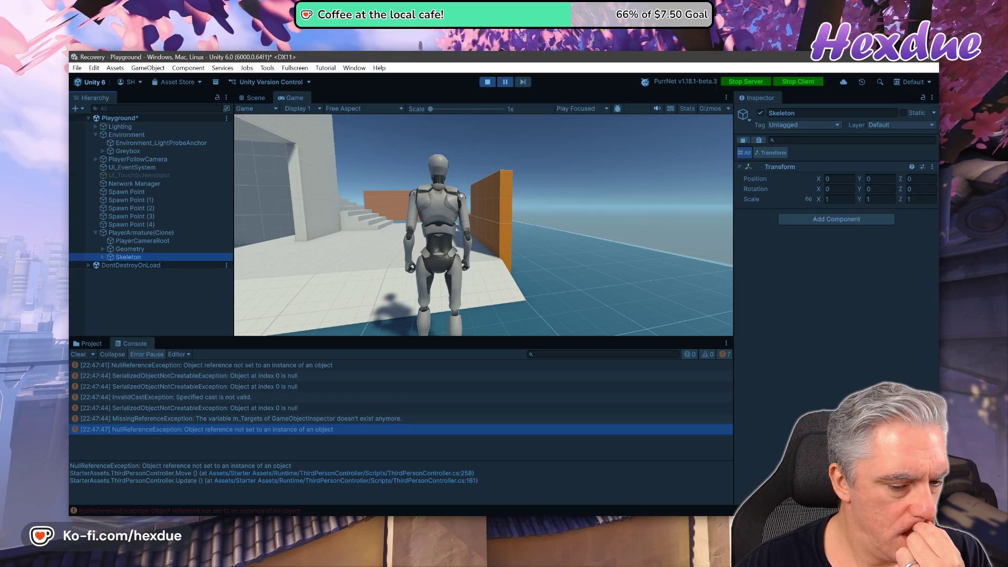
{"action": "left_click", "coordinate": [136, 240]}
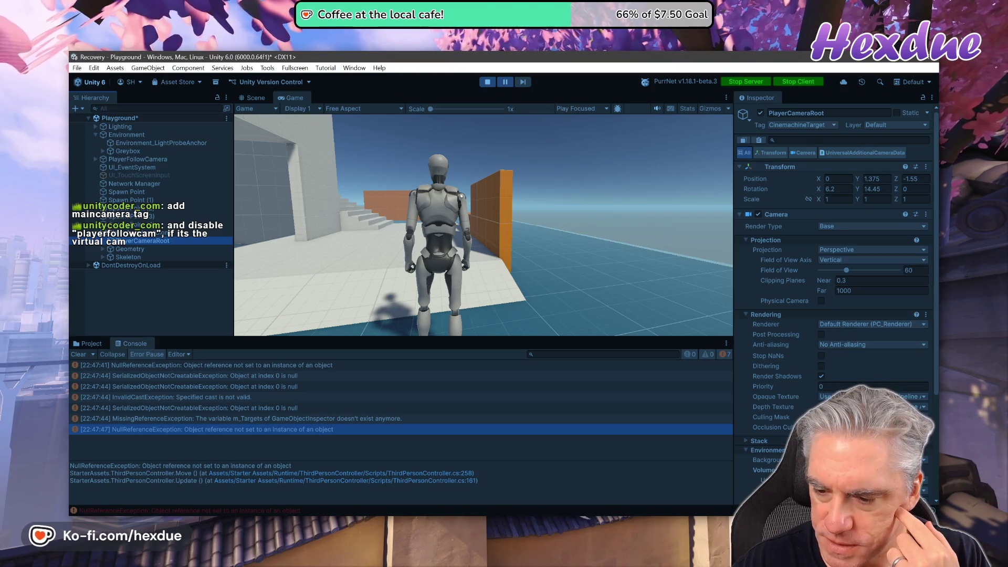
- Change the running clone's PlayerCameraRoot tag from CinemachineTarget to MainCamera, then stop play mode
{"action": "scroll", "coordinate": [836, 295], "scroll_direction": "down", "scroll_amount": 5}
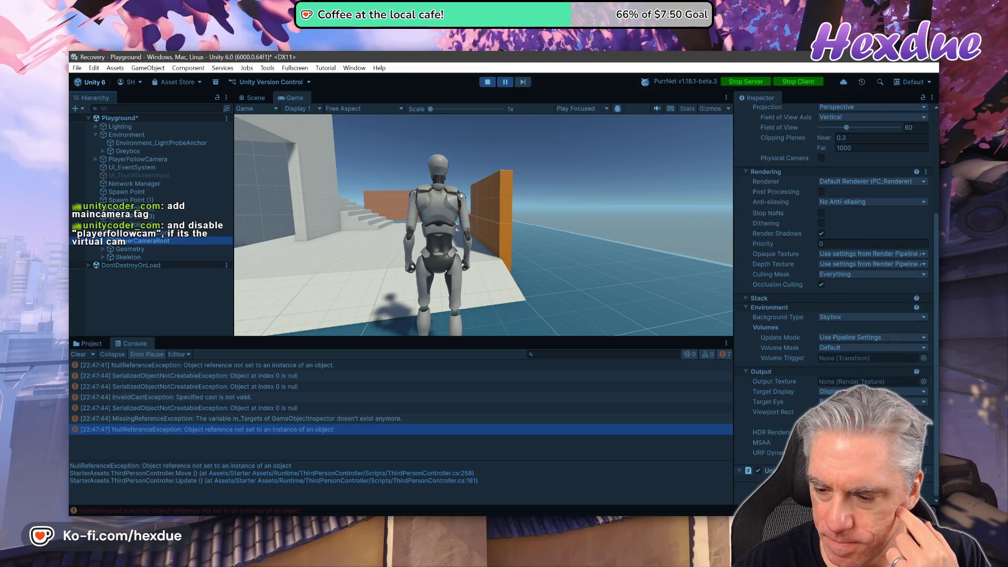
{"action": "scroll", "coordinate": [835, 294], "scroll_direction": "up", "scroll_amount": 5}
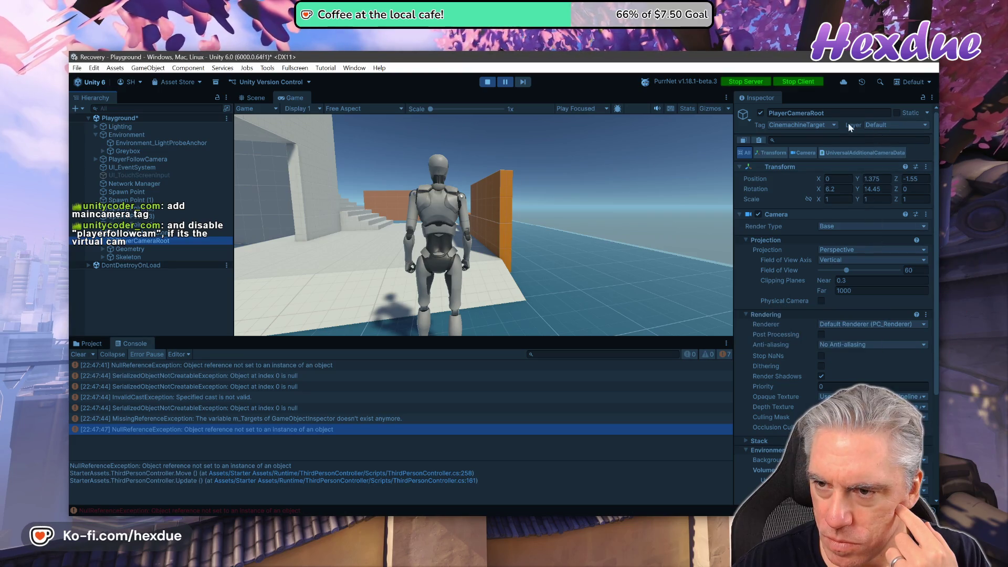
{"action": "left_click", "coordinate": [833, 127]}
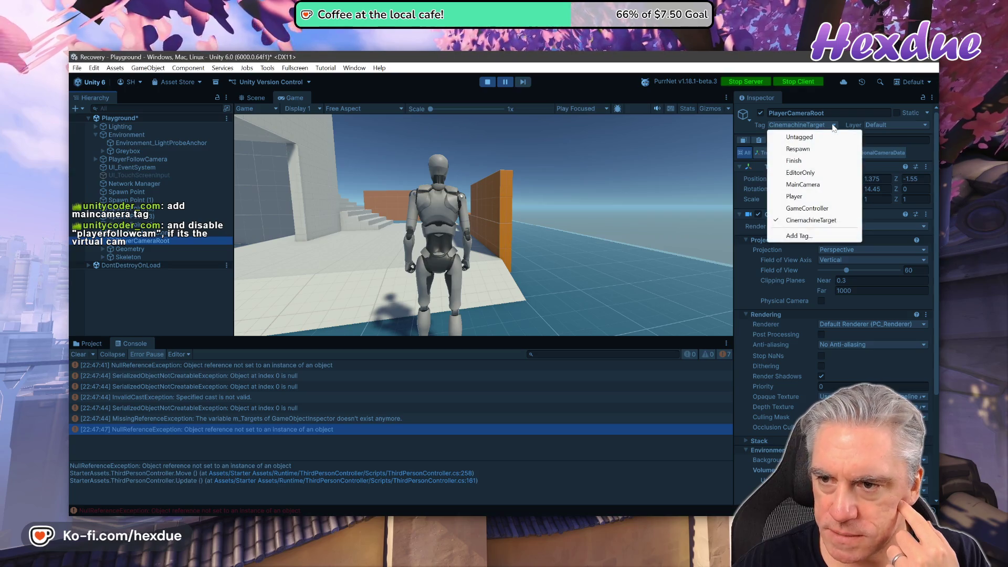
{"action": "left_click", "coordinate": [827, 185]}
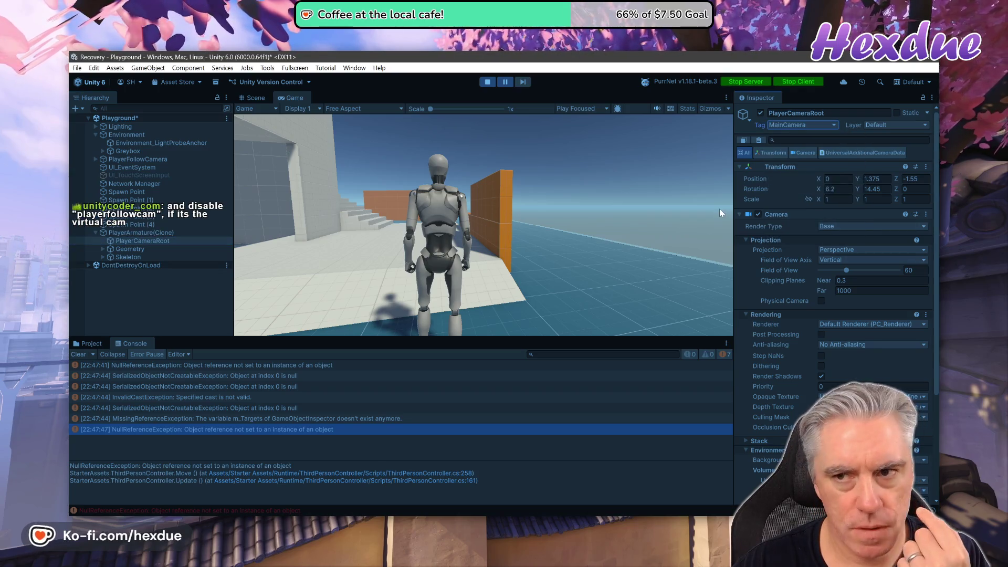
{"action": "left_click", "coordinate": [487, 83]}
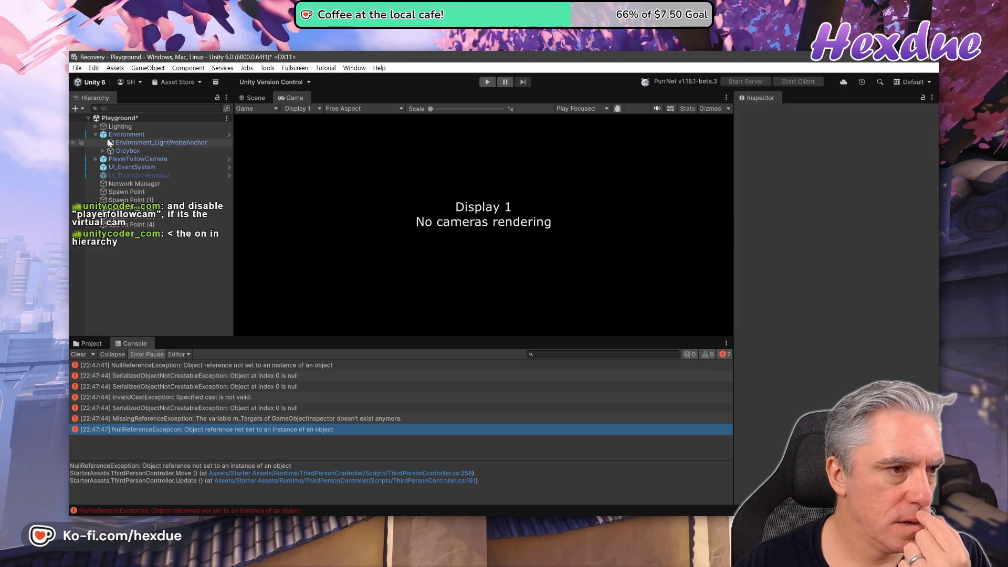
- Open PlayerArmature from _Prefabs, tag its PlayerCameraRoot MainCamera, and return to Playground
{"action": "left_click", "coordinate": [80, 346]}
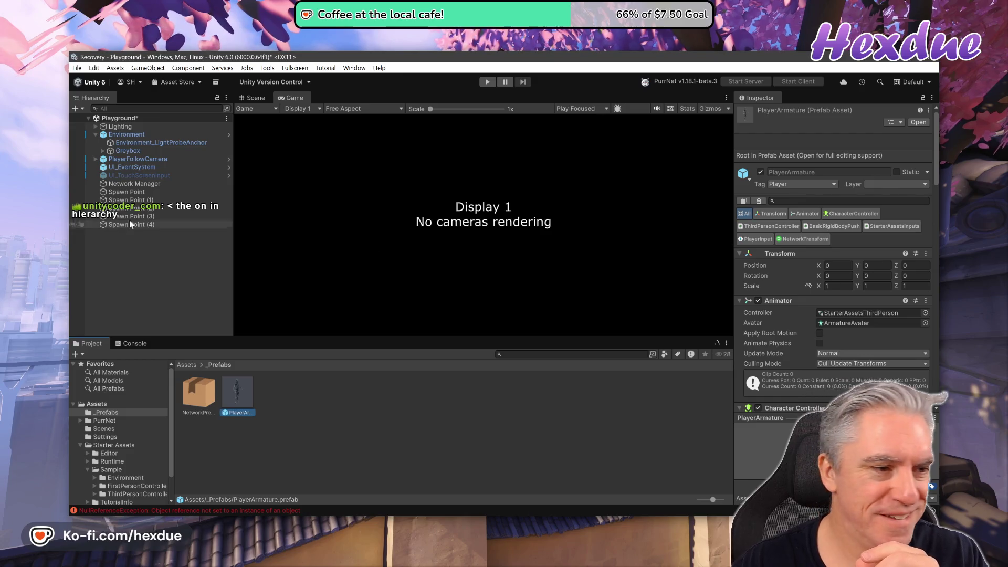
{"action": "double_click", "coordinate": [236, 389]}
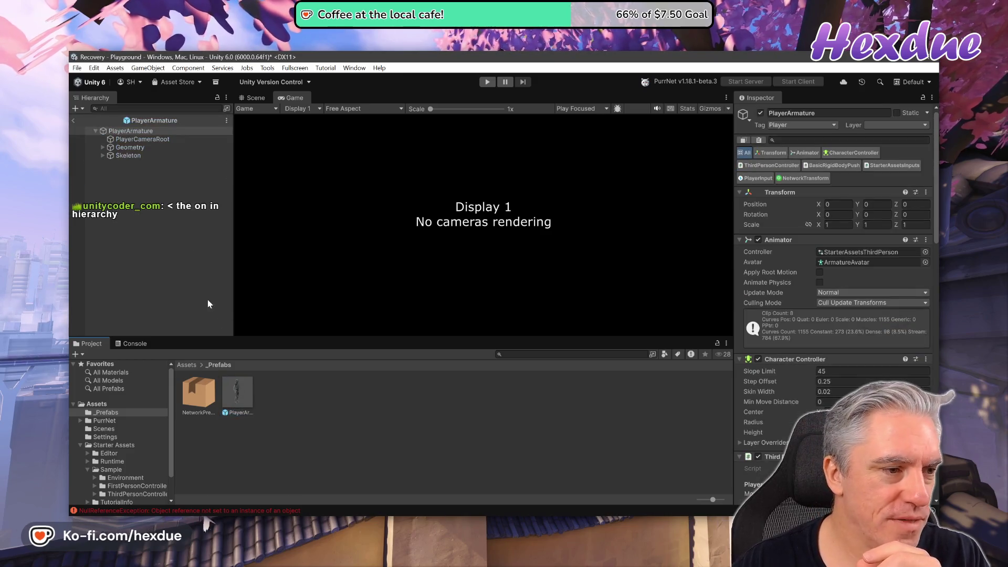
{"action": "left_click", "coordinate": [140, 140]}
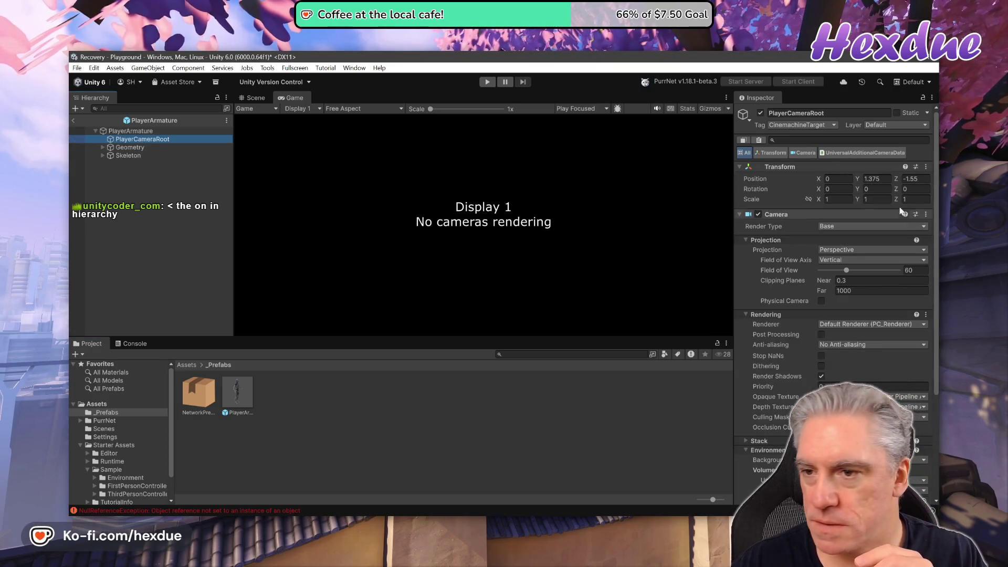
{"action": "left_click", "coordinate": [789, 125]}
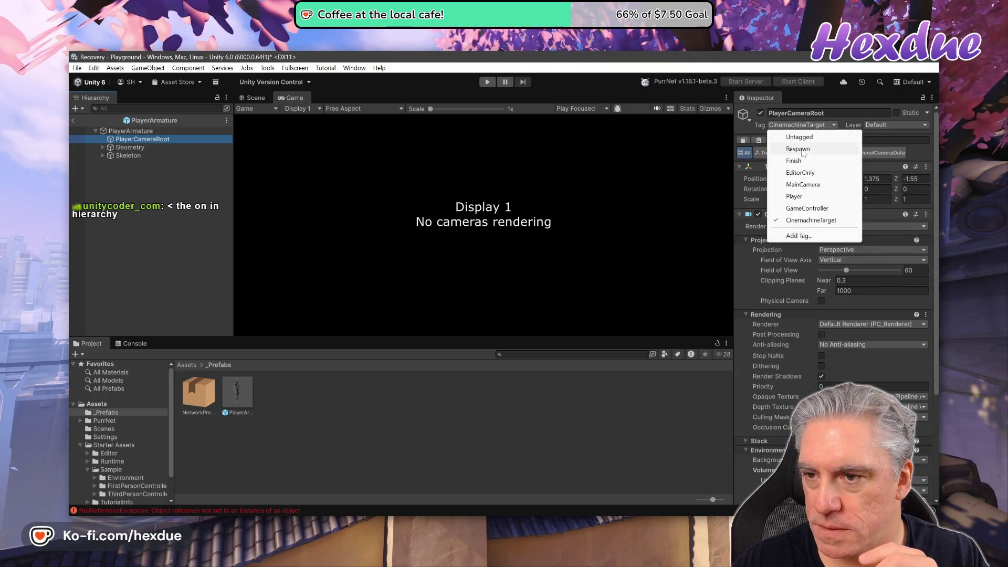
{"action": "left_click", "coordinate": [802, 184]}
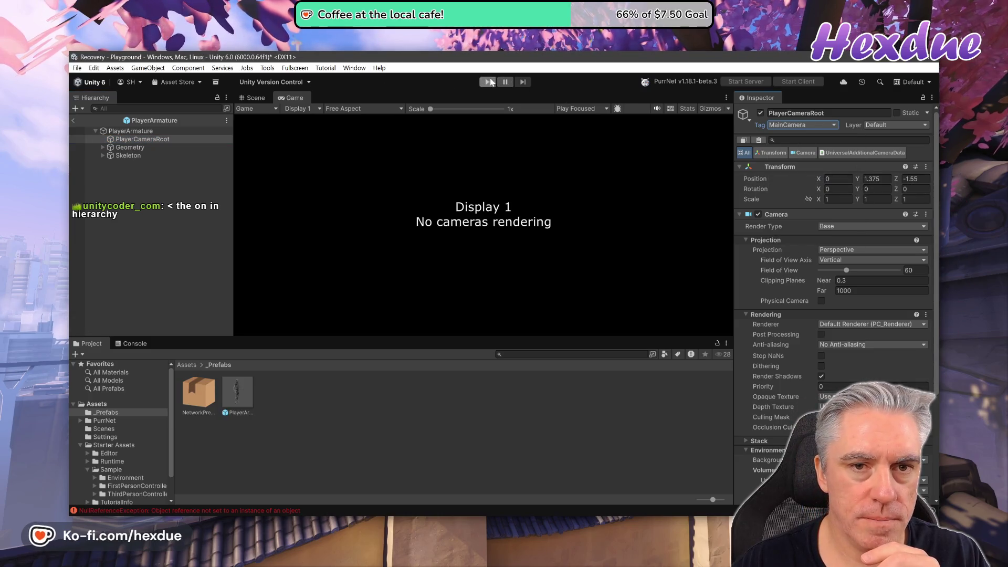
{"action": "left_click", "coordinate": [75, 120]}
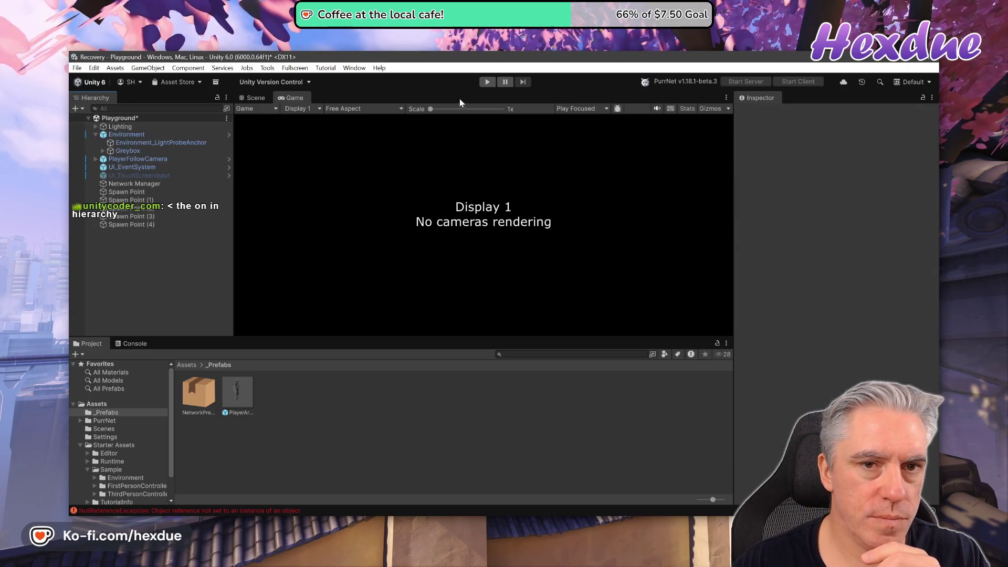
{"action": "left_click", "coordinate": [487, 82]}
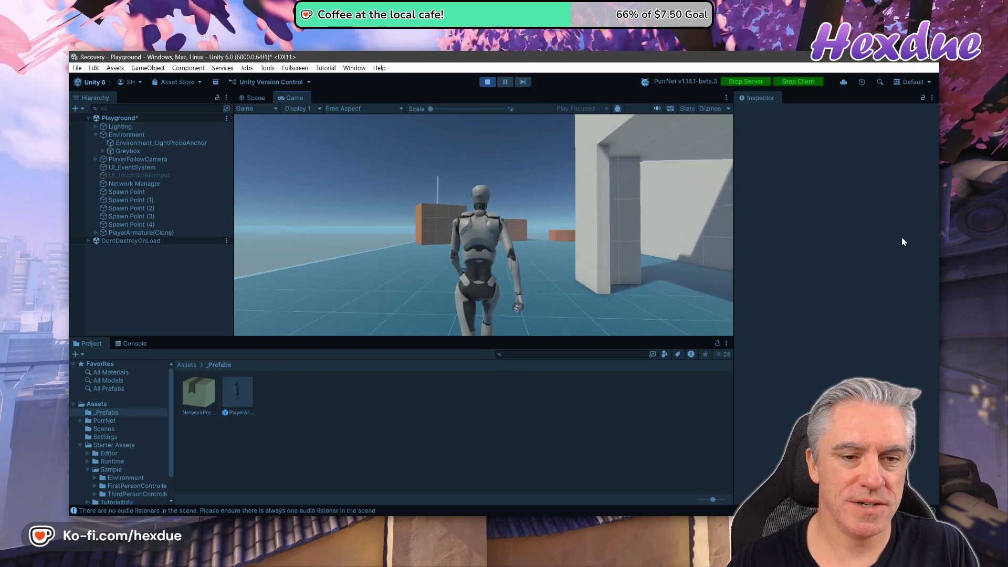
{"action": "left_click", "coordinate": [488, 82]}
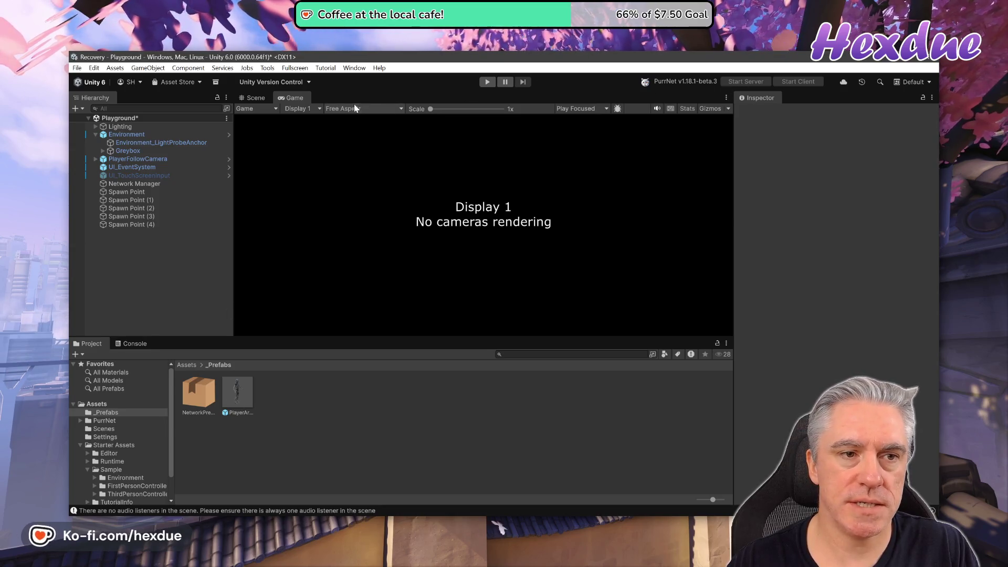
{"action": "left_click", "coordinate": [488, 82]}
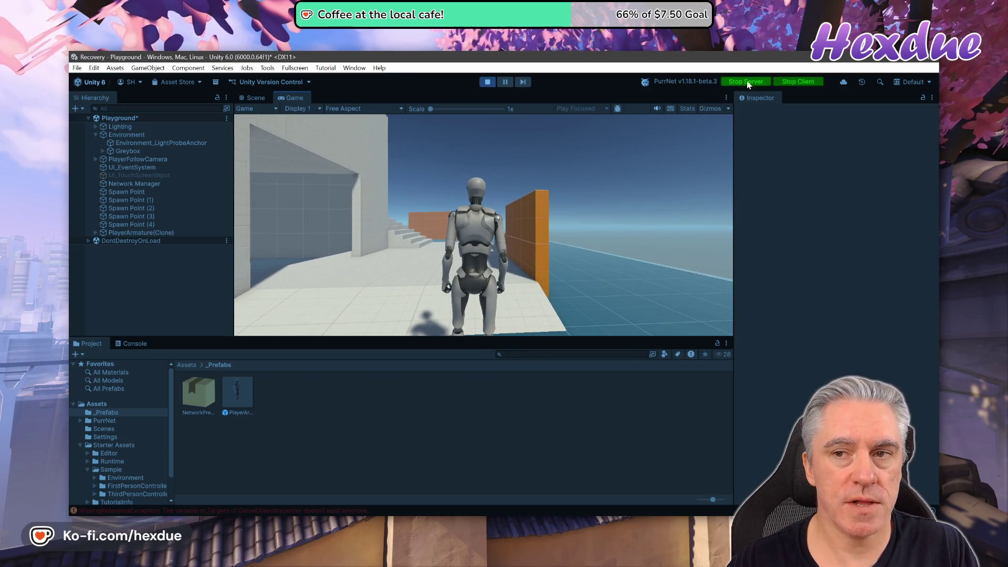
{"action": "left_click", "coordinate": [792, 80]}
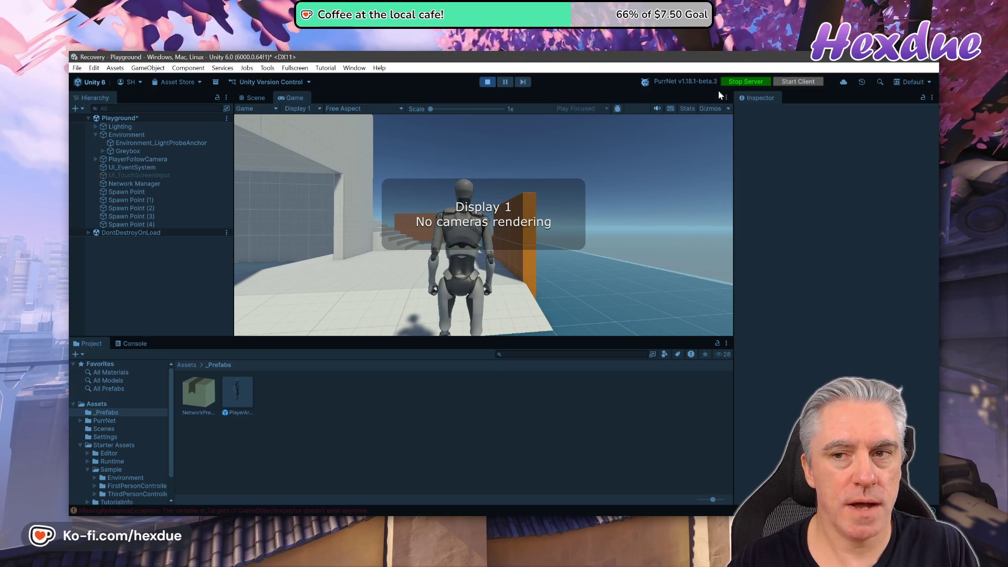
{"action": "left_click", "coordinate": [730, 81]}
{"action": "left_click", "coordinate": [487, 81]}
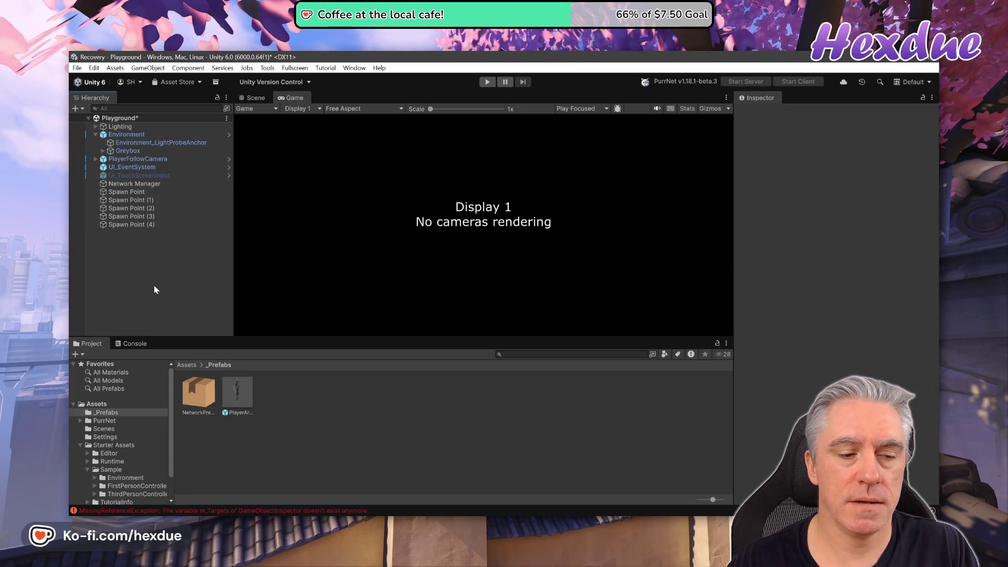
{"action": "left_click", "coordinate": [354, 68]}
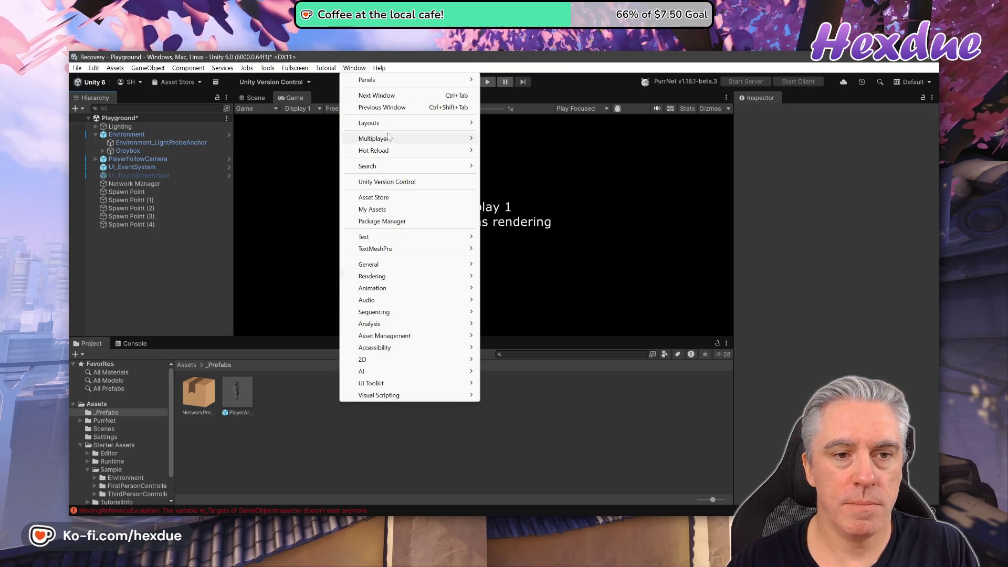
{"action": "left_click", "coordinate": [367, 68]}
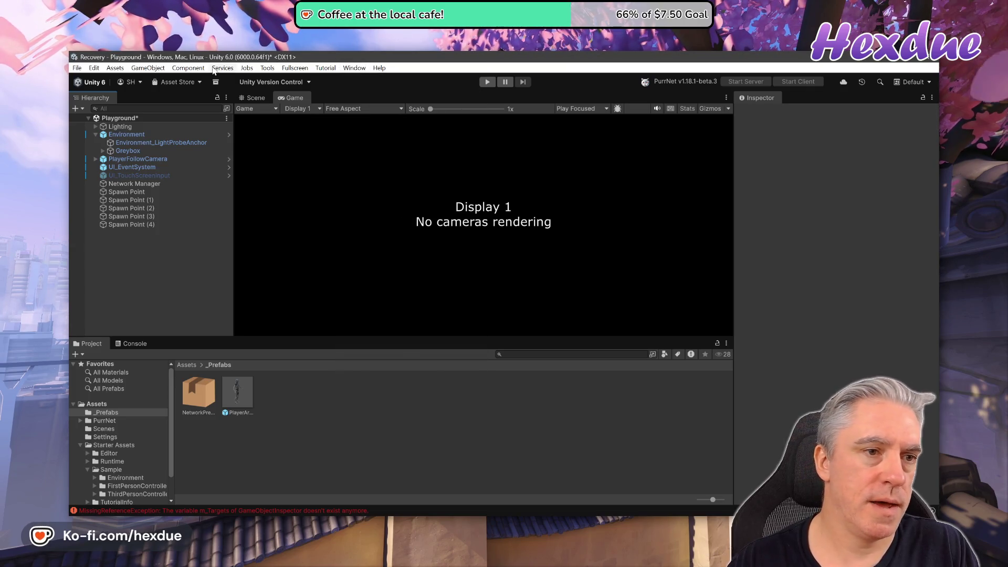
- Search the Unity Registry for 'multiplayer', install Multiplayer Play Mode 1.6.3, and close Package Manager
{"action": "left_click", "coordinate": [177, 83]}
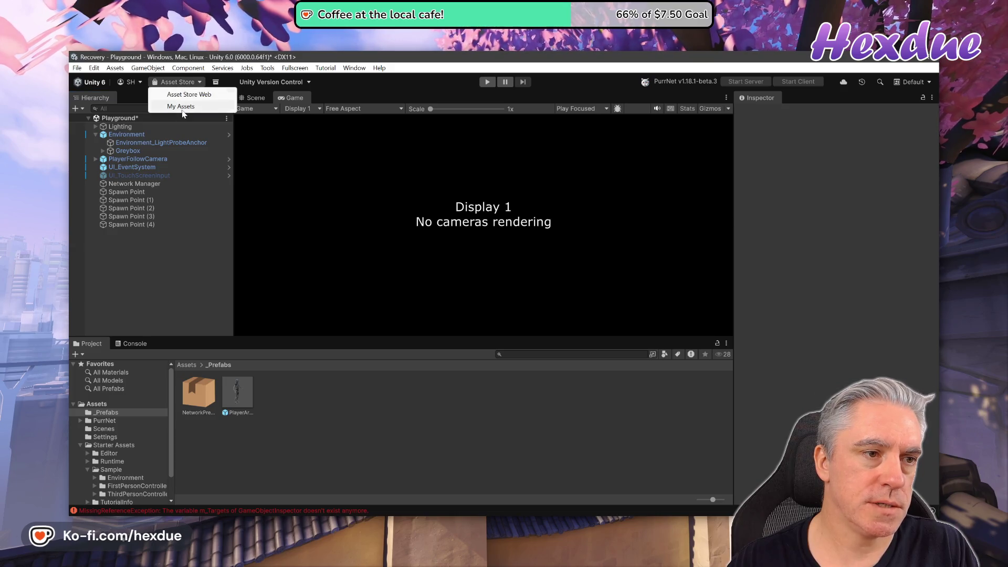
{"action": "left_click", "coordinate": [182, 107]}
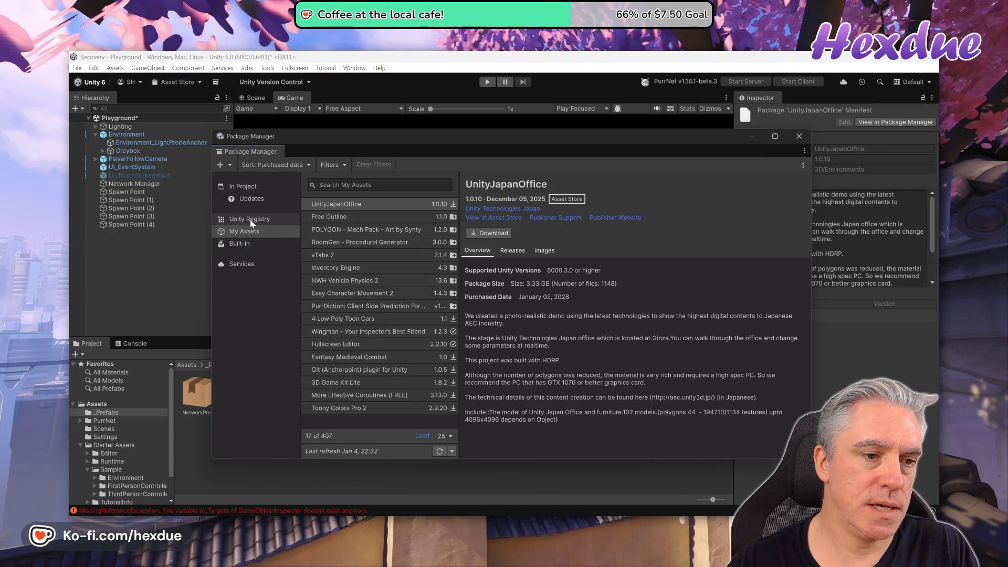
{"action": "left_click", "coordinate": [250, 220]}
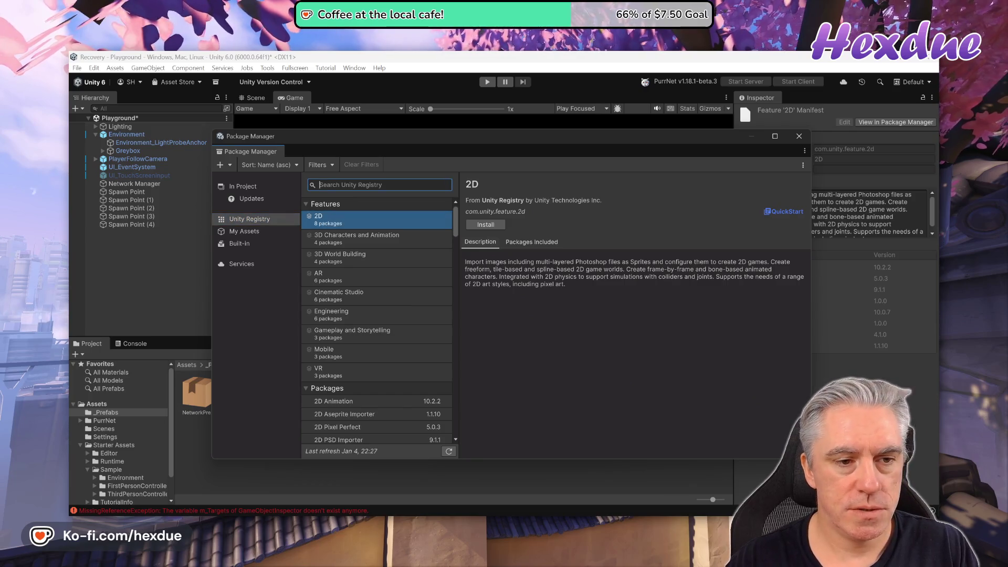
{"action": "type", "text": "multiplayer"}
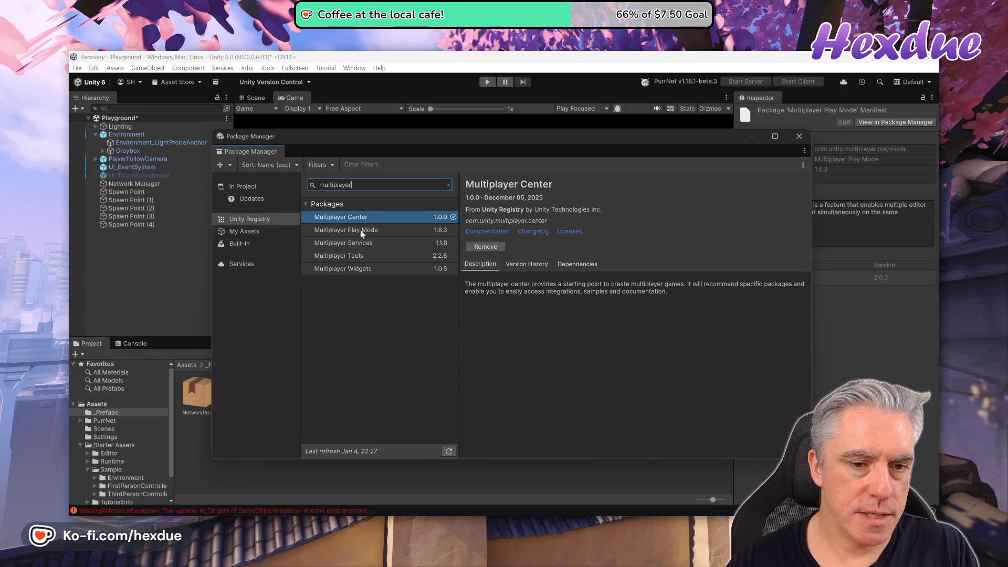
{"action": "left_click", "coordinate": [357, 230]}
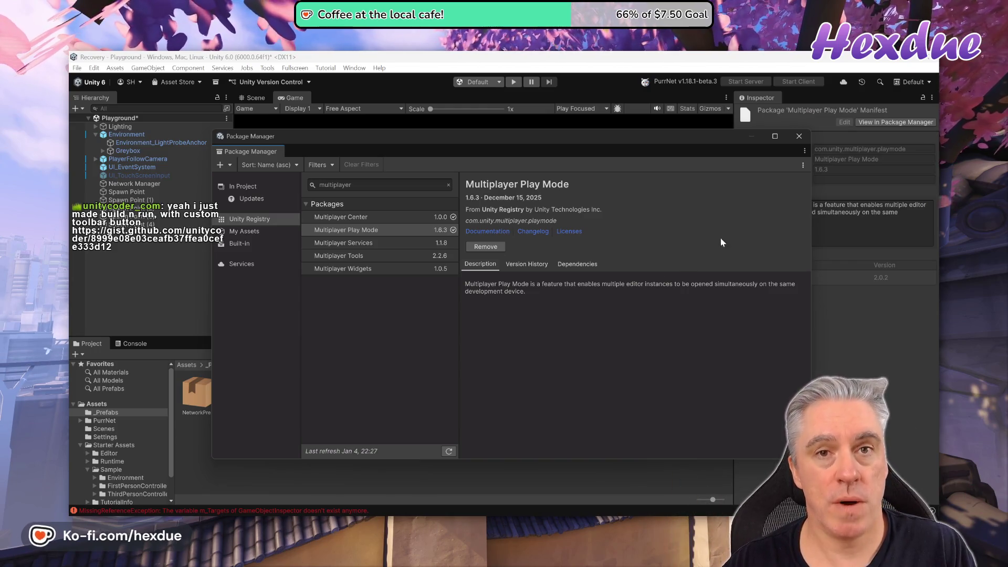
{"action": "left_click", "coordinate": [799, 138]}
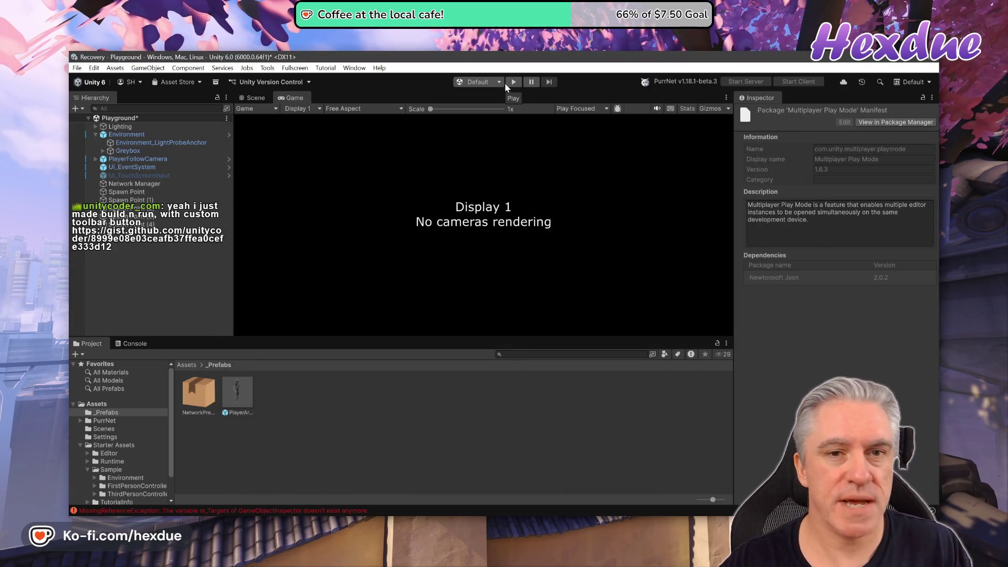
- Create a new play mode scenario named 2UP, leaving its tag at None
{"action": "left_click", "coordinate": [499, 83]}
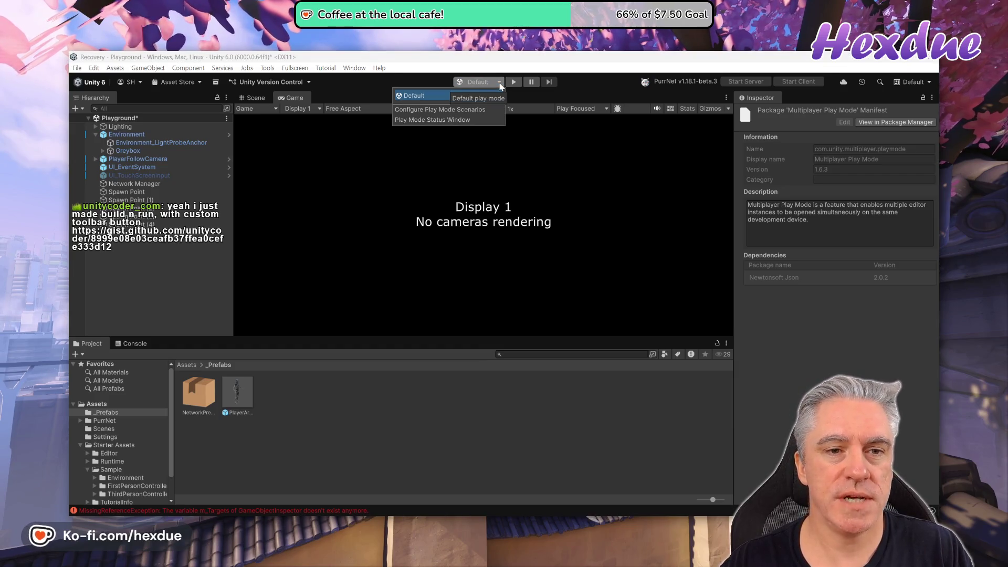
{"action": "left_click", "coordinate": [483, 110]}
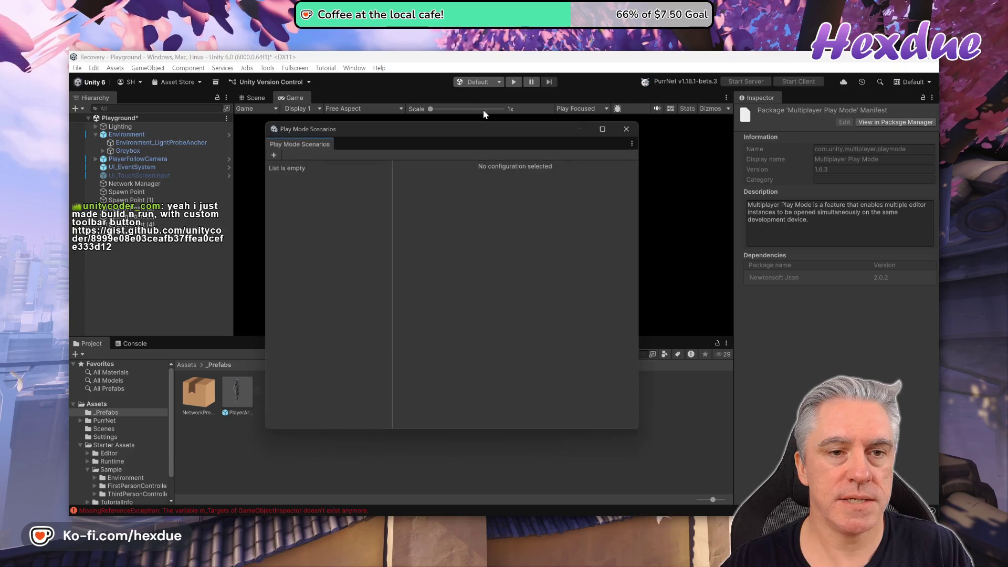
{"action": "left_click", "coordinate": [274, 155]}
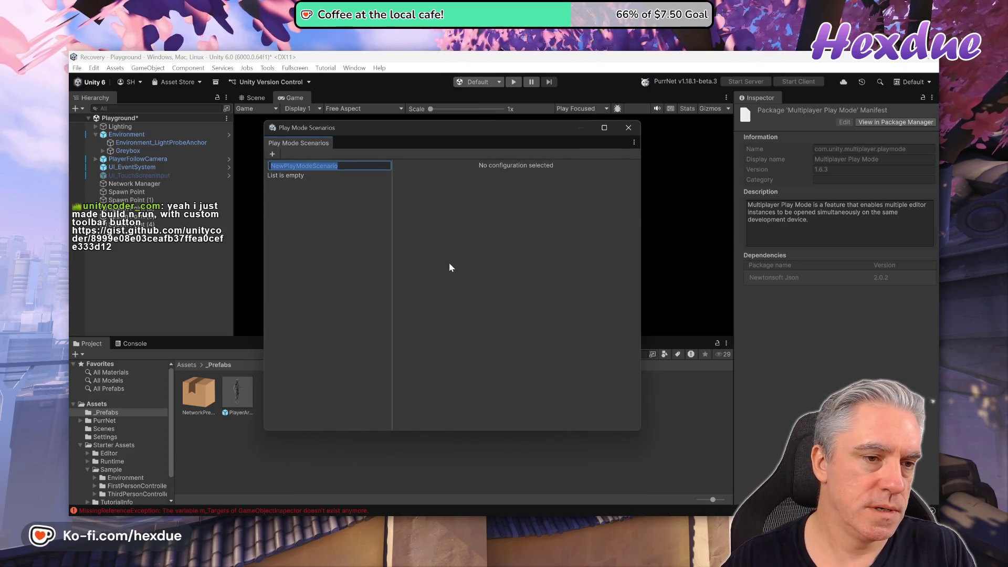
{"action": "type", "text": "2UP"}
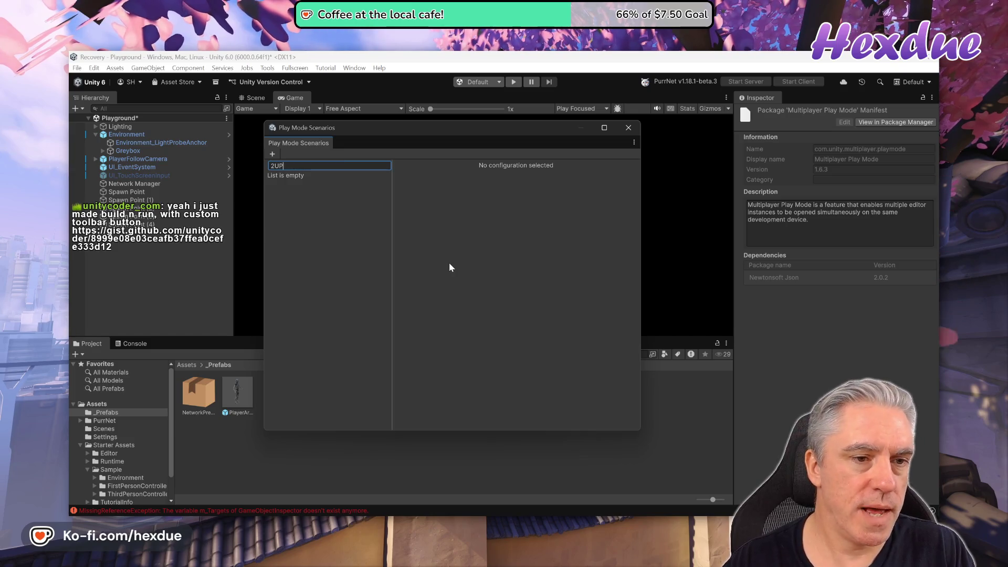
{"action": "key", "text": "Return"}
{"action": "left_click", "coordinate": [310, 168]}
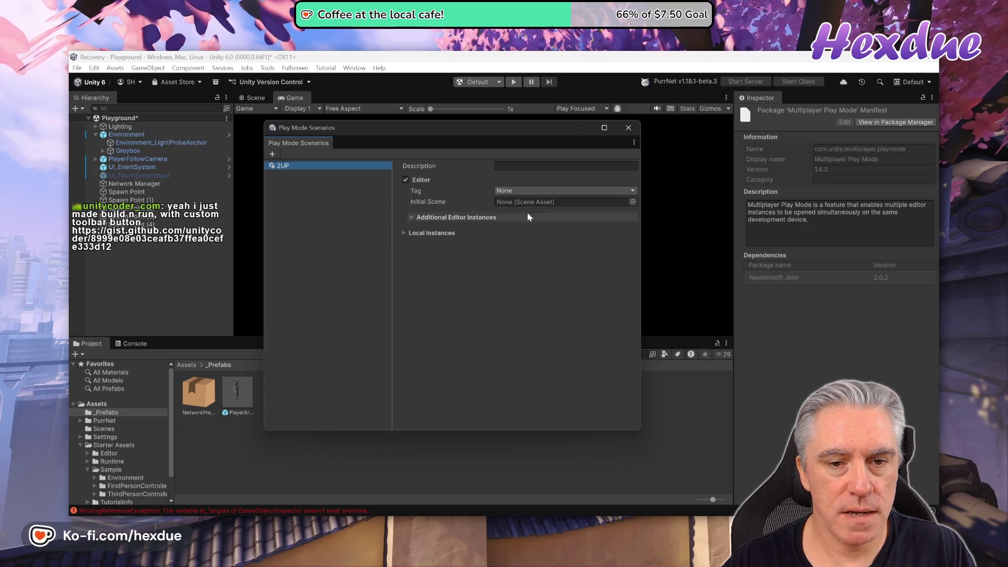
{"action": "left_click", "coordinate": [521, 191]}
{"action": "left_click", "coordinate": [567, 295]}
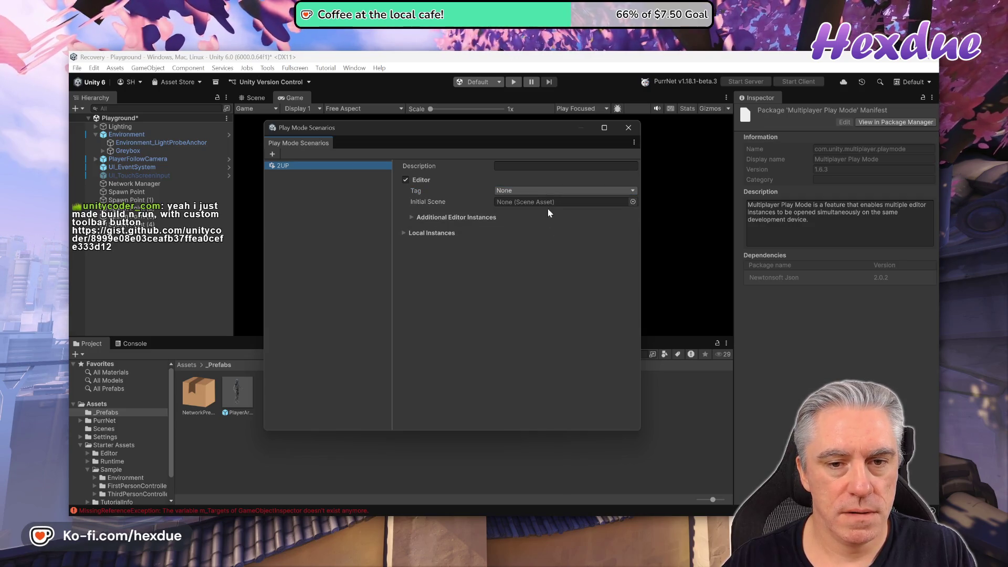
- Set the 2UP scenario's initial scene to Playground
{"action": "left_click", "coordinate": [633, 202]}
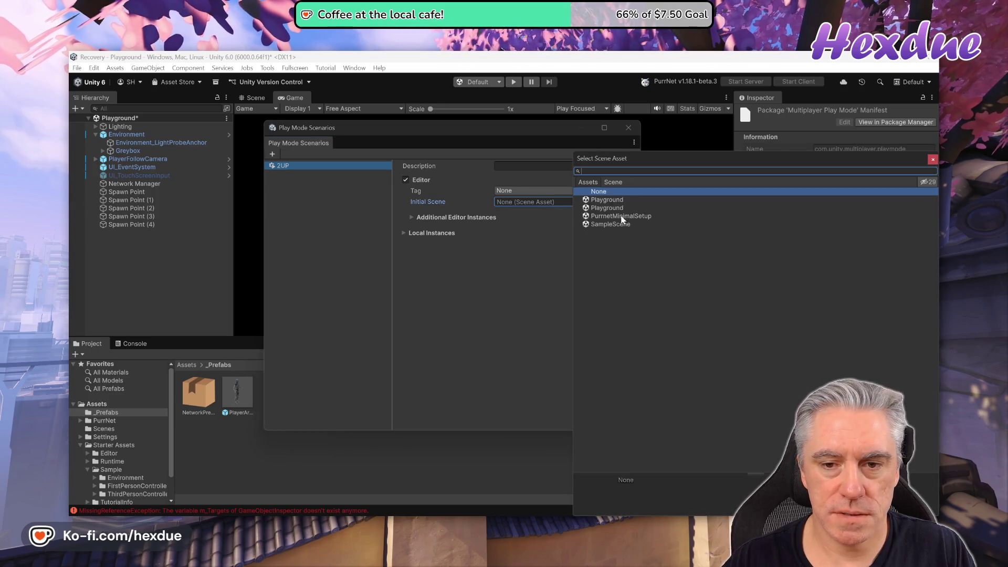
{"action": "left_click", "coordinate": [615, 203]}
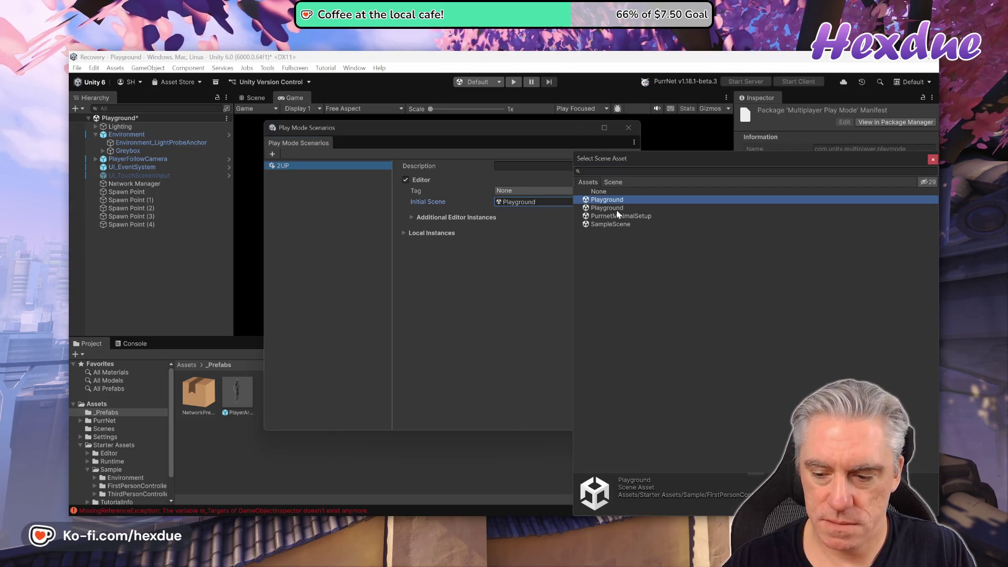
{"action": "left_click", "coordinate": [617, 210]}
{"action": "left_click", "coordinate": [620, 203]}
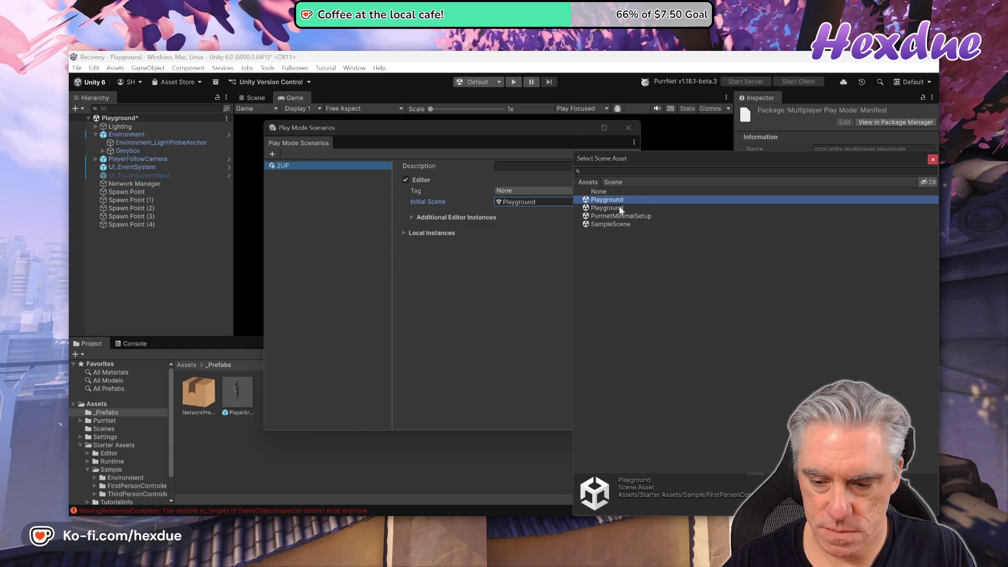
{"action": "left_click", "coordinate": [620, 208]}
{"action": "double_click", "coordinate": [619, 209]}
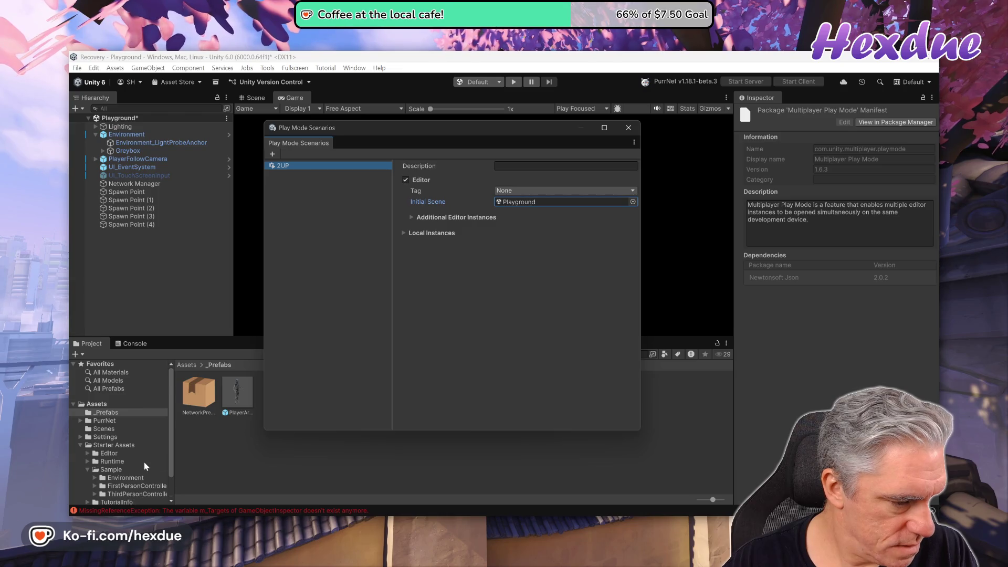
{"action": "scroll", "coordinate": [136, 468], "scroll_direction": "down", "scroll_amount": 2}
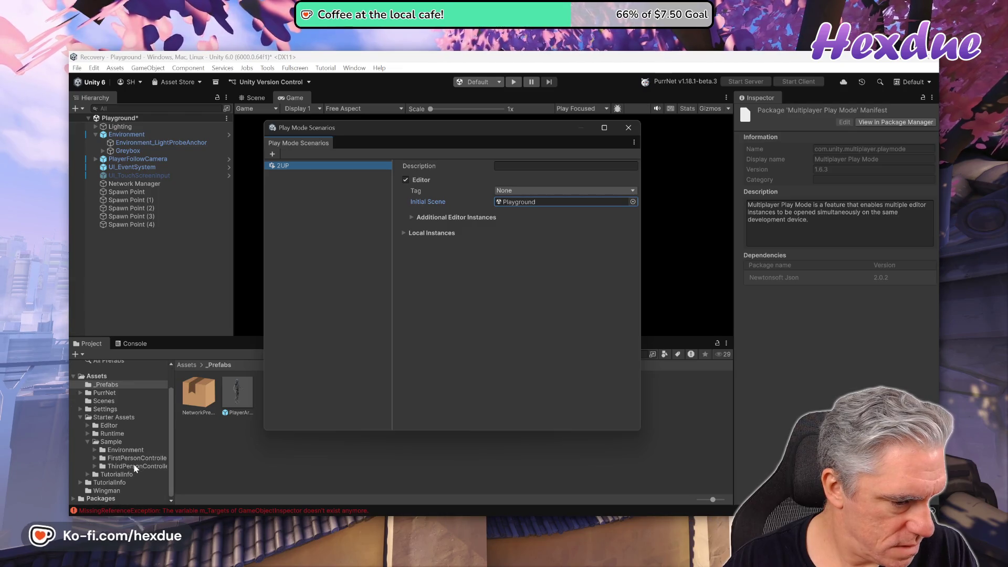
- Add an additional editor instance named Player 2, then close the scenarios window
{"action": "left_click", "coordinate": [412, 233]}
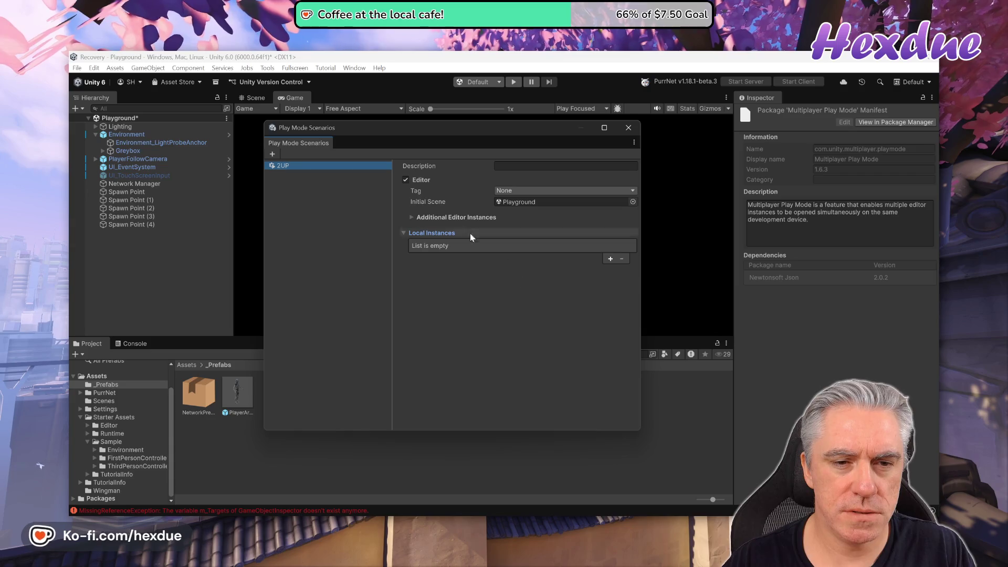
{"action": "left_click", "coordinate": [458, 218]}
{"action": "left_click", "coordinate": [610, 243]}
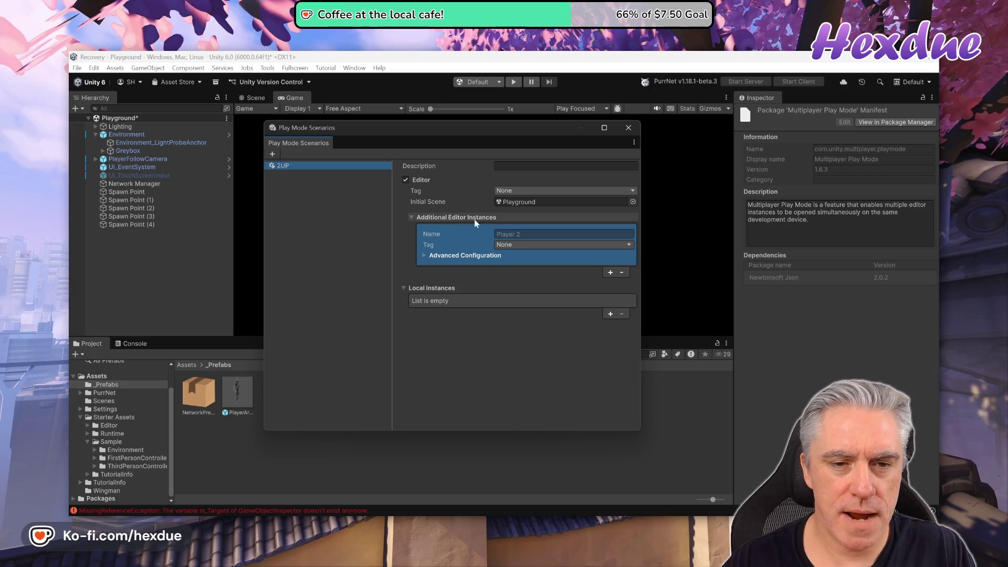
{"action": "left_click", "coordinate": [449, 256]}
{"action": "left_click", "coordinate": [519, 245]}
{"action": "left_click", "coordinate": [499, 372]}
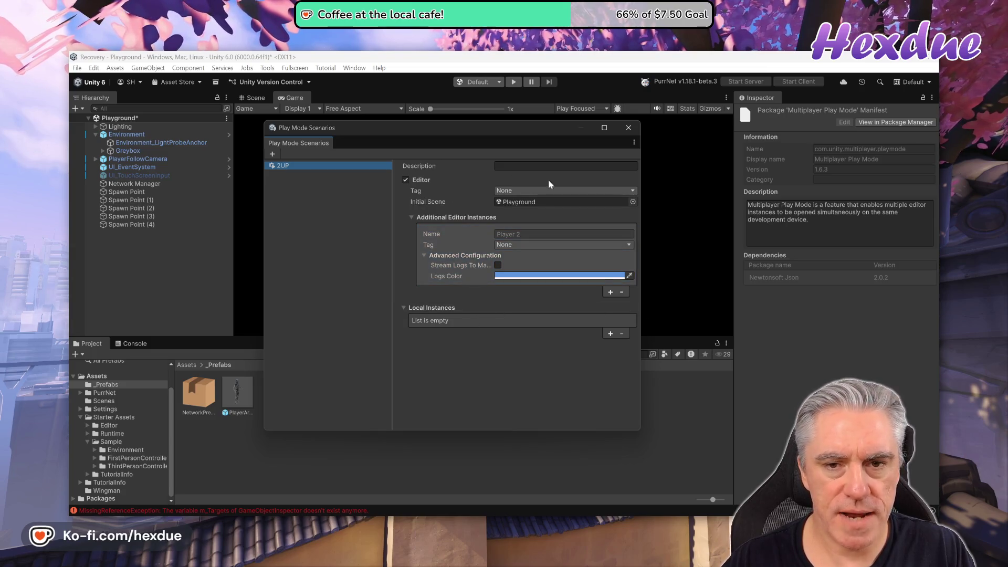
{"action": "left_click", "coordinate": [447, 217]}
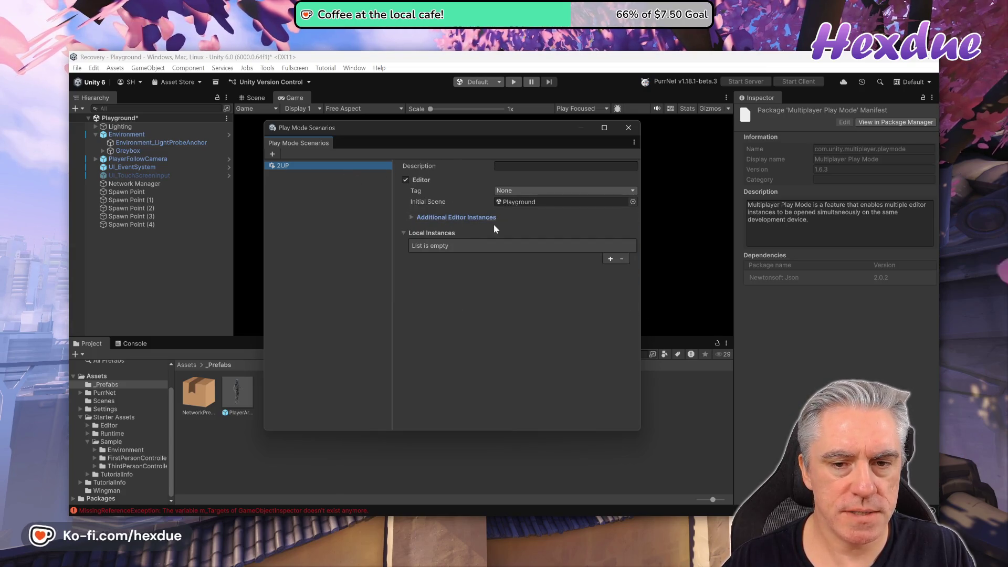
{"action": "left_click", "coordinate": [482, 217]}
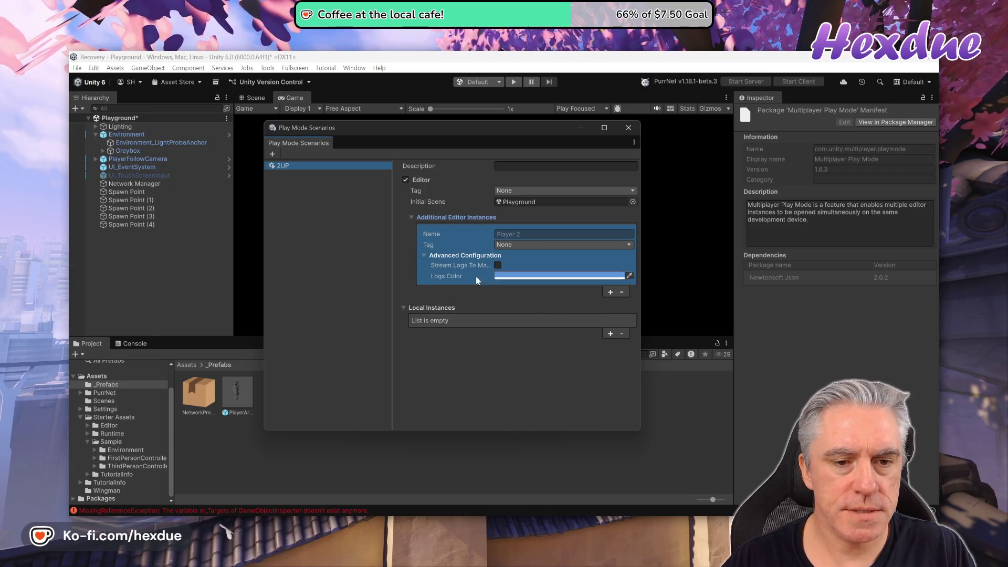
{"action": "left_click", "coordinate": [628, 128]}
- Make 2UP the active scenario, start playing, and save the modified Playground scene
{"action": "left_click", "coordinate": [494, 83]}
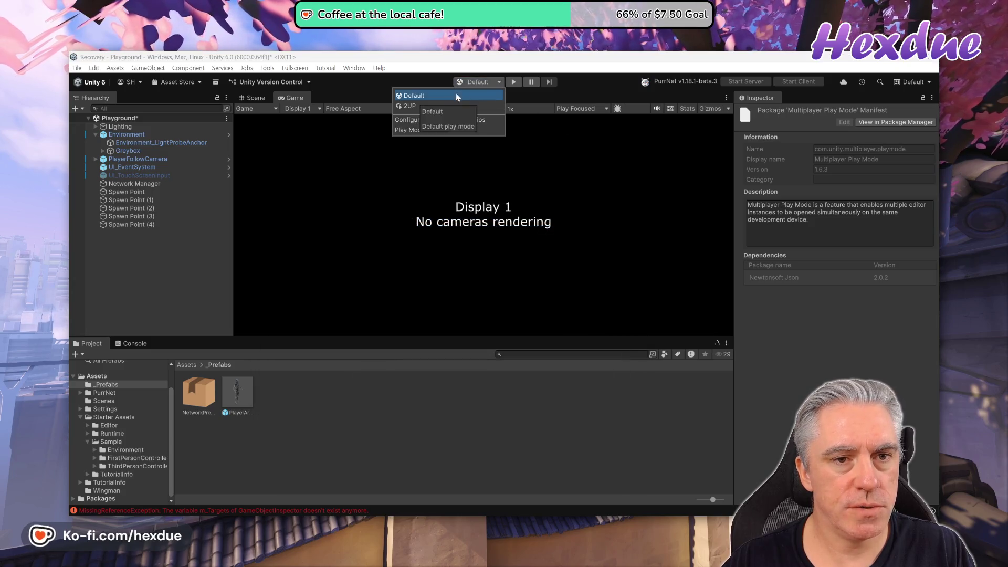
{"action": "left_click", "coordinate": [425, 106]}
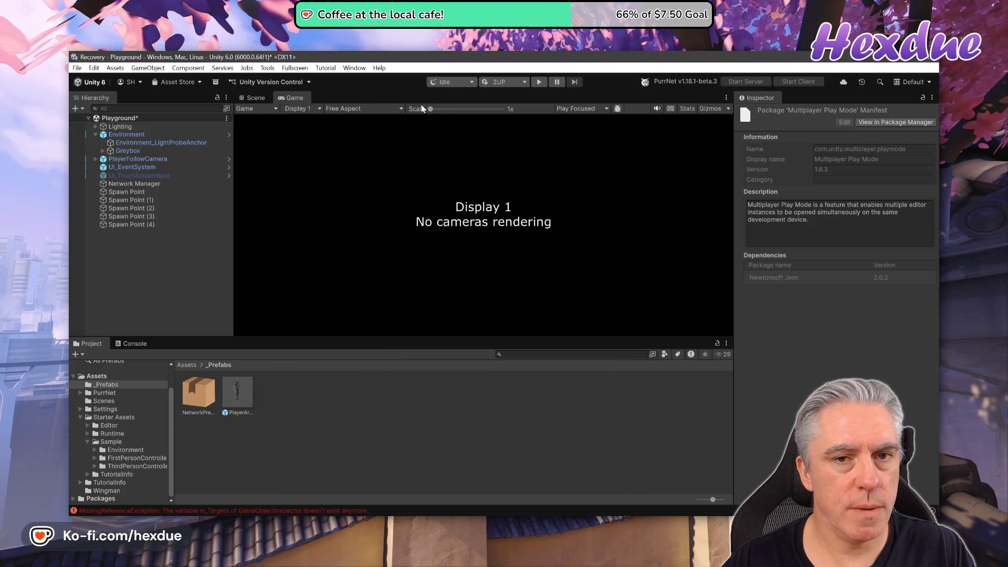
{"action": "left_click", "coordinate": [540, 84]}
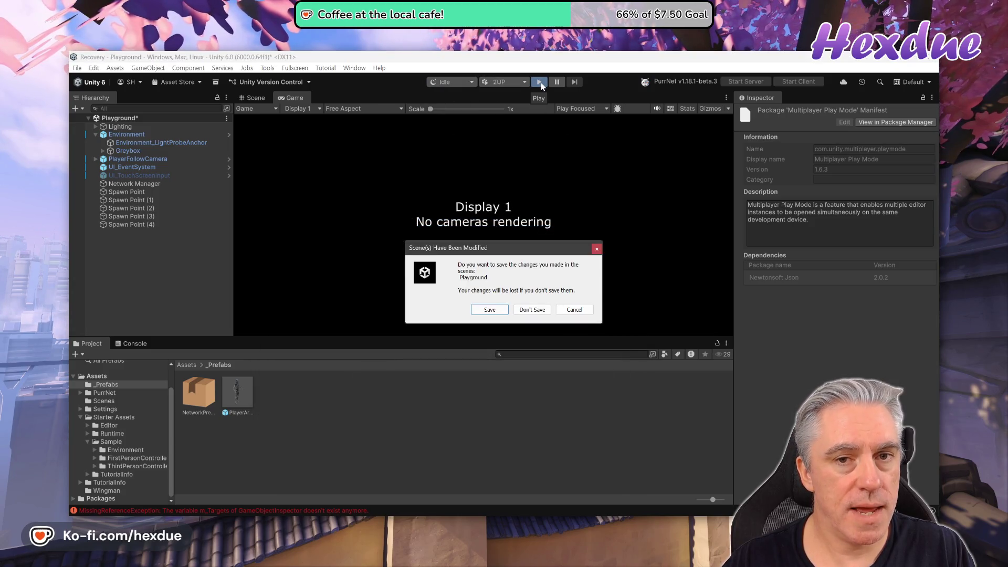
{"action": "left_click", "coordinate": [493, 310]}
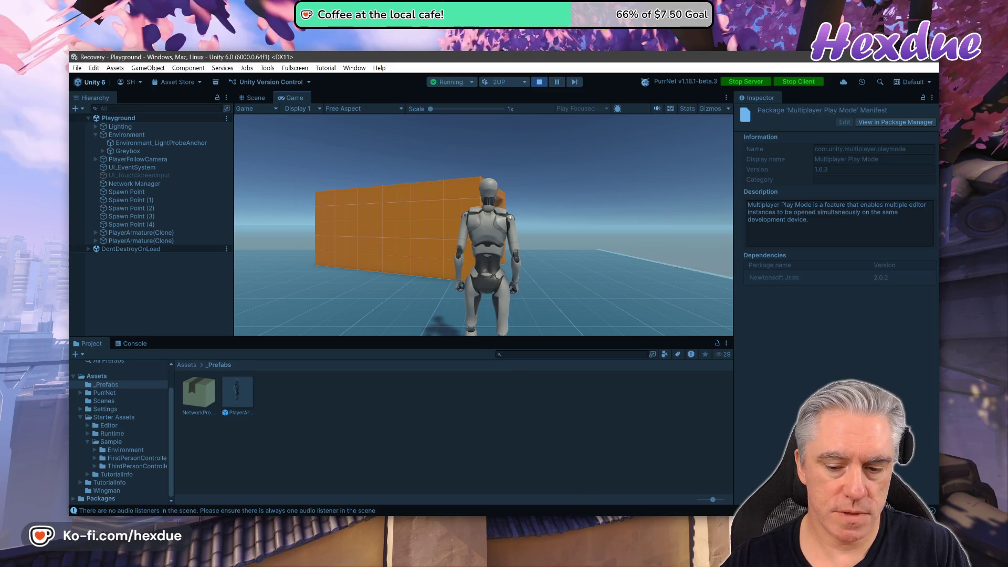
- Arrange the main editor and Player 2 windows side by side, then stop play mode
{"action": "left_click", "coordinate": [685, 487]}
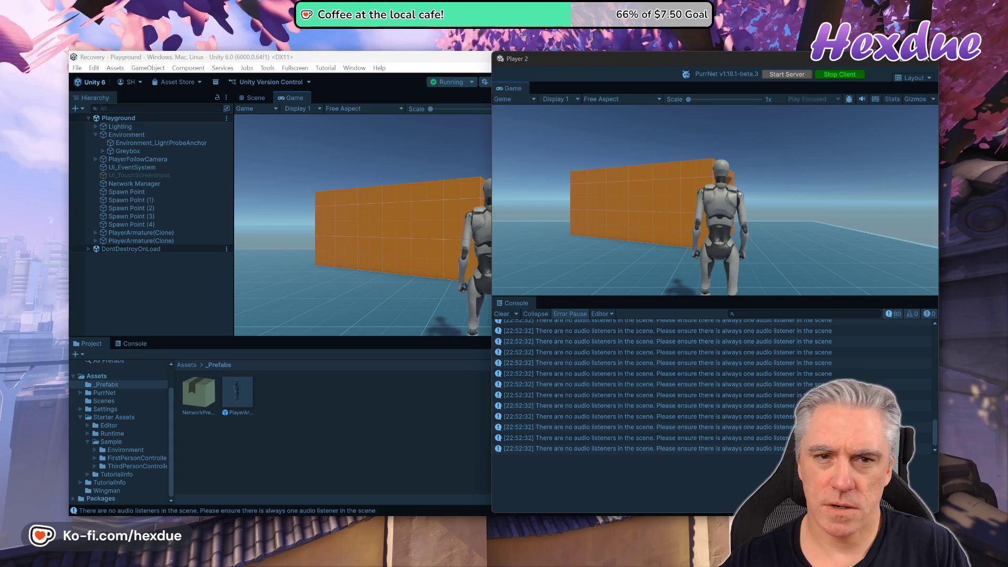
{"action": "key", "text": "alt+Tab"}
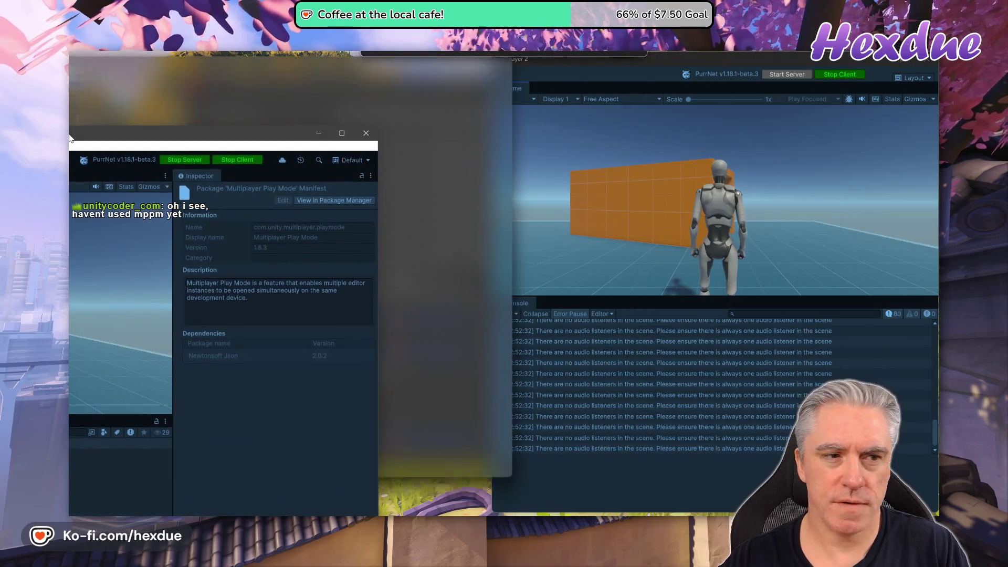
{"action": "left_click_drag", "start_coordinate": [70, 139], "coordinate": [69, 138]}
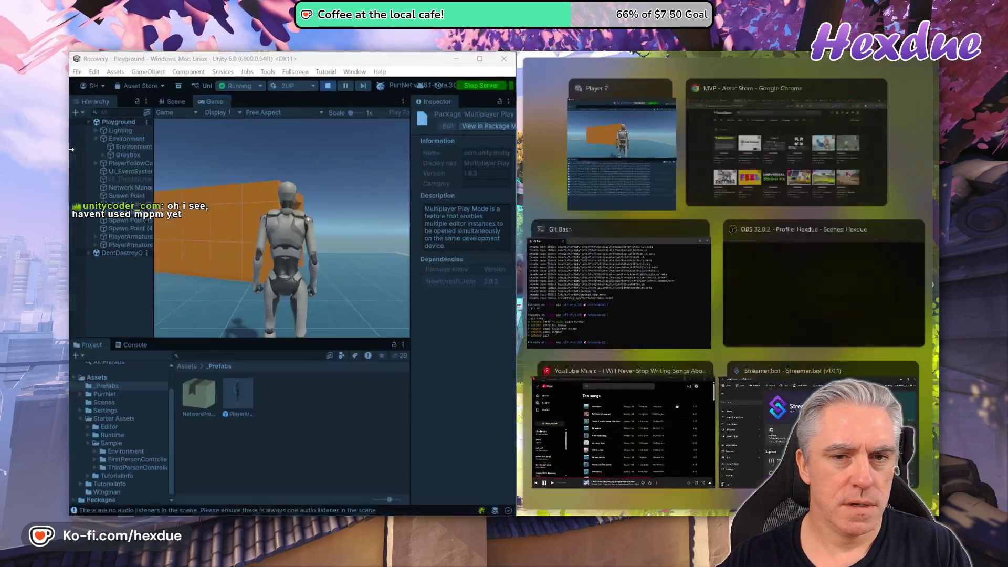
{"action": "left_click", "coordinate": [632, 141]}
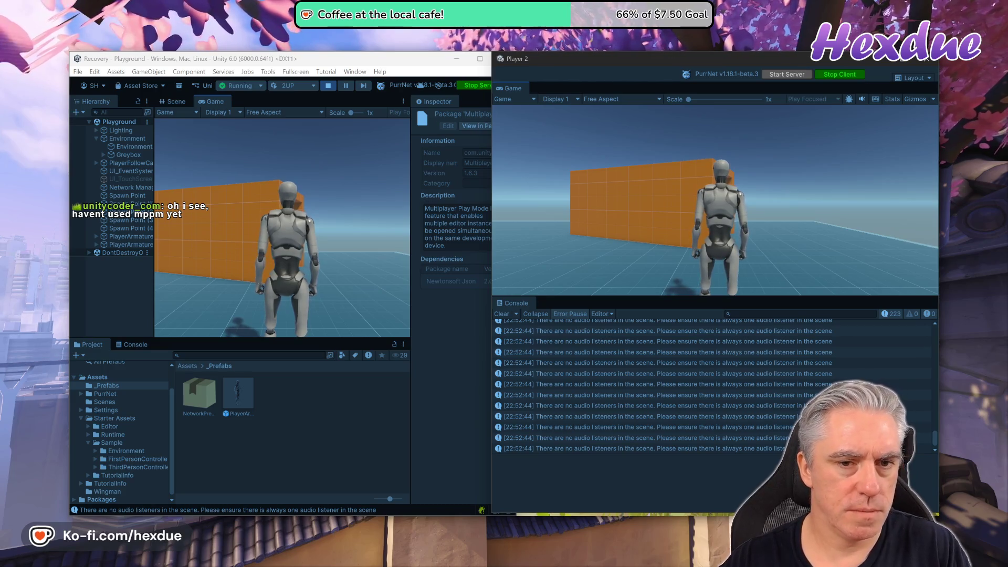
{"action": "key", "text": "alt+Tab"}
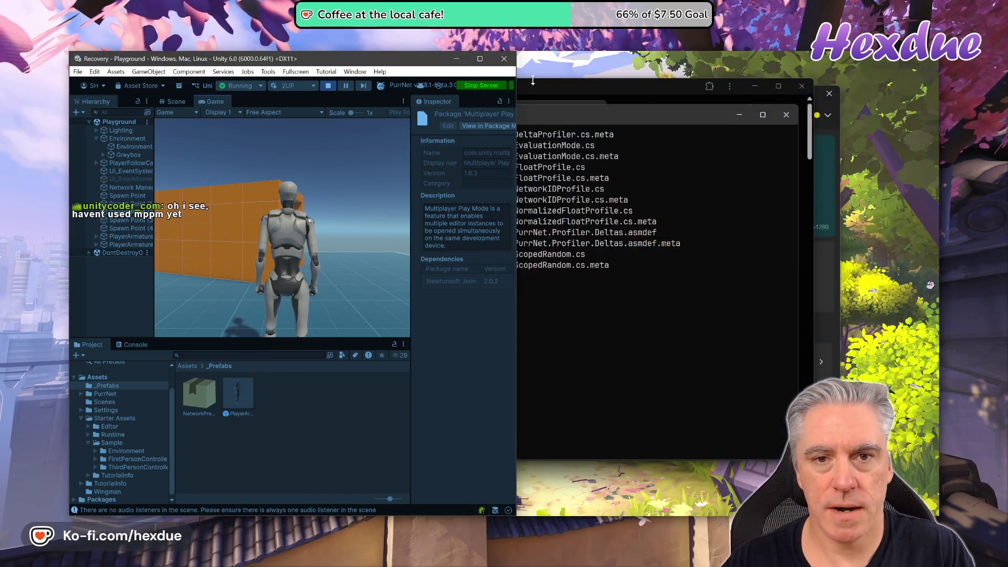
{"action": "left_click", "coordinate": [480, 59]}
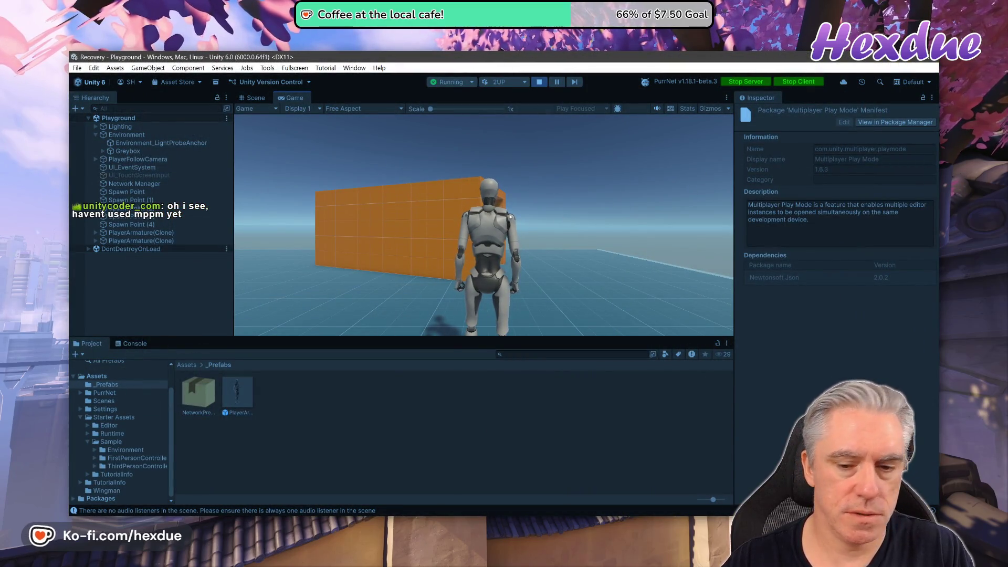
{"action": "left_click", "coordinate": [543, 83]}
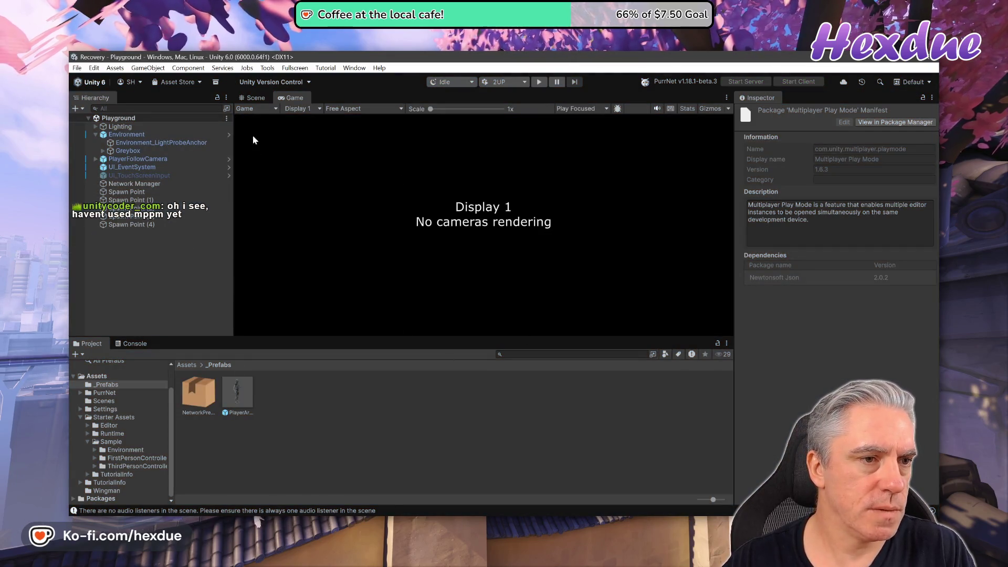
- Search the purchased assets in My Assets for 'character movement'
{"action": "left_click", "coordinate": [190, 84]}
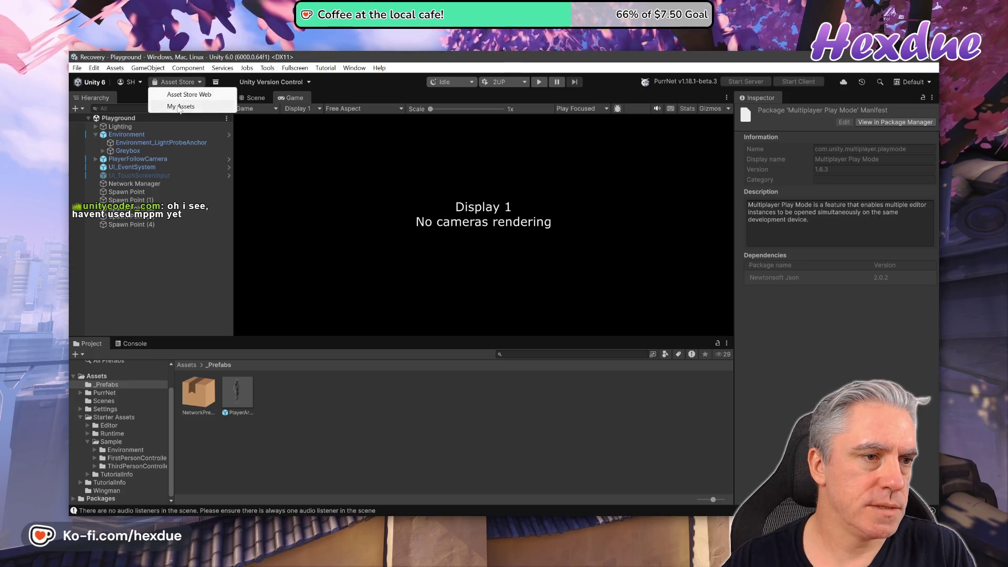
{"action": "left_click", "coordinate": [181, 107]}
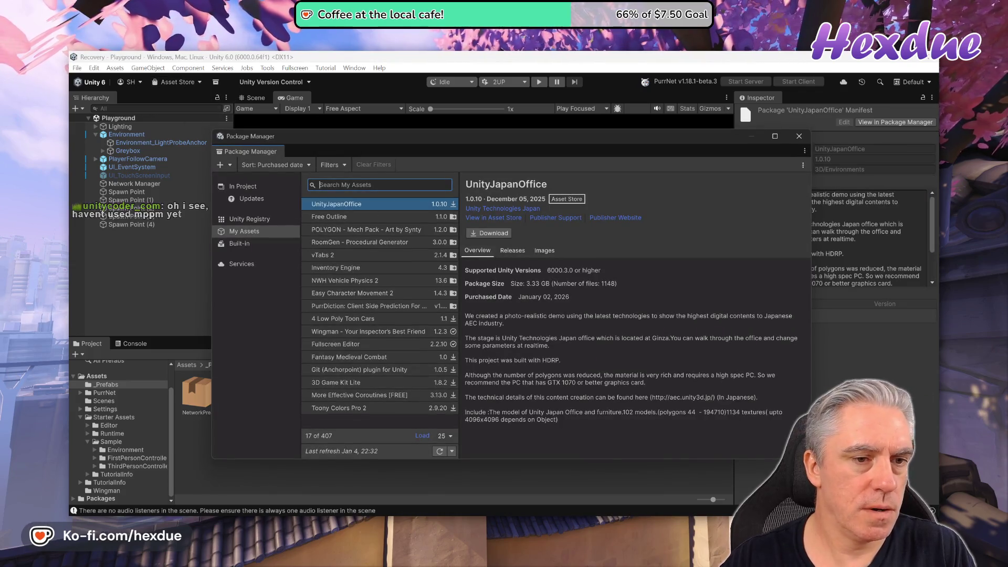
{"action": "type", "text": "character move"}
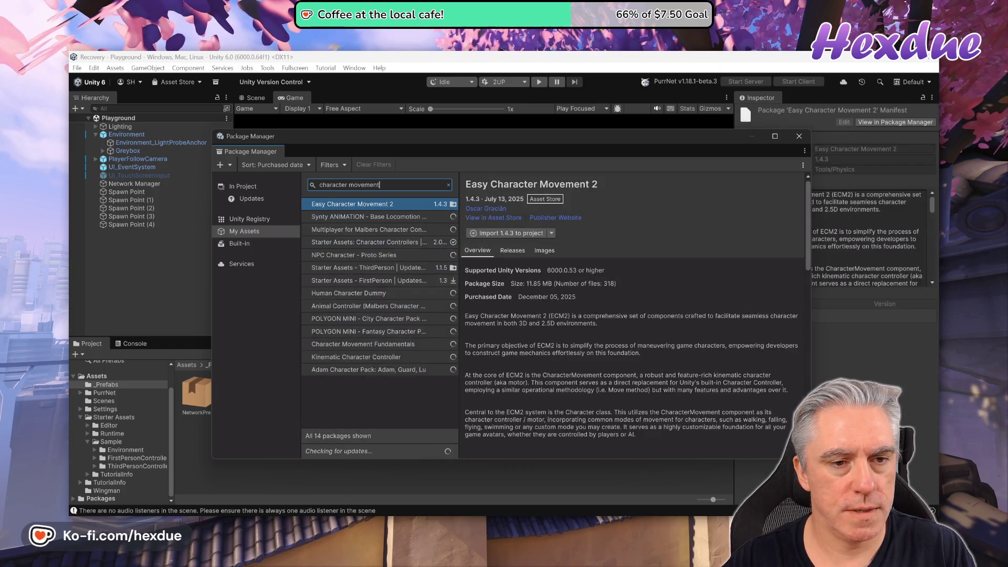
{"action": "type", "text": "ment"}
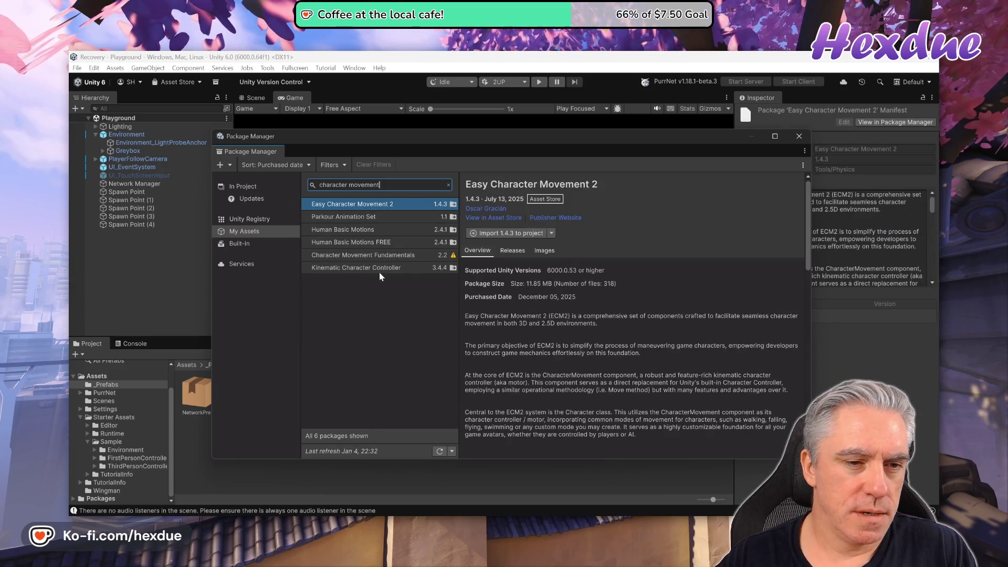
- Filter to Deprecated packages and import all files of Character Movement Fundamentals
{"action": "left_click", "coordinate": [343, 166]}
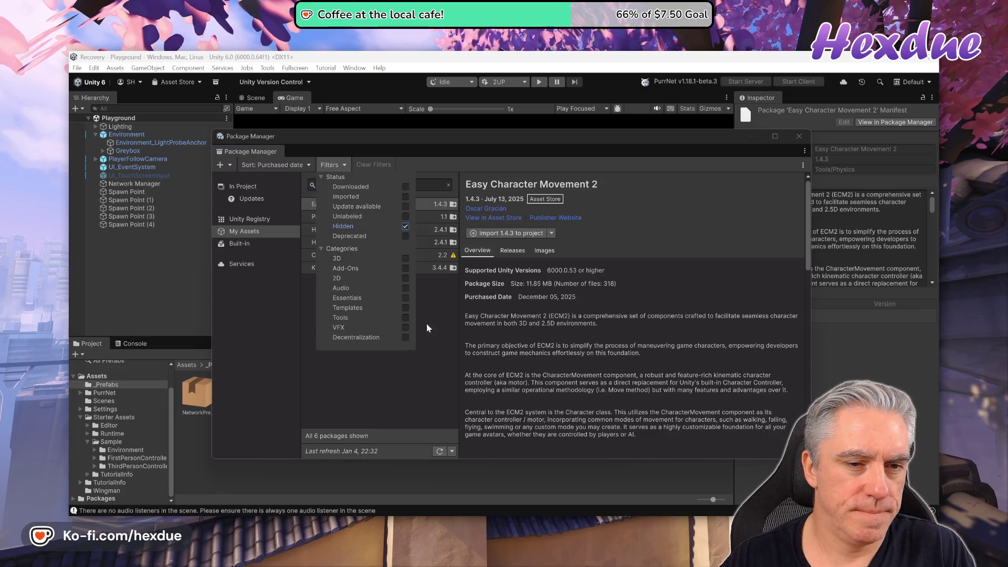
{"action": "left_click", "coordinate": [434, 342]}
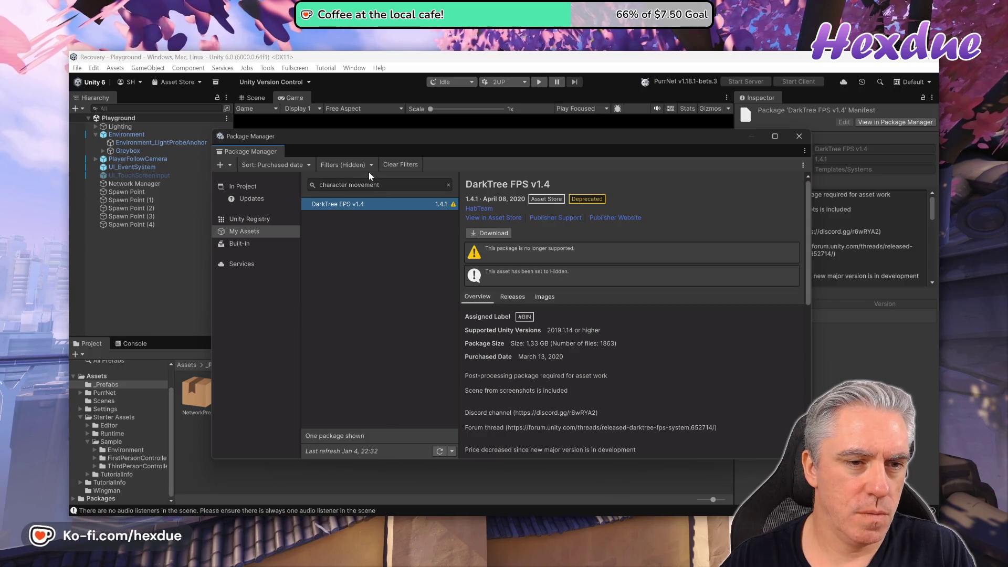
{"action": "left_click", "coordinate": [367, 184]}
{"action": "left_click", "coordinate": [348, 166]}
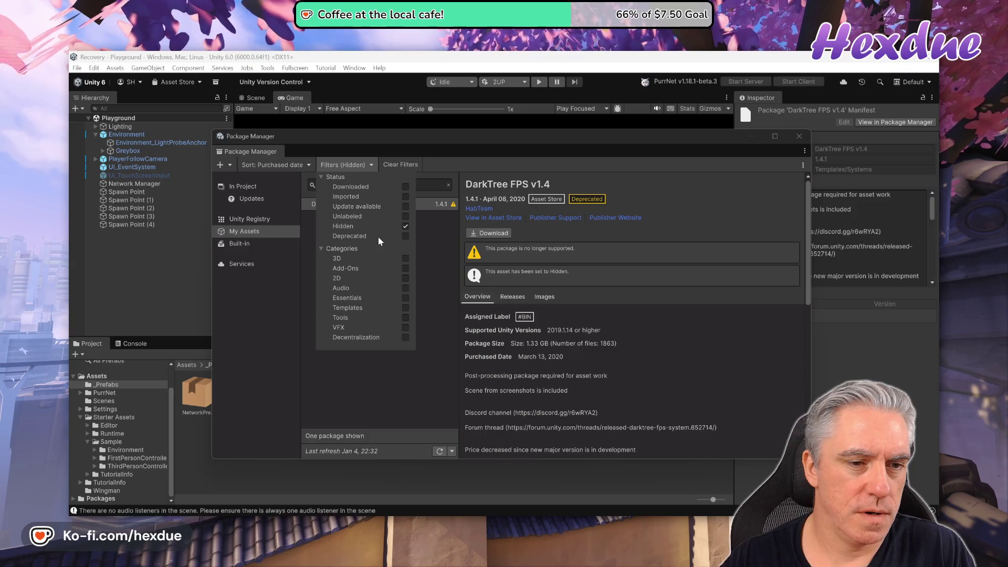
{"action": "left_click", "coordinate": [406, 238]}
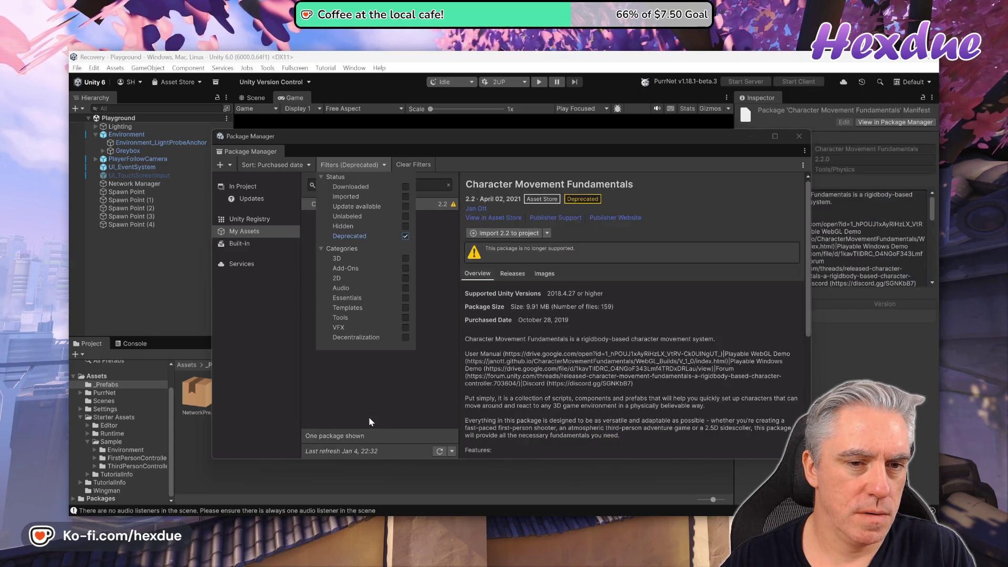
{"action": "left_click", "coordinate": [370, 416]}
{"action": "left_click", "coordinate": [506, 233]}
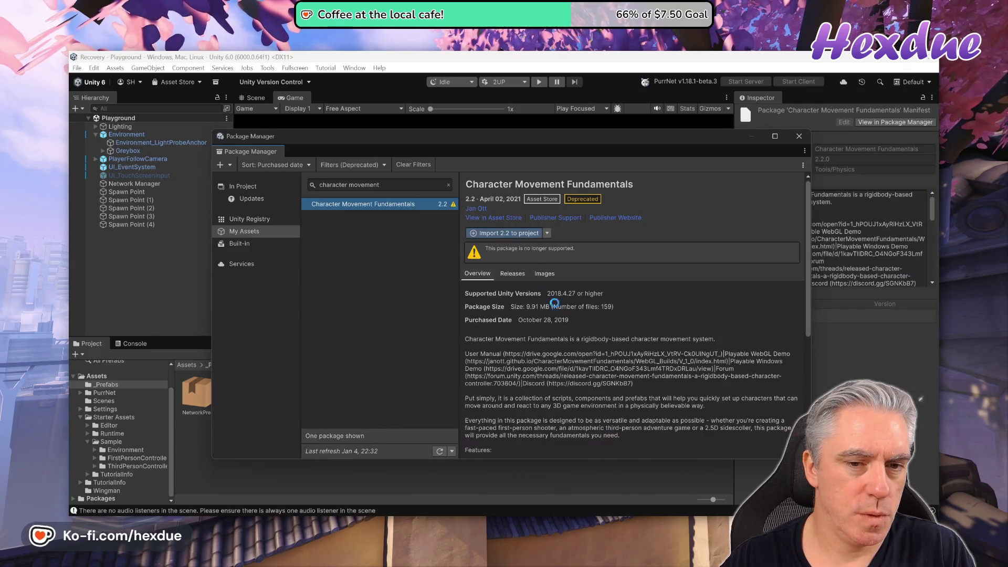
{"action": "left_click", "coordinate": [505, 489]}
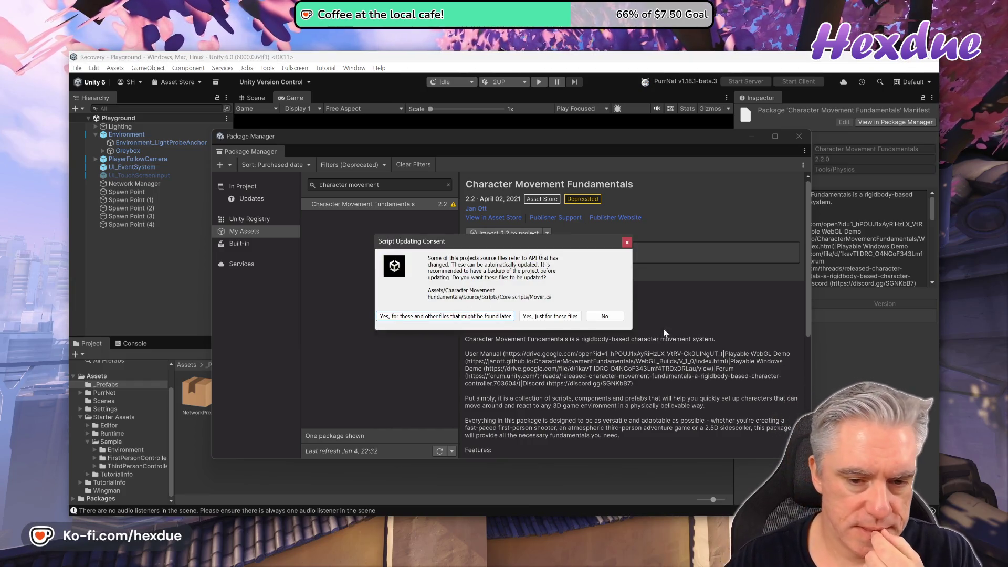
{"action": "left_click", "coordinate": [483, 316]}
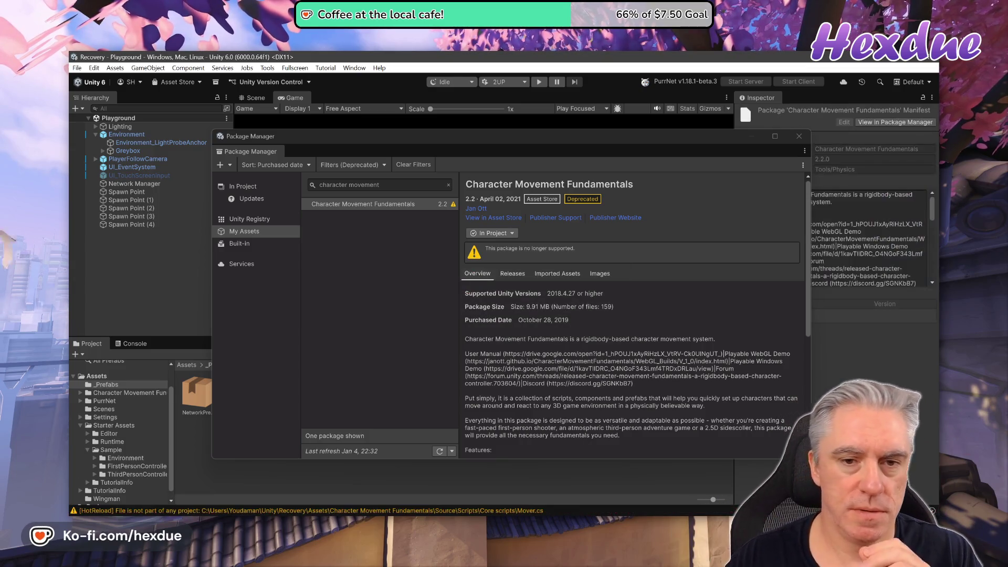
{"action": "left_click", "coordinate": [800, 137]}
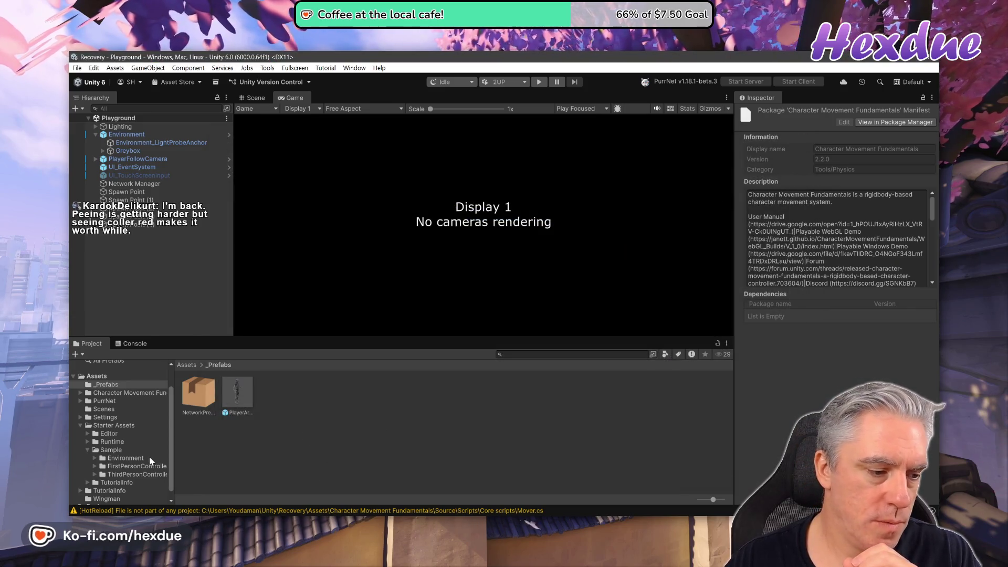
{"action": "scroll", "coordinate": [149, 465], "scroll_direction": "down", "scroll_amount": 1}
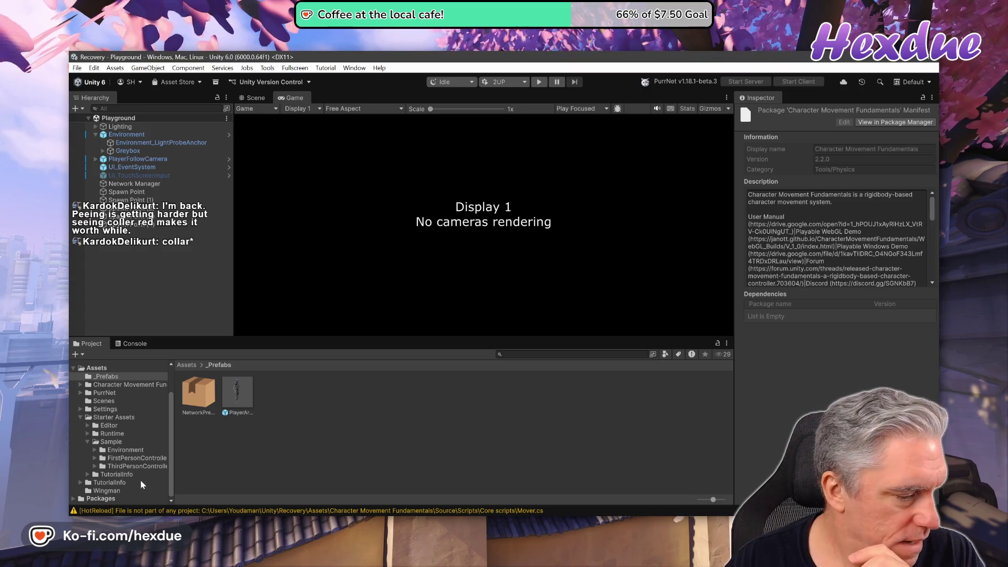
{"action": "scroll", "coordinate": [127, 477], "scroll_direction": "up", "scroll_amount": 3}
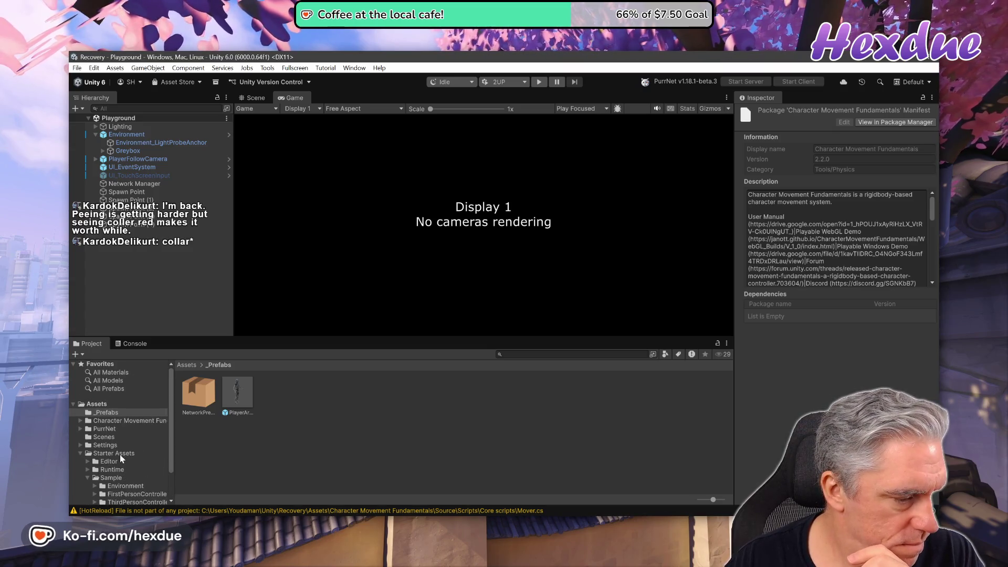
- Open ShowcaseScene from Character Movement Fundamentals > Example Scenes > Showcase
{"action": "left_click", "coordinate": [119, 422]}
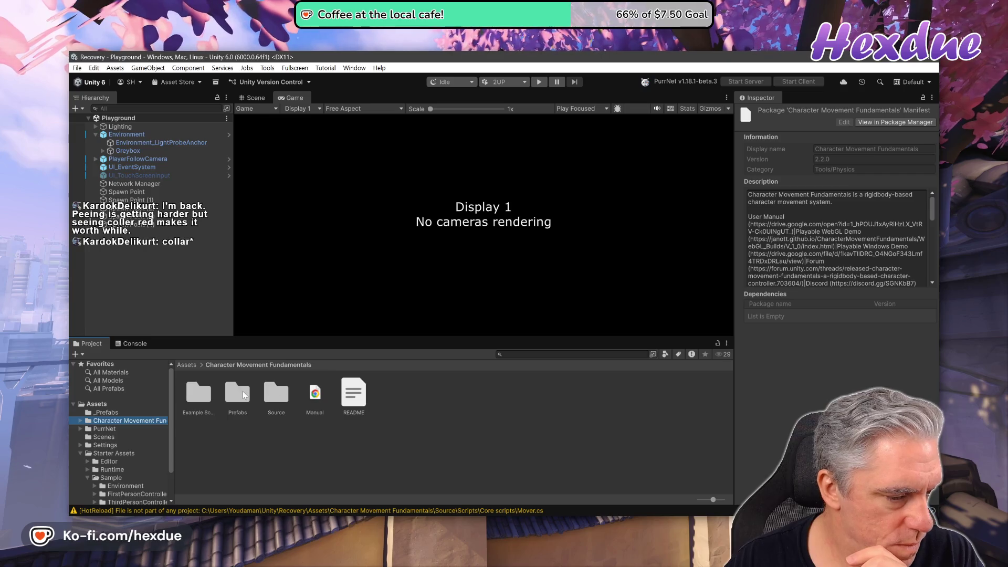
{"action": "double_click", "coordinate": [202, 393]}
{"action": "double_click", "coordinate": [203, 395]}
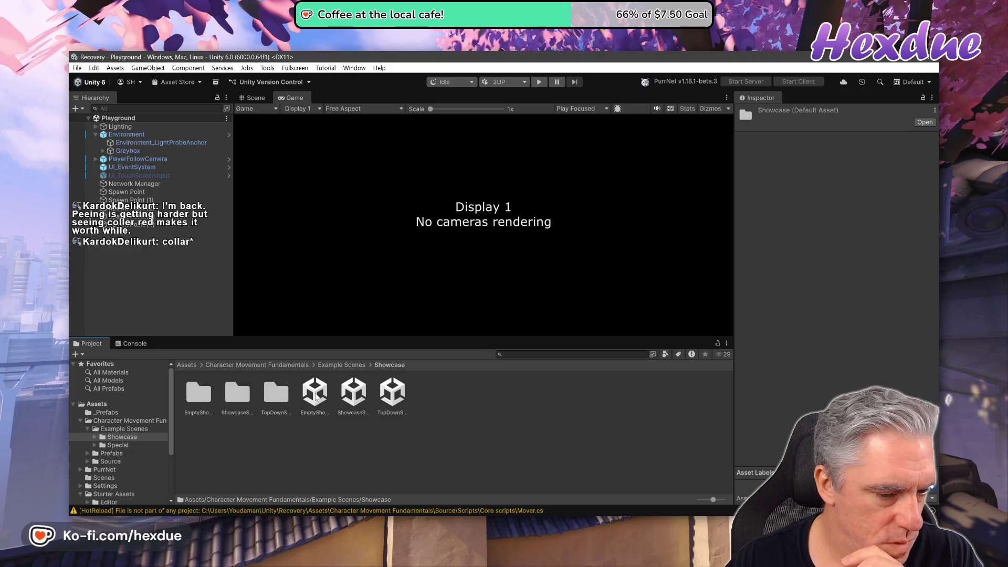
{"action": "left_click", "coordinate": [315, 398]}
{"action": "left_click", "coordinate": [360, 401]}
{"action": "key", "text": "Right"}
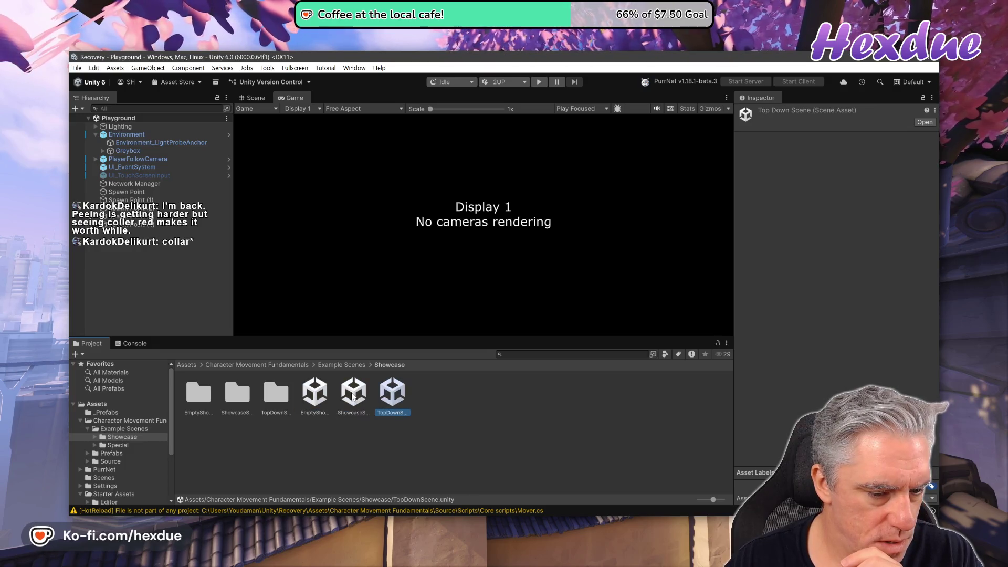
{"action": "double_click", "coordinate": [352, 397]}
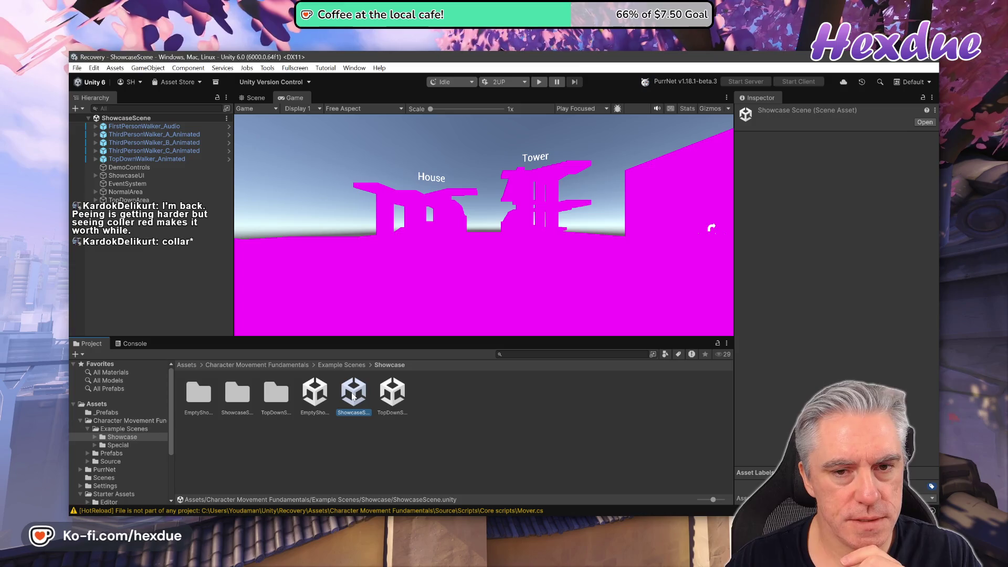
- Run the Render Pipeline Converter to convert the project's materials to URP
{"action": "left_click", "coordinate": [354, 68]}
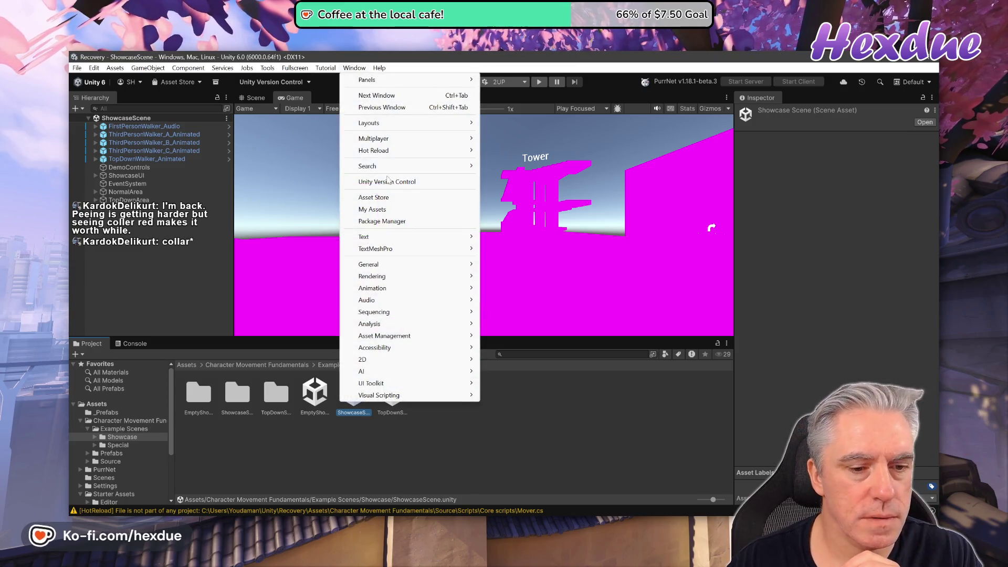
{"action": "mouse_move", "coordinate": [421, 279]}
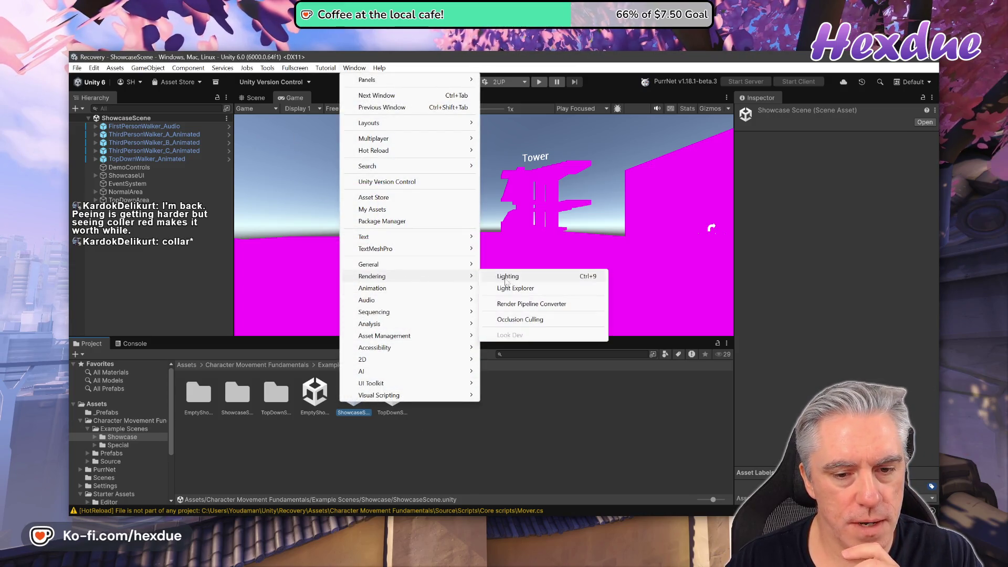
{"action": "left_click", "coordinate": [525, 303]}
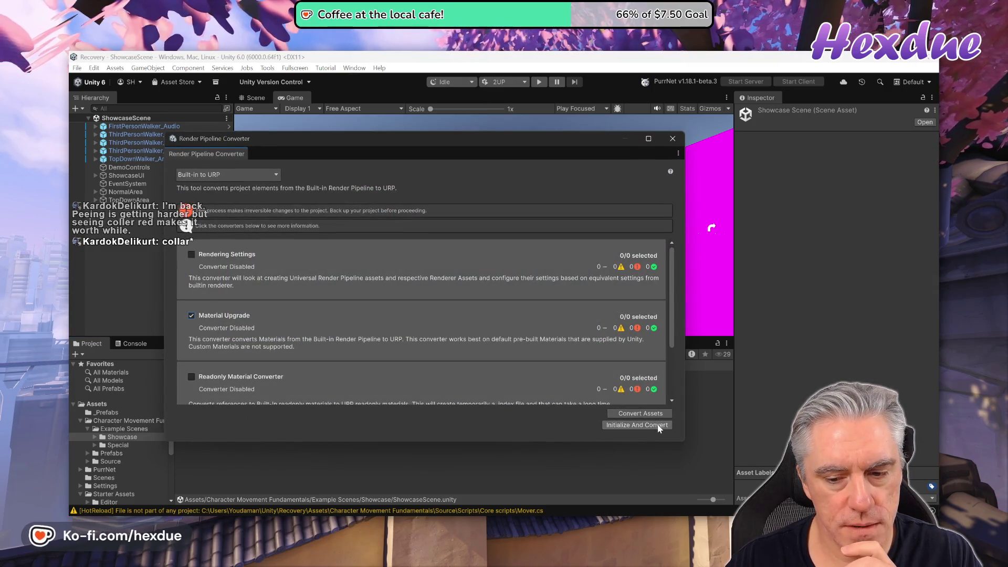
{"action": "left_click", "coordinate": [651, 423]}
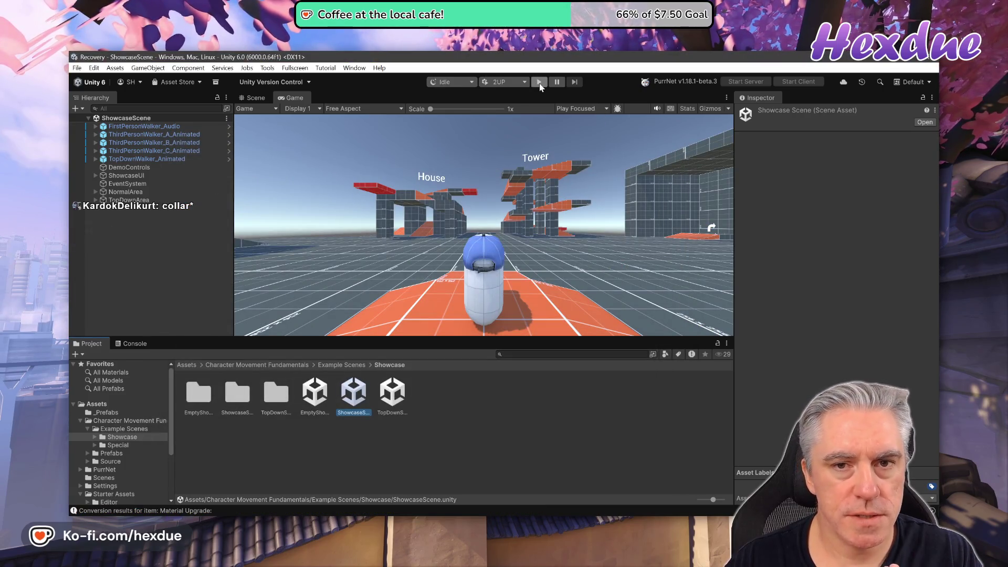
- Cancel the 2UP session, switch the play-mode scenario to Default, and briefly play-test ShowcaseScene
{"action": "left_click", "coordinate": [539, 82]}
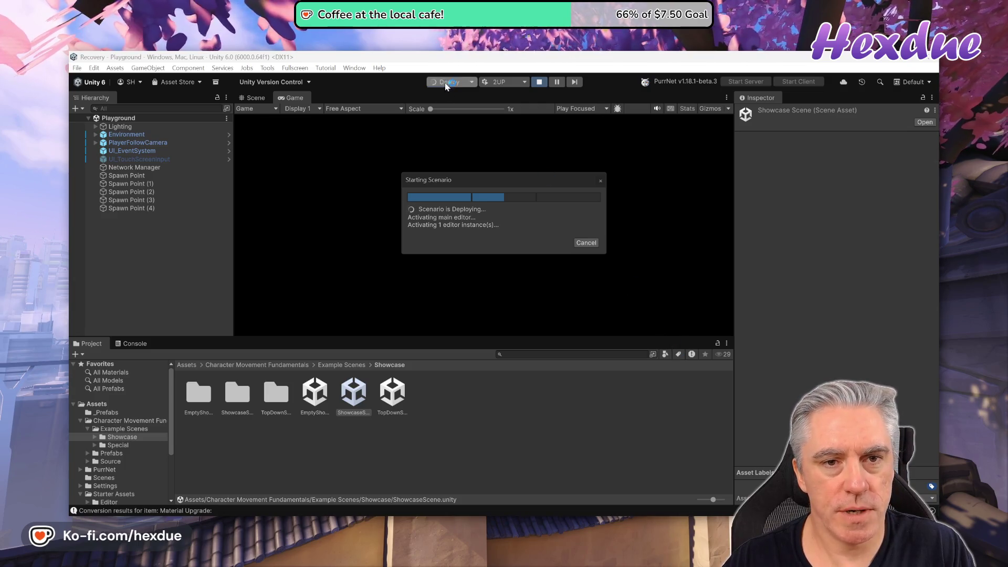
{"action": "left_click", "coordinate": [592, 245]}
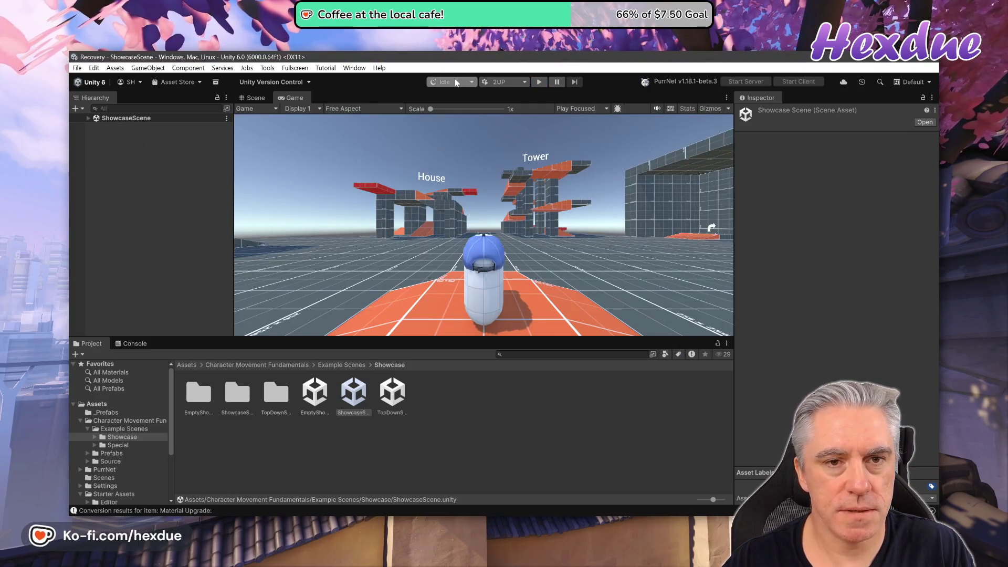
{"action": "left_click", "coordinate": [451, 82]}
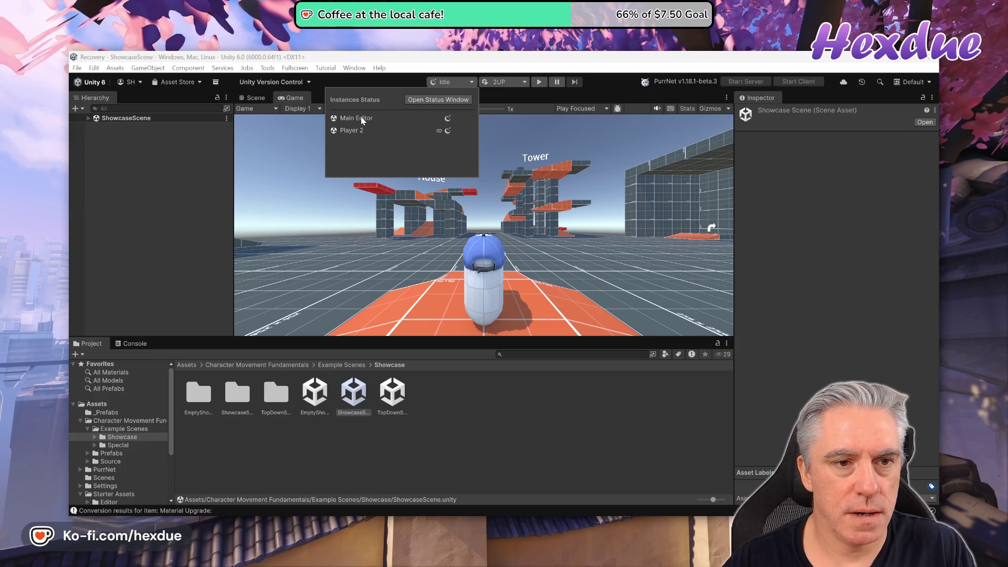
{"action": "left_click", "coordinate": [500, 83]}
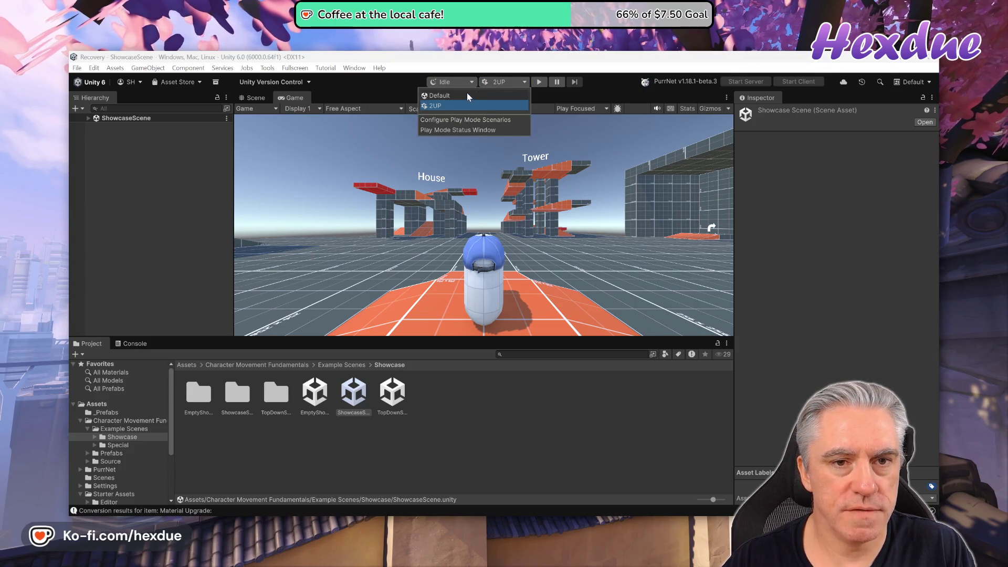
{"action": "left_click", "coordinate": [439, 96]}
{"action": "left_click", "coordinate": [514, 82]}
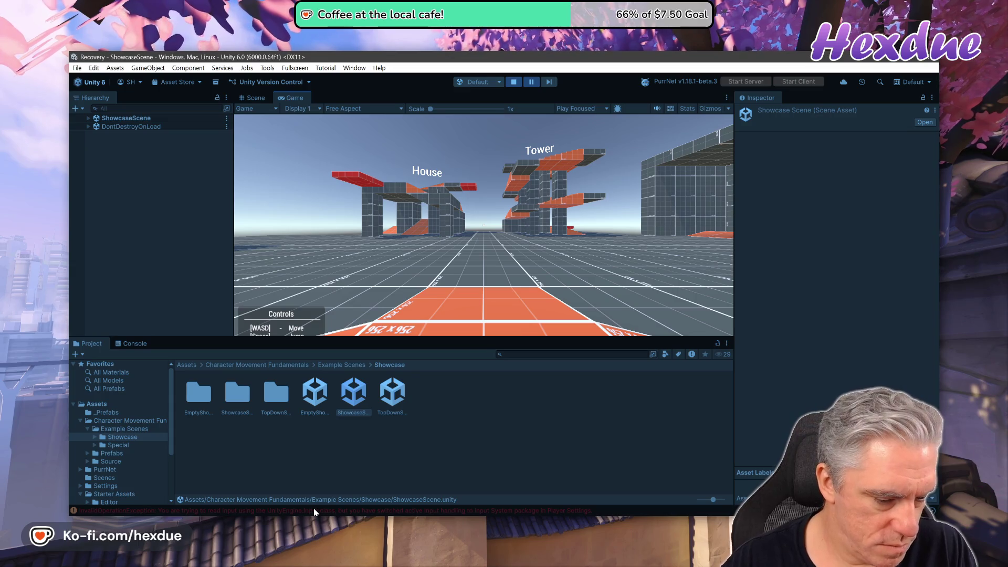
{"action": "left_click", "coordinate": [514, 82]}
- In Project Settings > Player, set Active Input Handling to Both, apply with restart, then close
{"action": "left_click", "coordinate": [94, 68]}
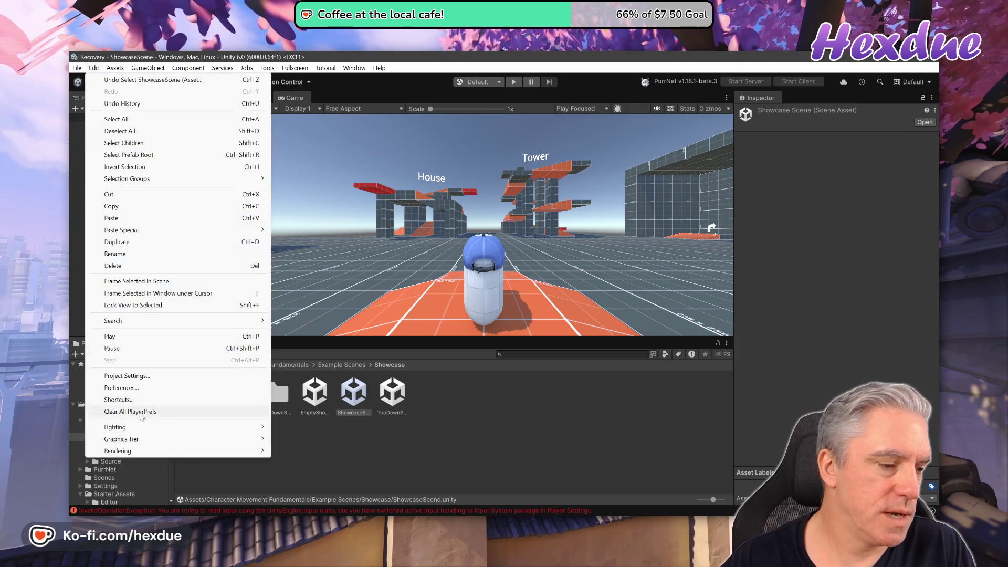
{"action": "left_click", "coordinate": [127, 376]}
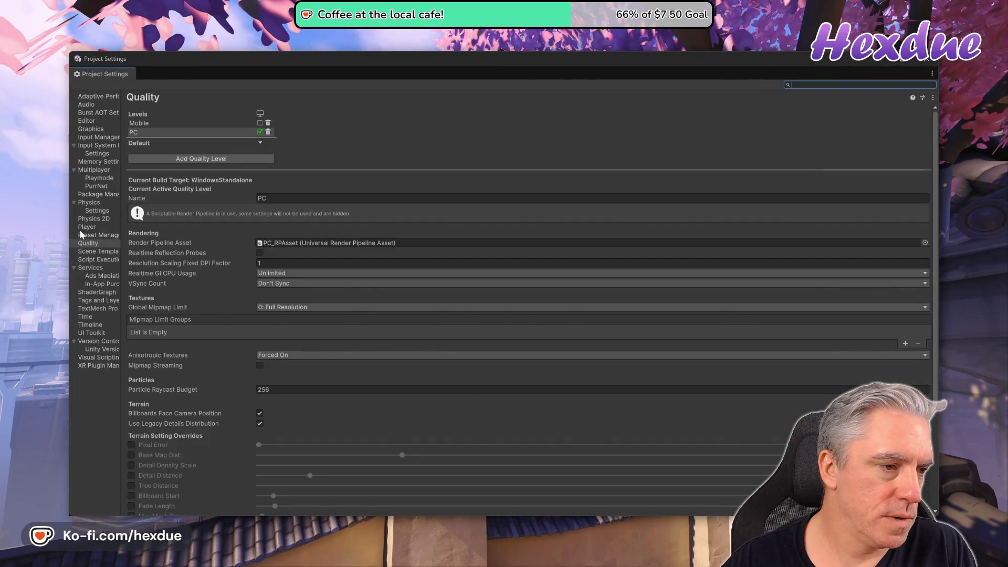
{"action": "left_click", "coordinate": [80, 229]}
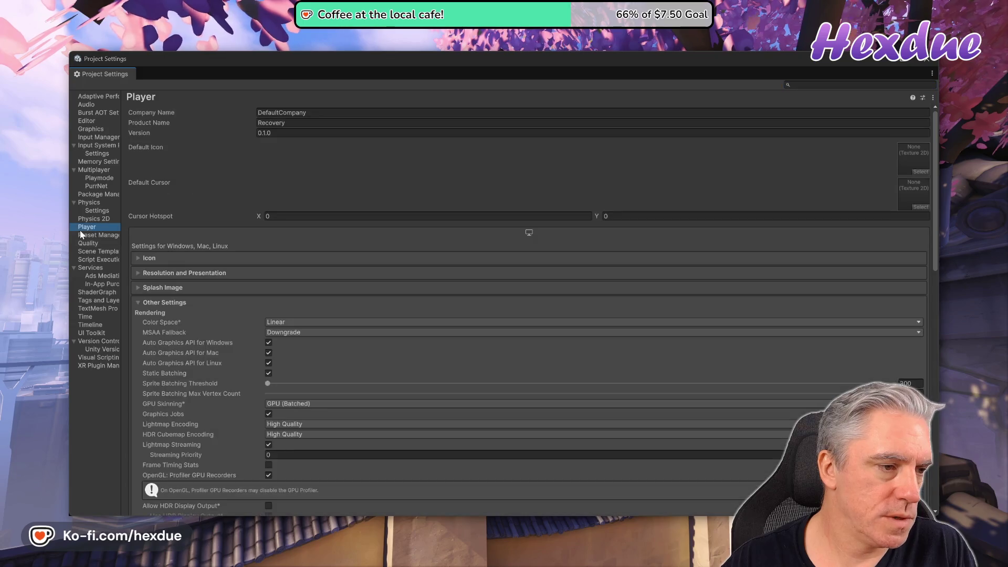
{"action": "scroll", "coordinate": [382, 392], "scroll_direction": "down", "scroll_amount": 12}
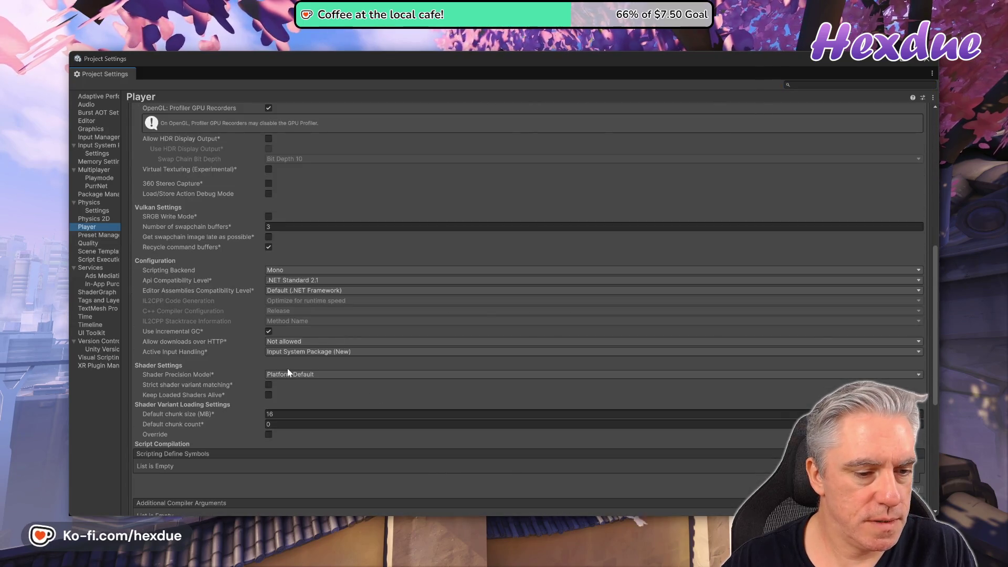
{"action": "left_click", "coordinate": [287, 351]}
{"action": "left_click", "coordinate": [290, 388]}
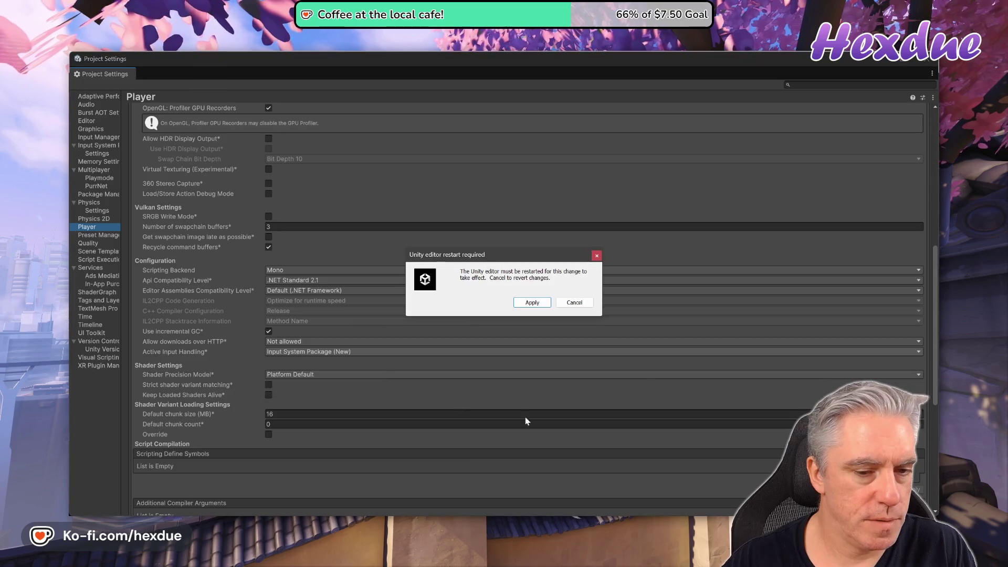
{"action": "left_click", "coordinate": [524, 301]}
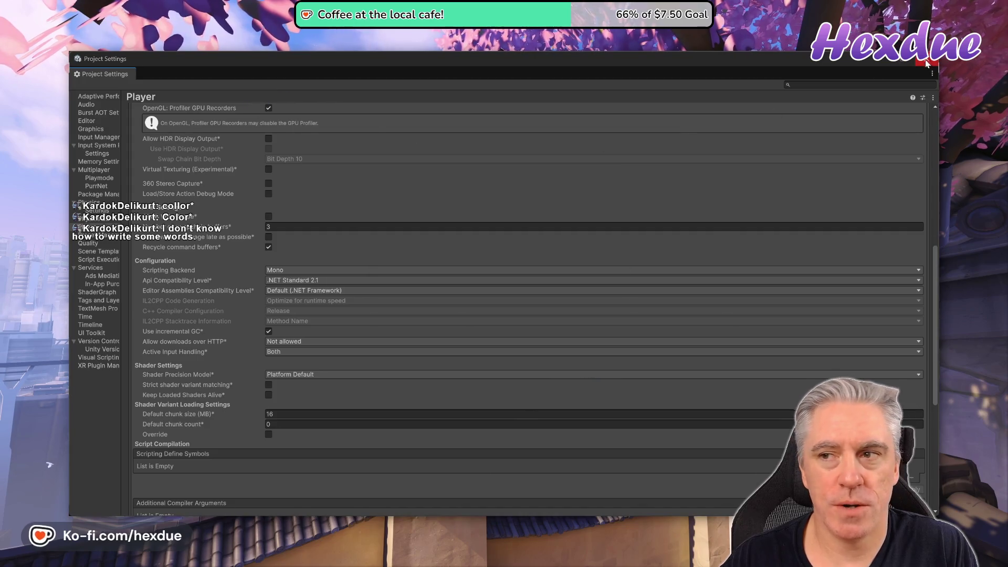
{"action": "left_click", "coordinate": [928, 63]}
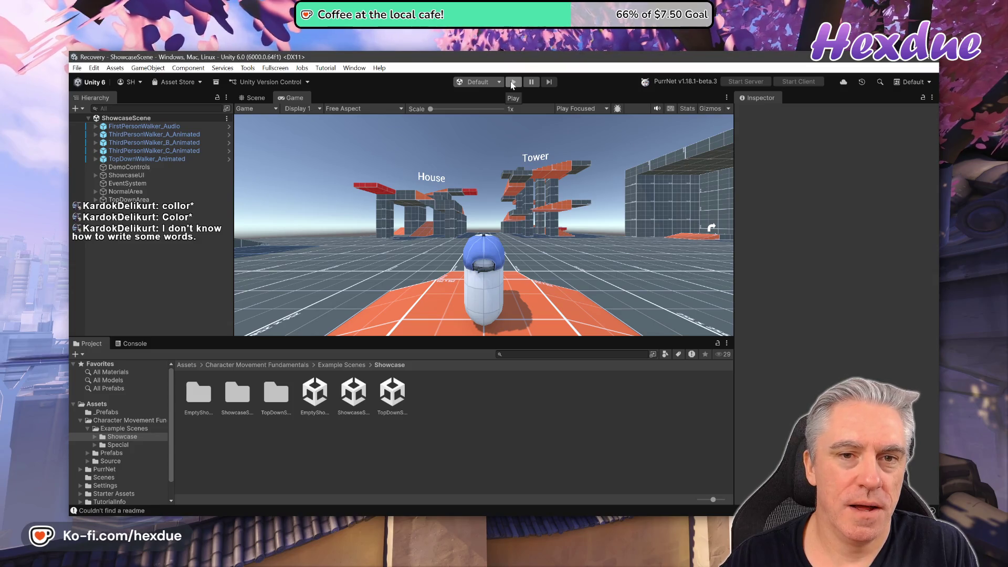
{"action": "left_click", "coordinate": [489, 83]}
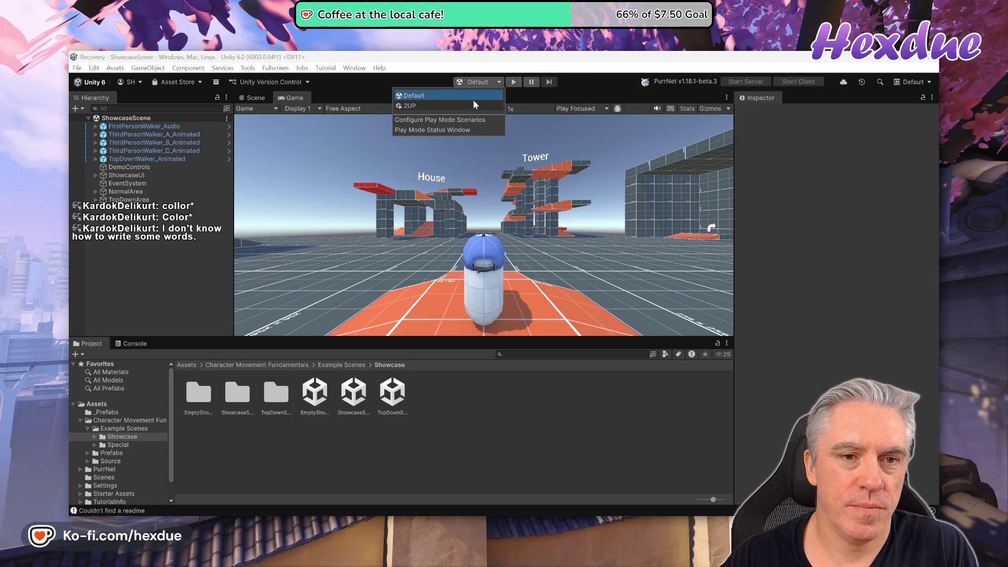
{"action": "left_click", "coordinate": [514, 82]}
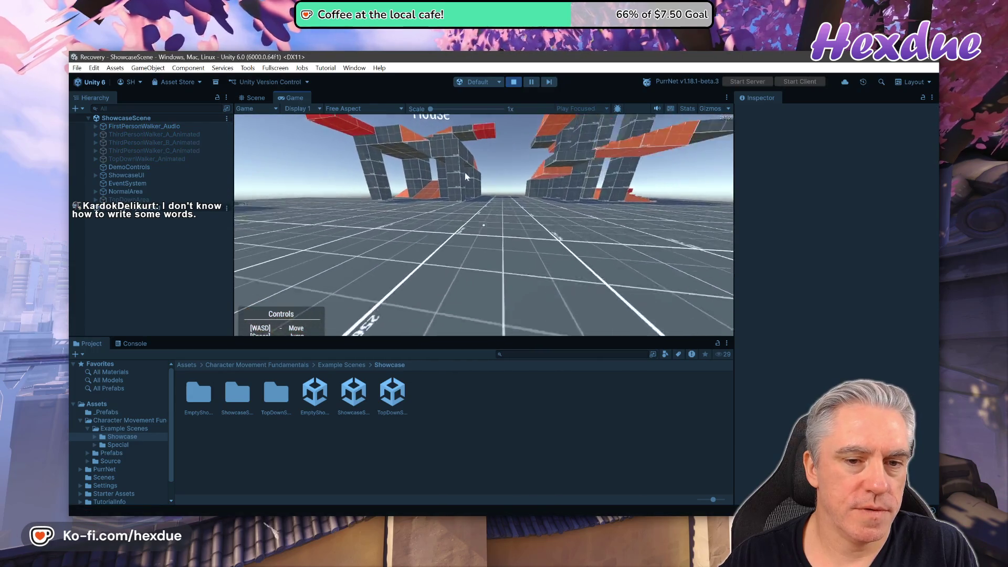
{"action": "left_click", "coordinate": [465, 172]}
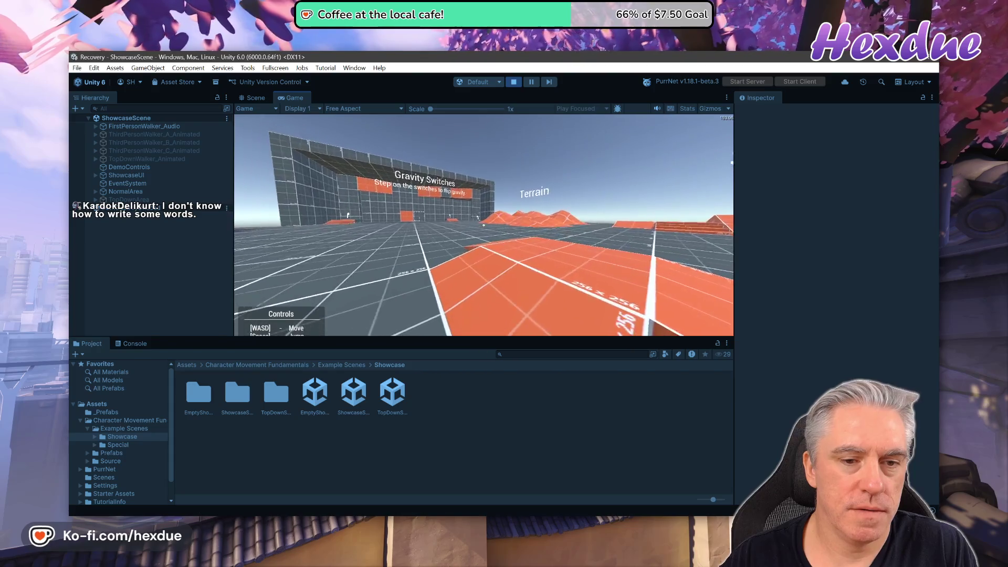
{"action": "key", "text": "Escape"}
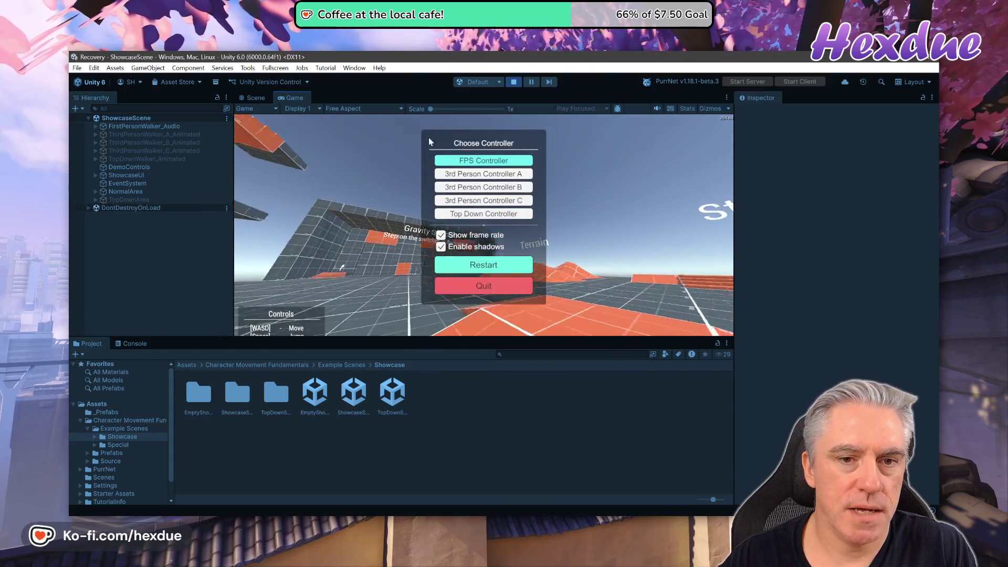
{"action": "left_click", "coordinate": [484, 200]}
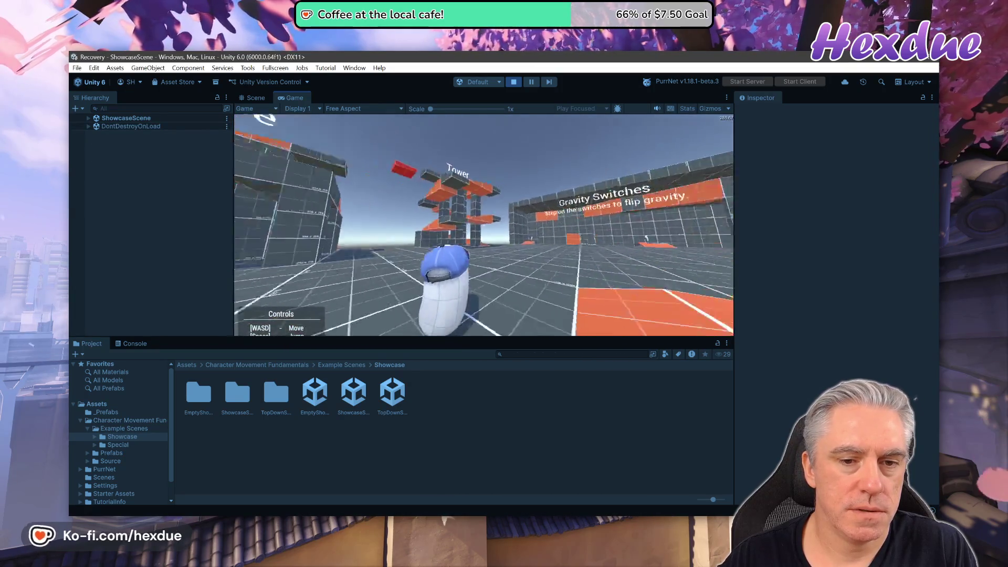
{"action": "key", "text": "Escape"}
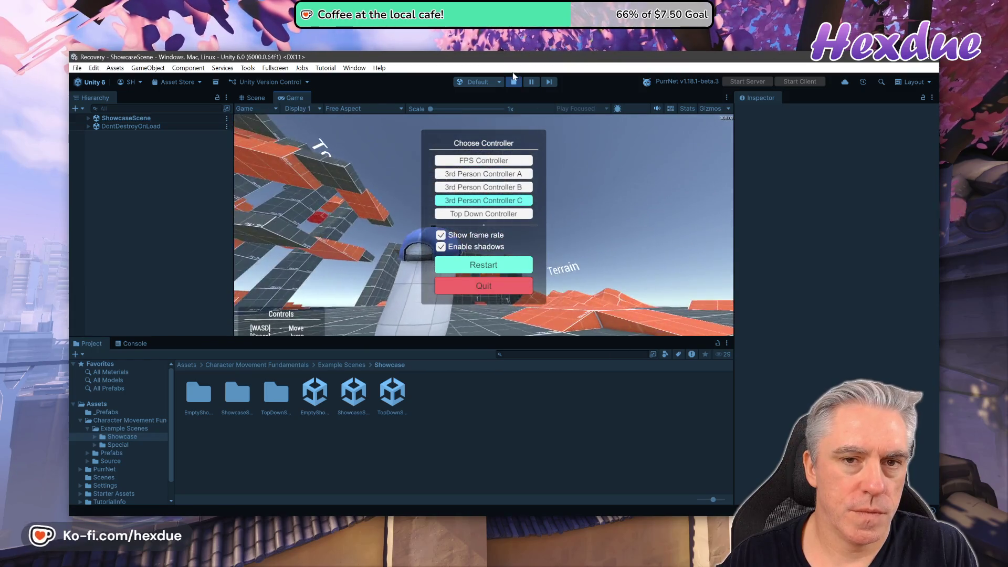
{"action": "left_click", "coordinate": [514, 82]}
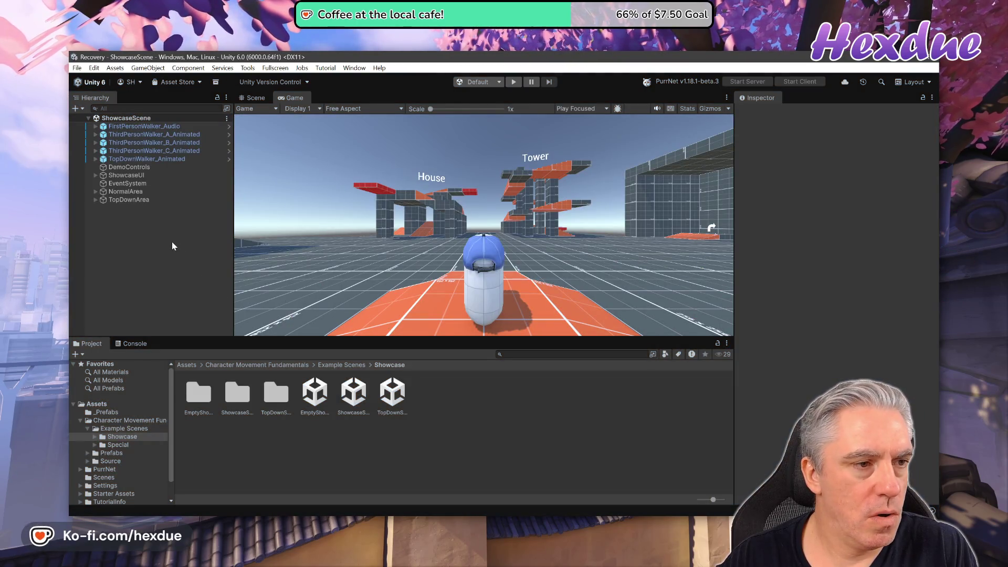
- Compare the settings of ThirdPersonWalker A, B, C and TopDownWalker in the Inspector
{"action": "left_click", "coordinate": [153, 151]}
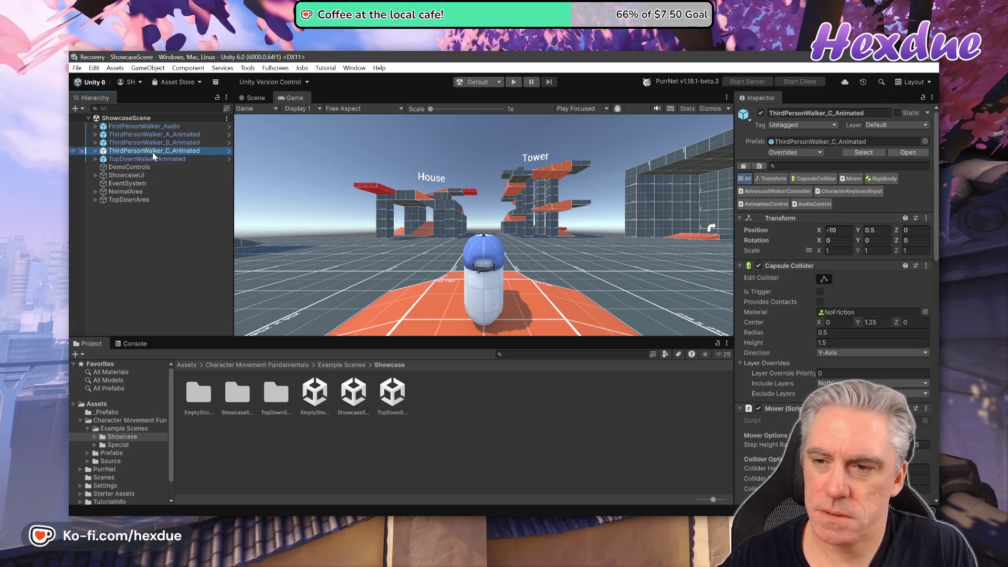
{"action": "left_click", "coordinate": [148, 144]}
{"action": "left_click", "coordinate": [149, 135]}
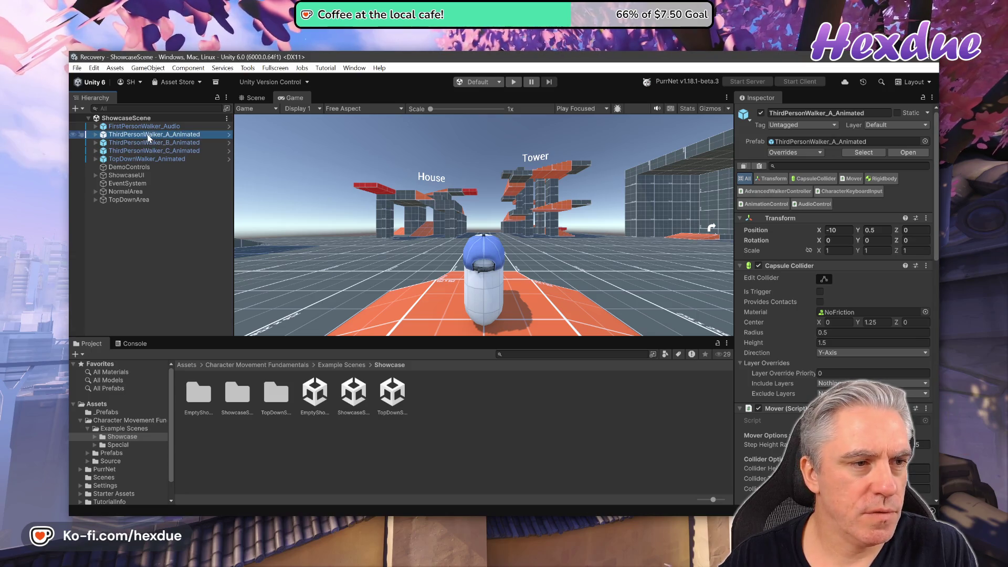
{"action": "left_click", "coordinate": [150, 142]}
{"action": "left_click", "coordinate": [155, 151]}
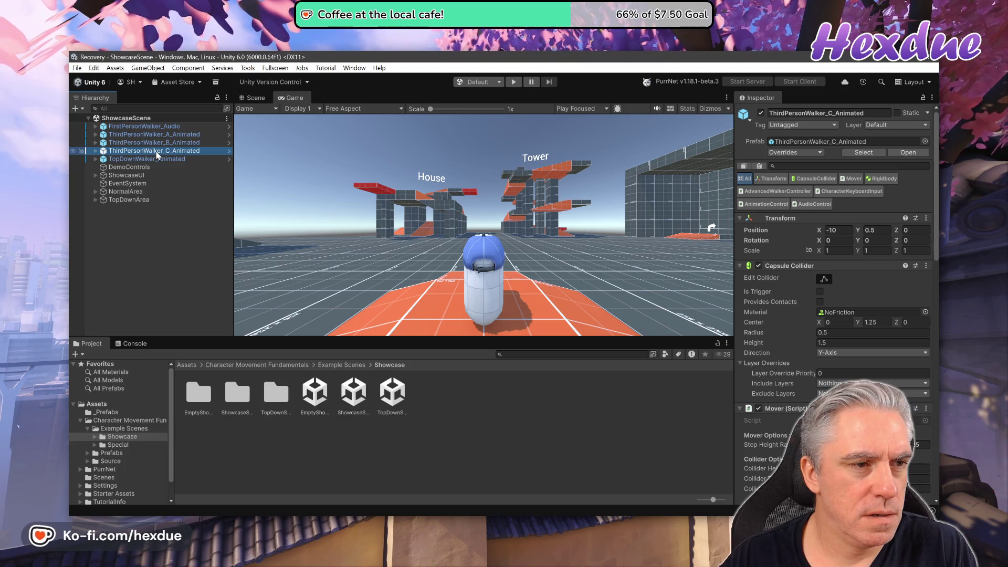
{"action": "left_click", "coordinate": [162, 158]}
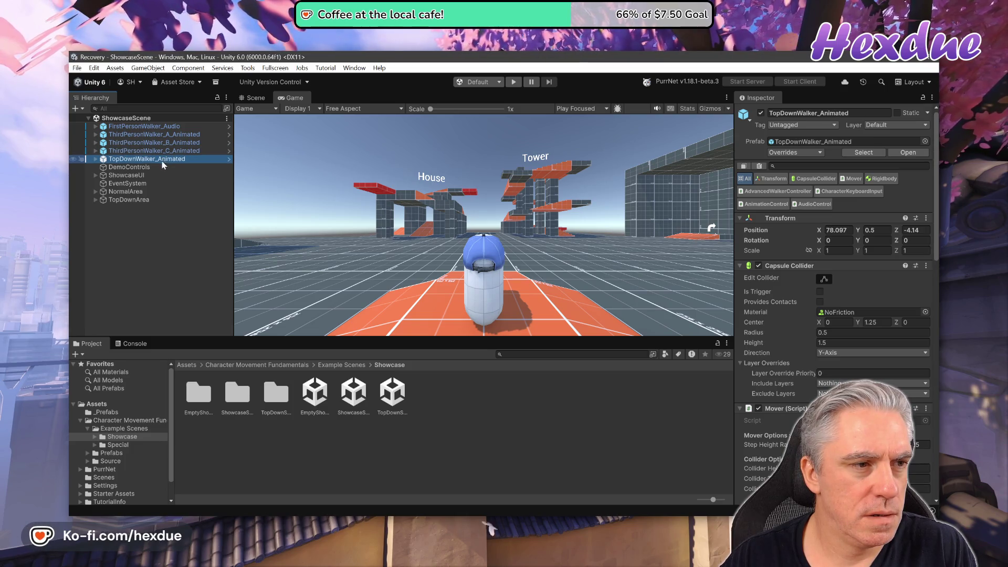
{"action": "left_click", "coordinate": [154, 152]}
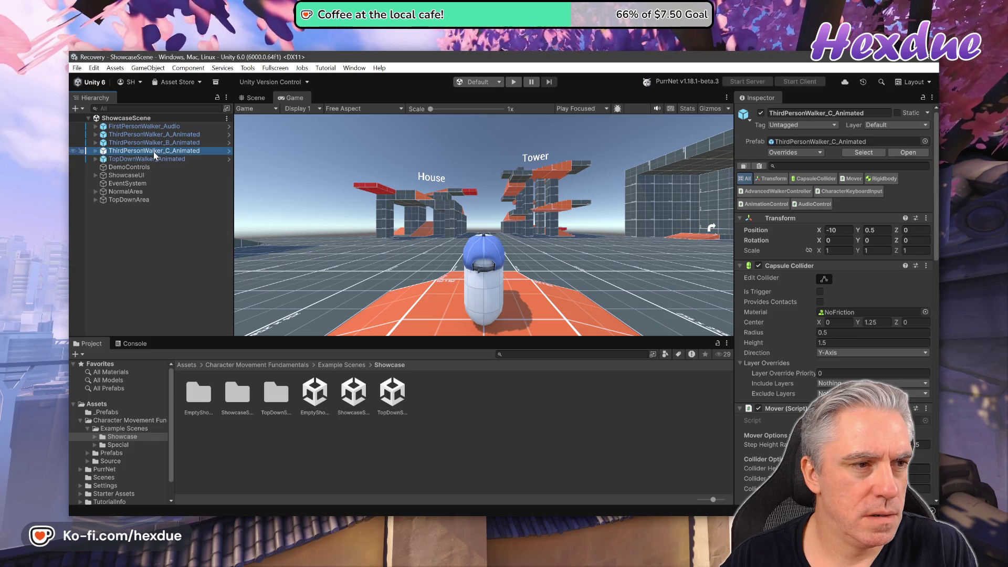
- Frame the ThirdPersonWalker characters in the Scene view, then select the EmptyShowcaseScene asset
{"action": "left_click", "coordinate": [256, 97]}
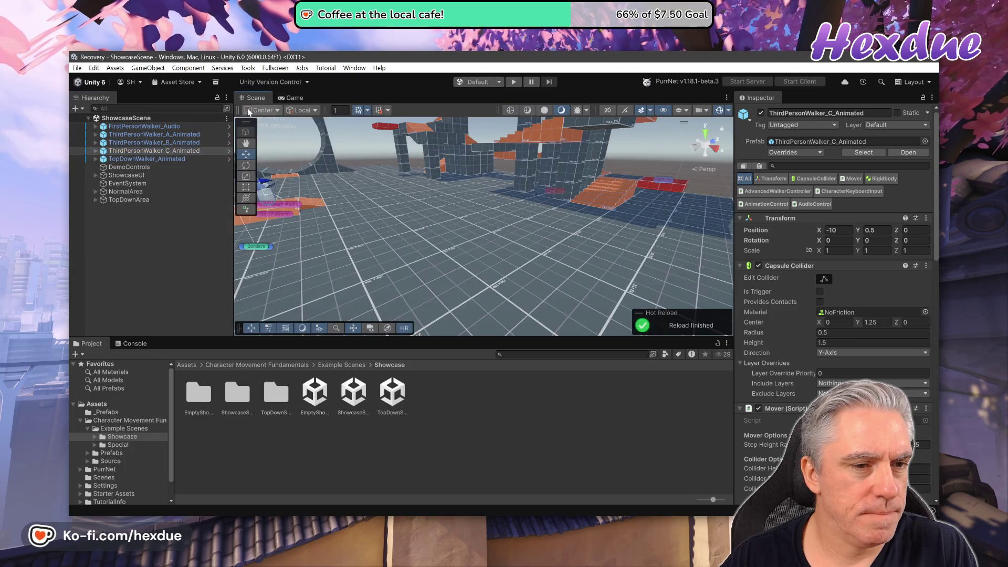
{"action": "double_click", "coordinate": [150, 153]}
{"action": "double_click", "coordinate": [149, 142]}
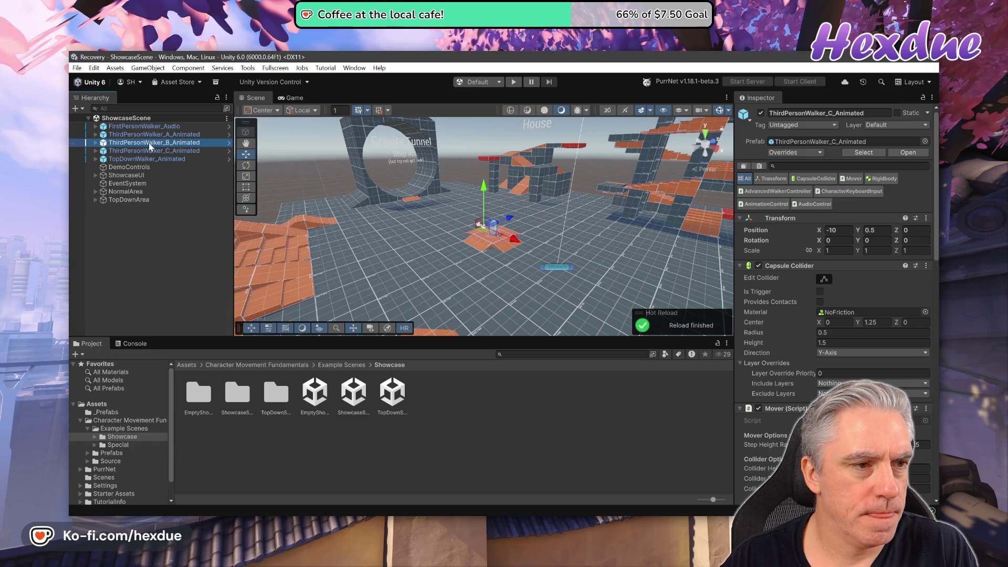
{"action": "left_click", "coordinate": [154, 132]}
{"action": "double_click", "coordinate": [155, 127]}
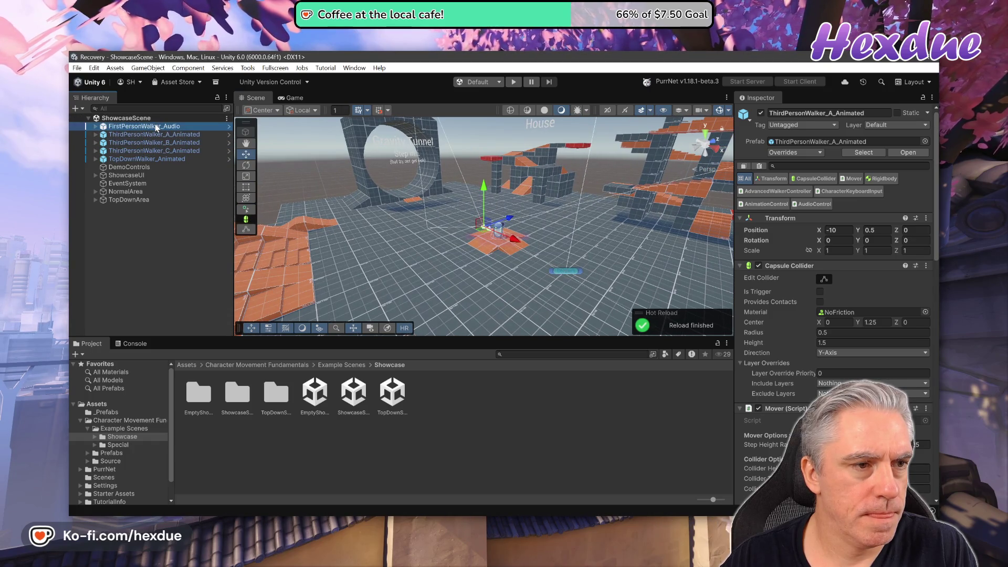
{"action": "double_click", "coordinate": [160, 152]}
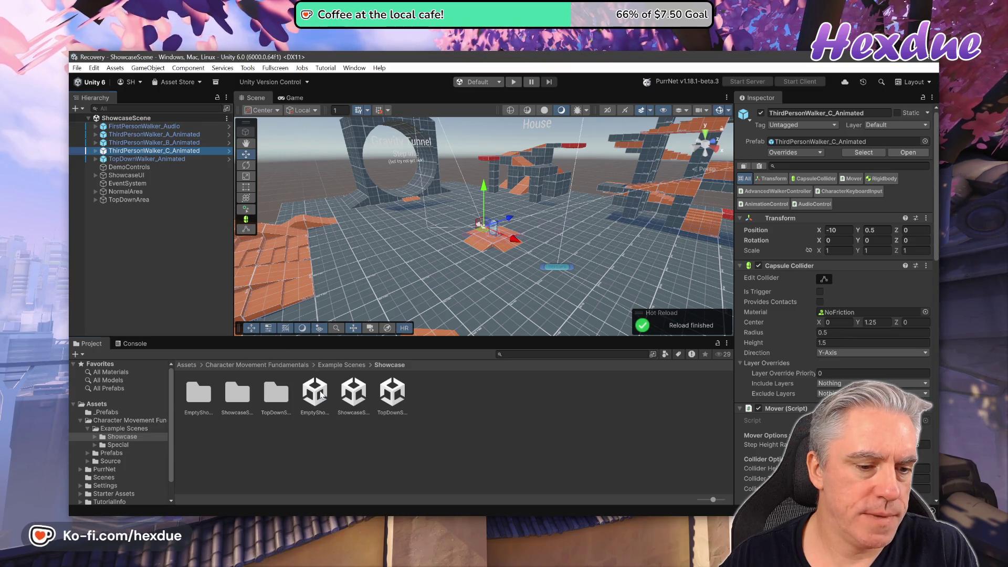
{"action": "left_click", "coordinate": [321, 395]}
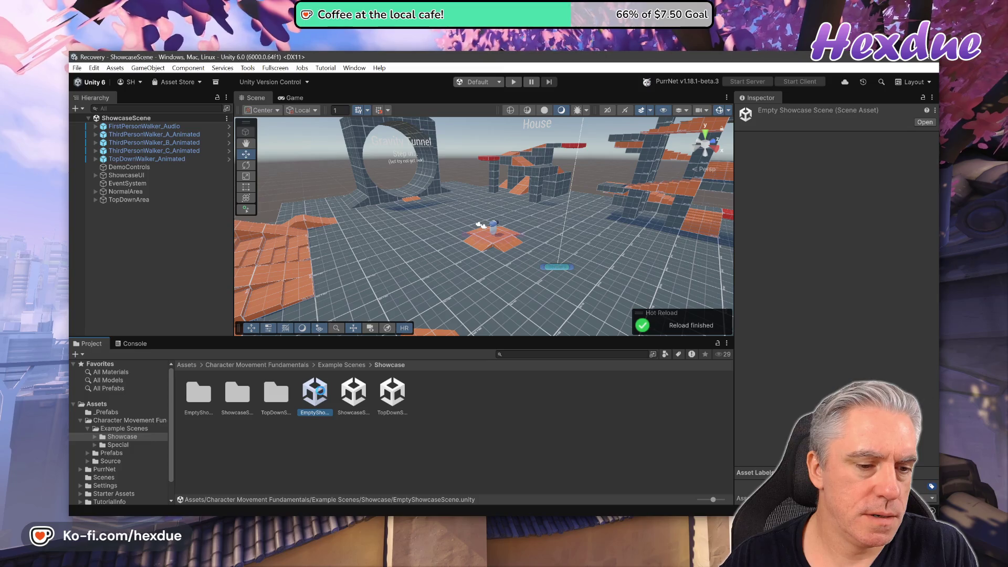
- Open EmptyShowcaseScene and add the ThirdPersonWalker_C_Animated prefab from Prefabs/Controller/Animated
{"action": "double_click", "coordinate": [322, 395]}
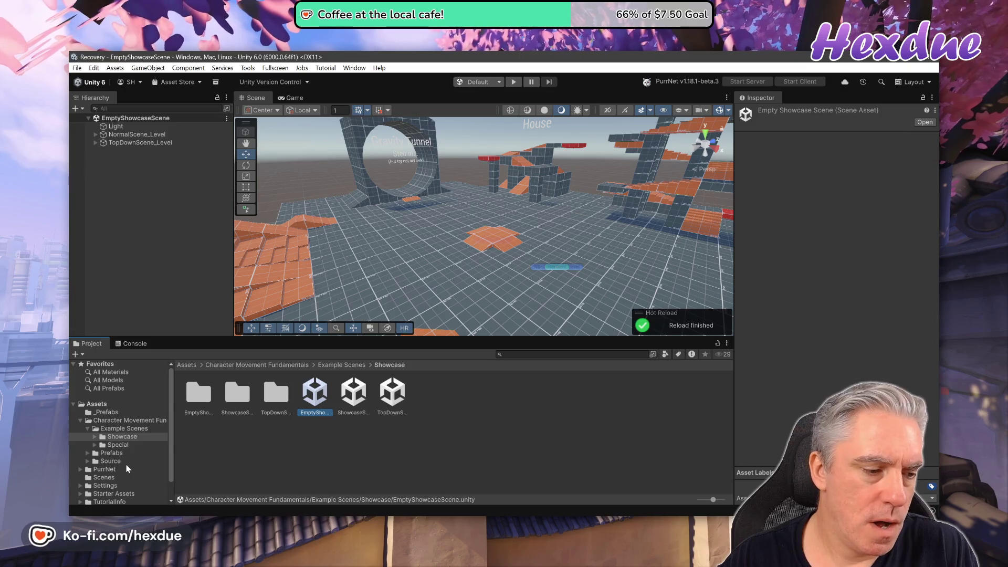
{"action": "left_click", "coordinate": [88, 453]}
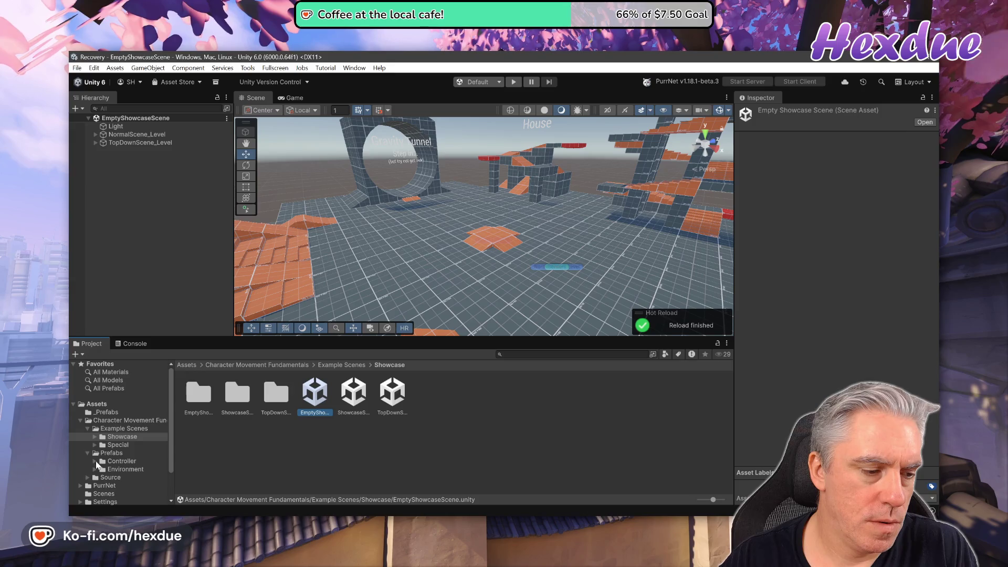
{"action": "left_click", "coordinate": [95, 461]}
{"action": "scroll", "coordinate": [108, 462], "scroll_direction": "down", "scroll_amount": 3}
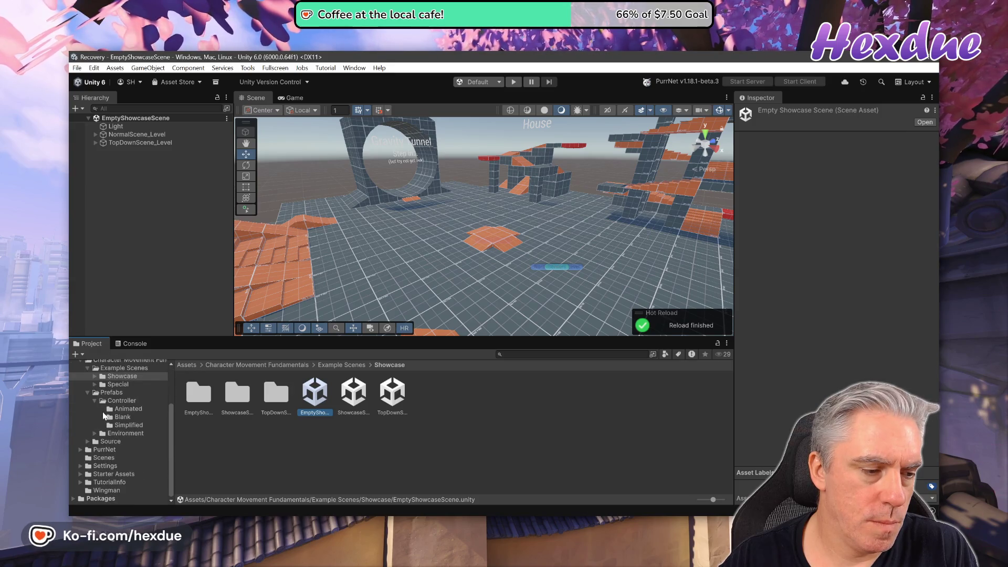
{"action": "left_click", "coordinate": [116, 410]}
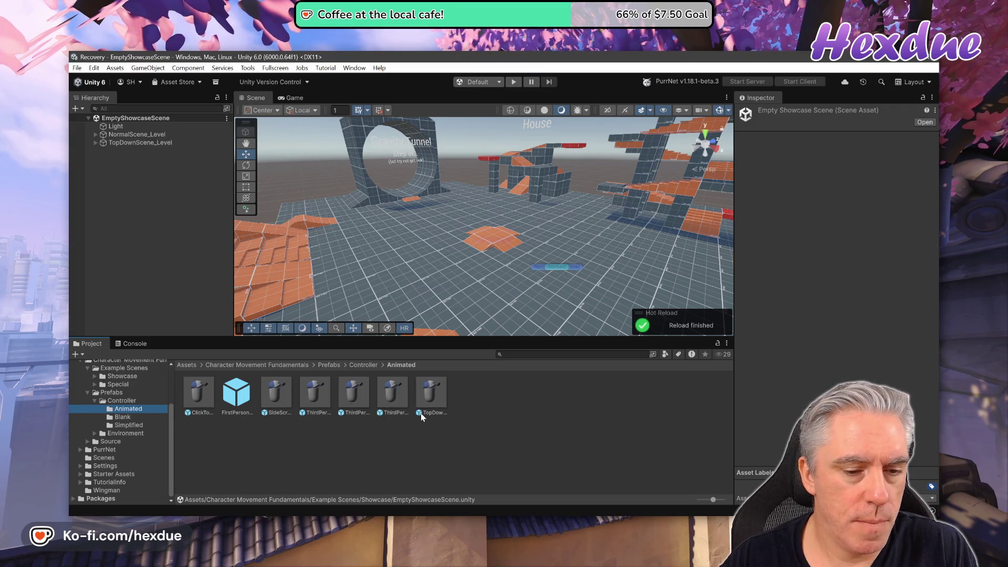
{"action": "left_click", "coordinate": [399, 392]}
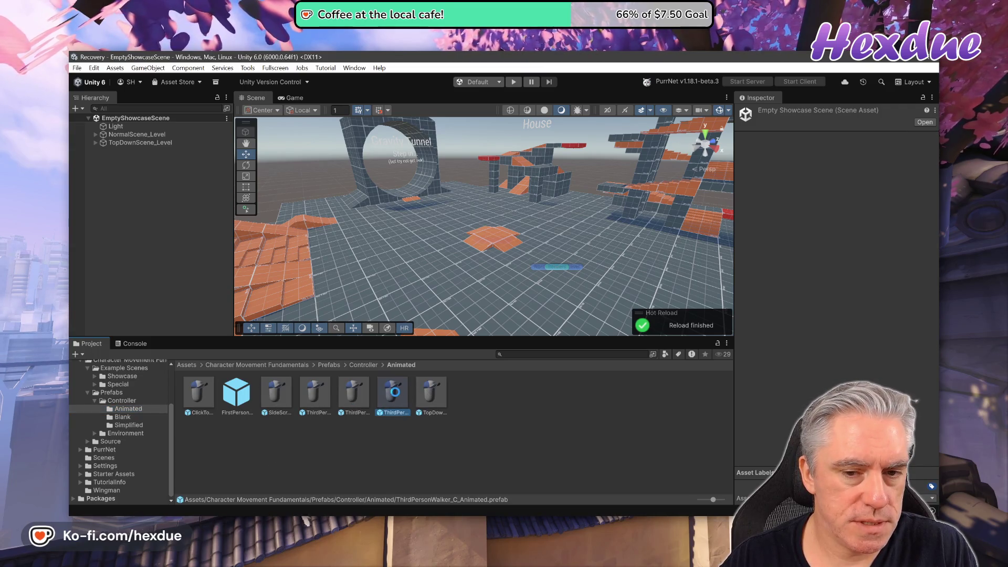
{"action": "mouse_move", "coordinate": [397, 403]}
{"action": "left_mouse_down"}
{"action": "mouse_move", "coordinate": [153, 226]}
{"action": "mouse_move", "coordinate": [174, 237]}
{"action": "left_mouse_up"}
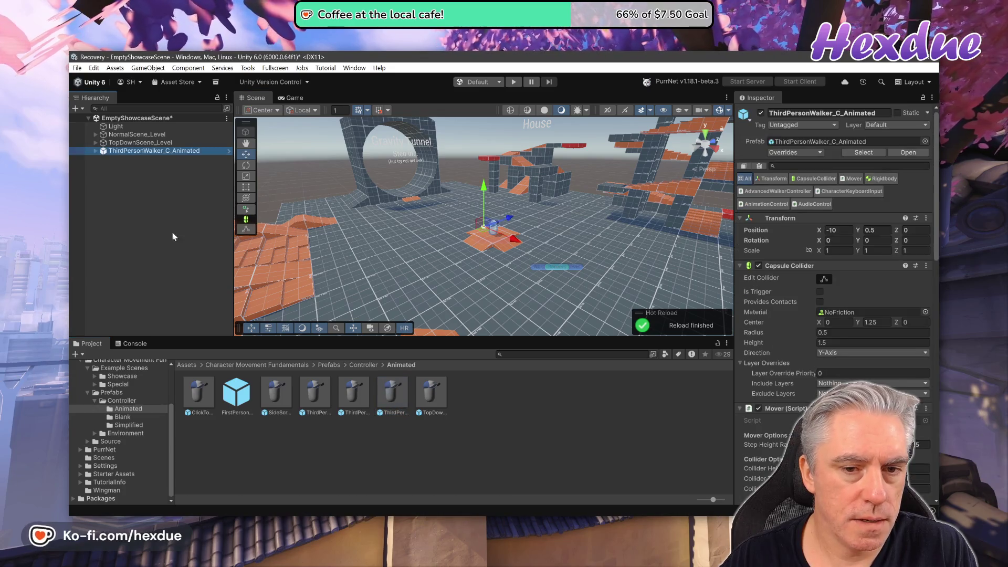
- Play-test the scene, walking the character forward with W, then stop
{"action": "left_click", "coordinate": [513, 82]}
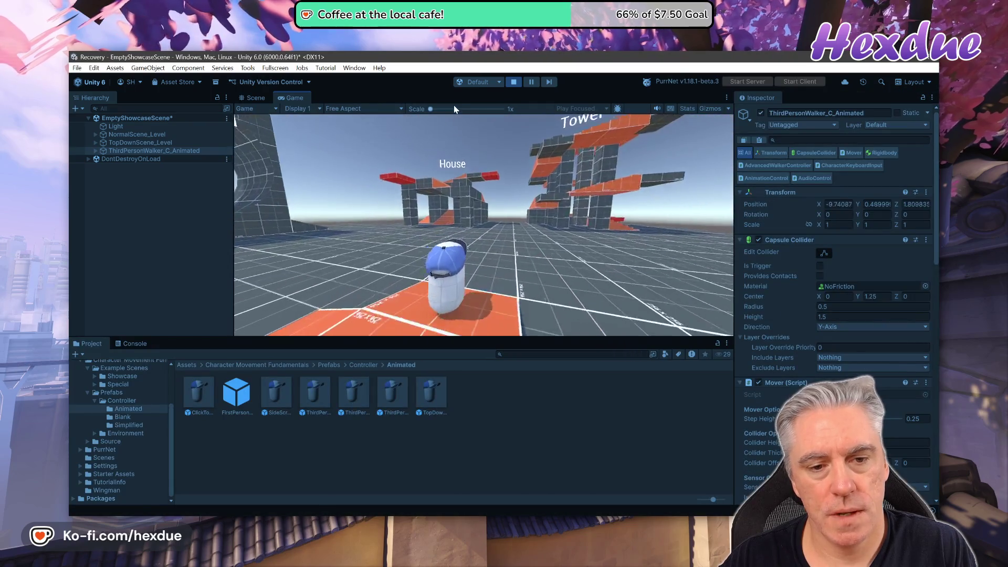
{"action": "key", "text": "w"}
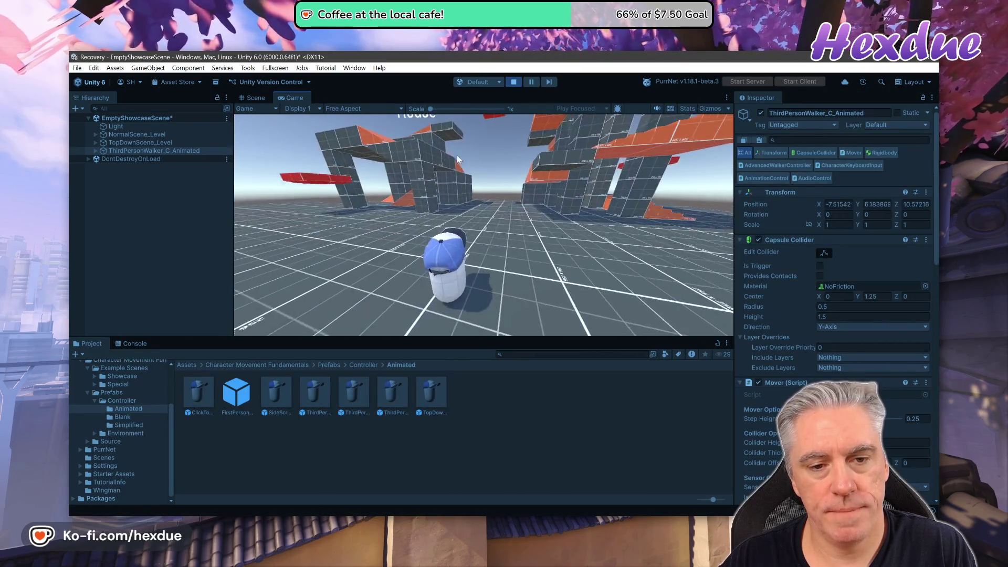
{"action": "left_click", "coordinate": [514, 83]}
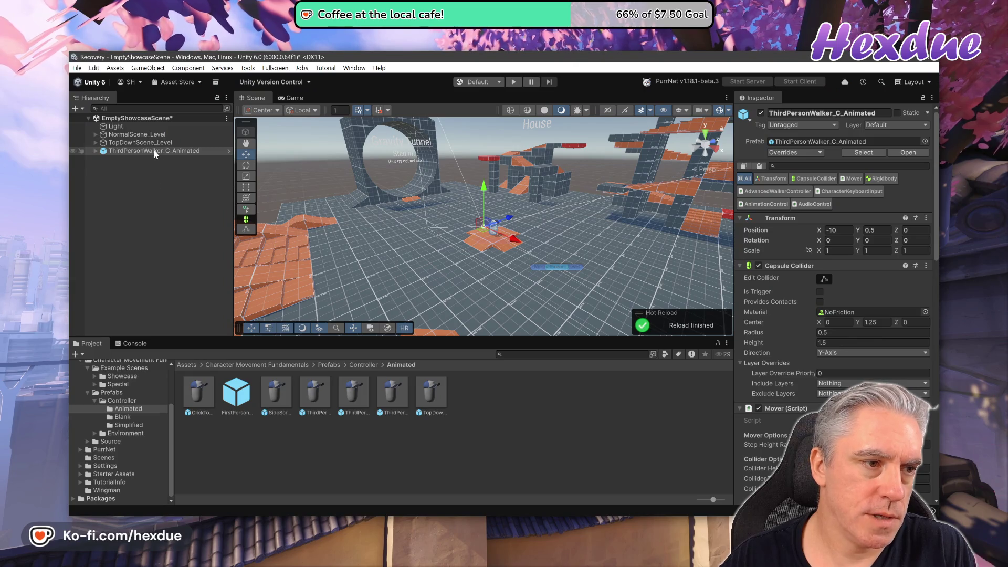
{"action": "right_click", "coordinate": [156, 169]}
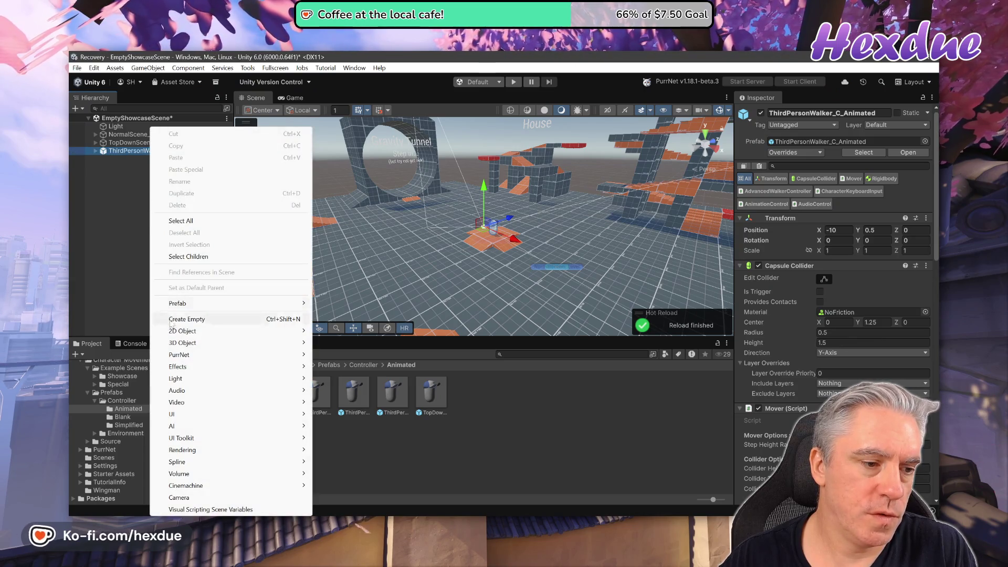
- Create an empty 'Network Manager' object with PurrNet's Network Manager component using Unsafe network rules
{"action": "left_click", "coordinate": [194, 319]}
{"action": "type", "text": "Networ"}
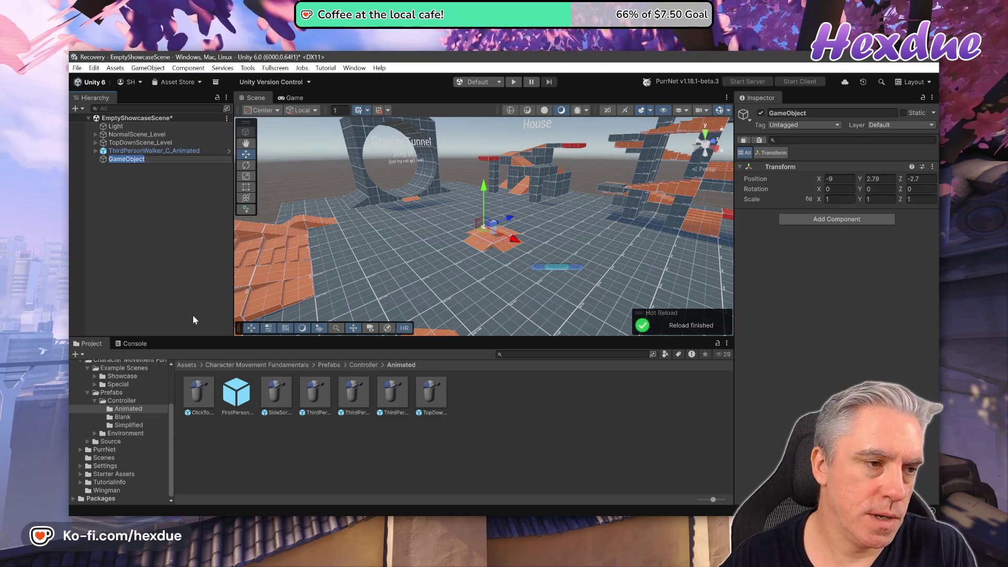
{"action": "type", "text": "k Manager"}
{"action": "key", "text": "Return"}
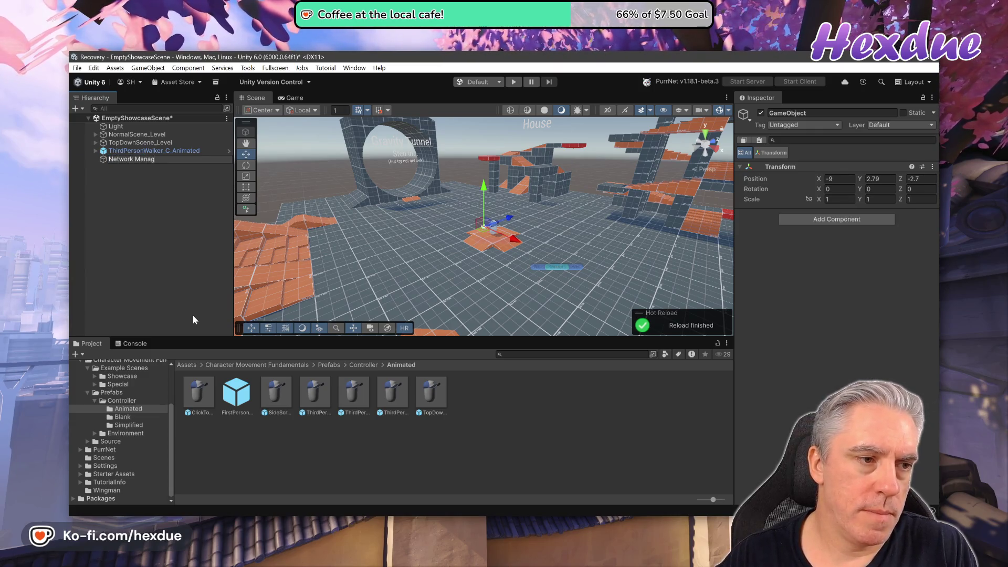
{"action": "left_click", "coordinate": [805, 223]}
{"action": "type", "text": "canetwork"}
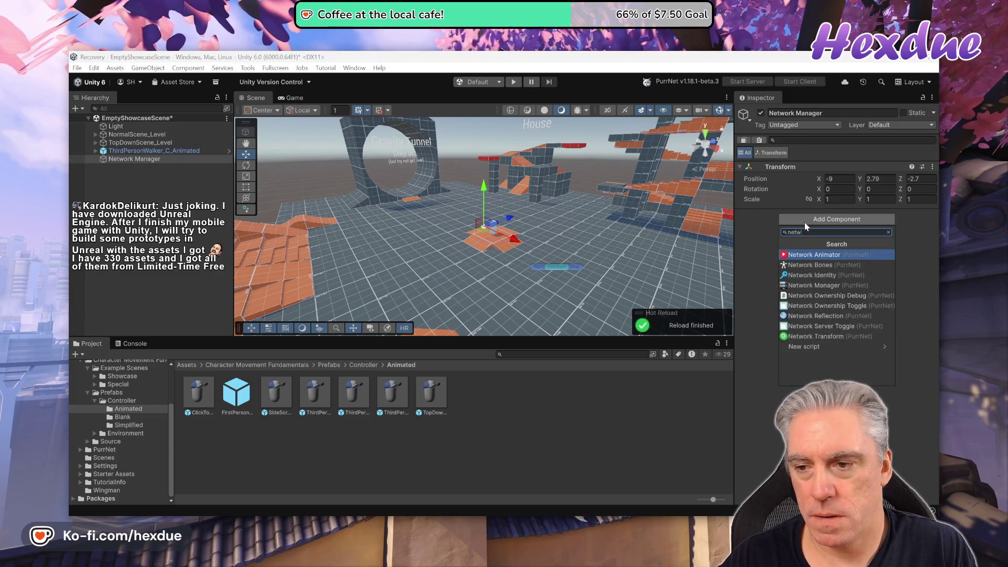
{"action": "left_click", "coordinate": [840, 284]}
{"action": "left_click", "coordinate": [932, 256]}
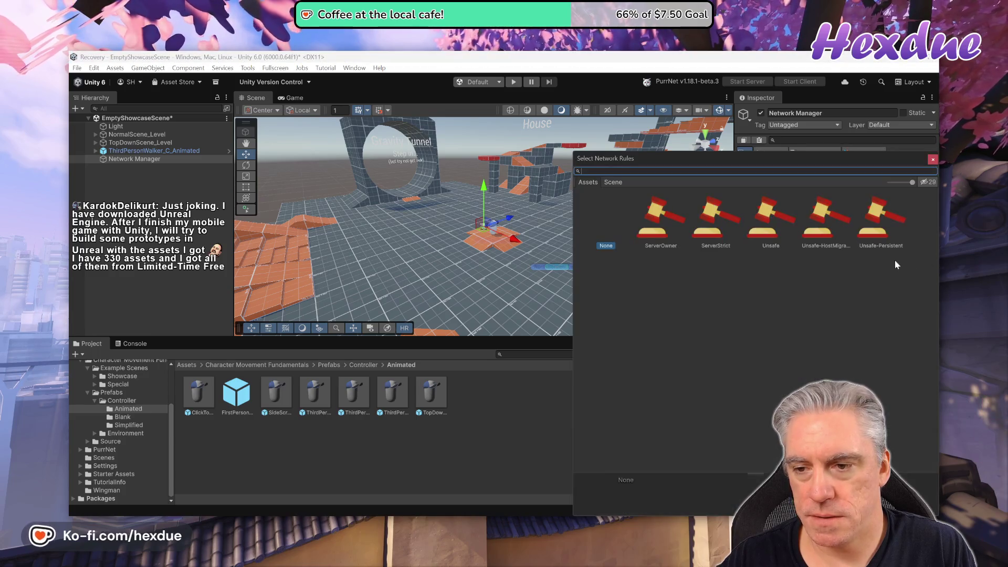
{"action": "double_click", "coordinate": [878, 218]}
{"action": "scroll", "coordinate": [872, 336], "scroll_direction": "down", "scroll_amount": 5}
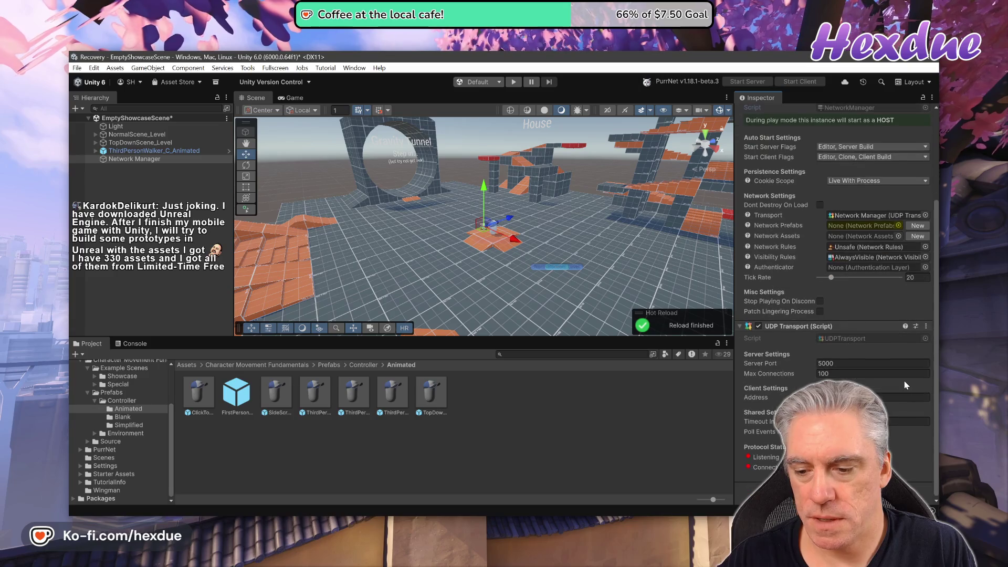
- Create an empty 'Spawns' object and reset its position to the origin
{"action": "left_click", "coordinate": [148, 180]}
{"action": "right_click", "coordinate": [149, 181]}
{"action": "left_click", "coordinate": [236, 323]}
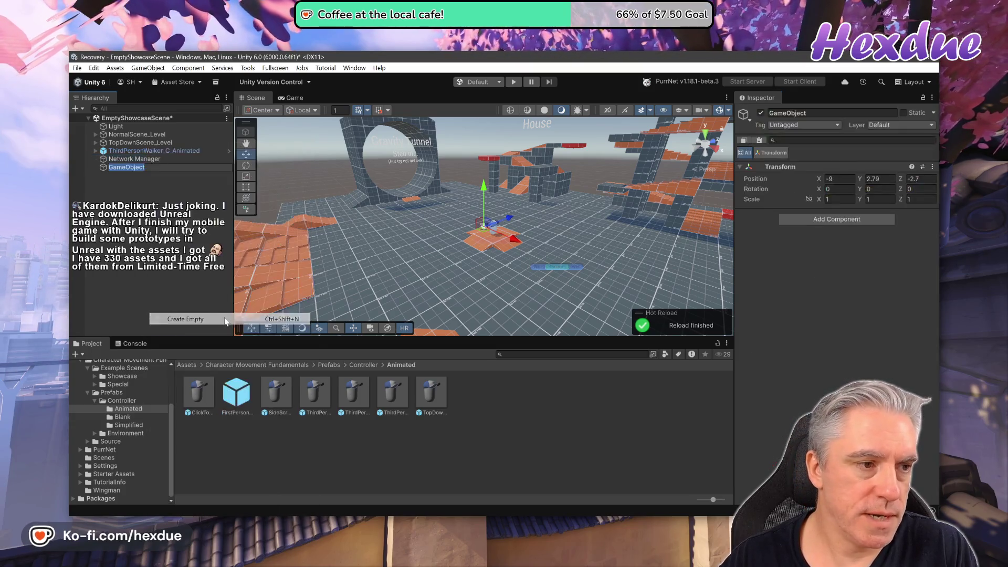
{"action": "type", "text": "Spawns"}
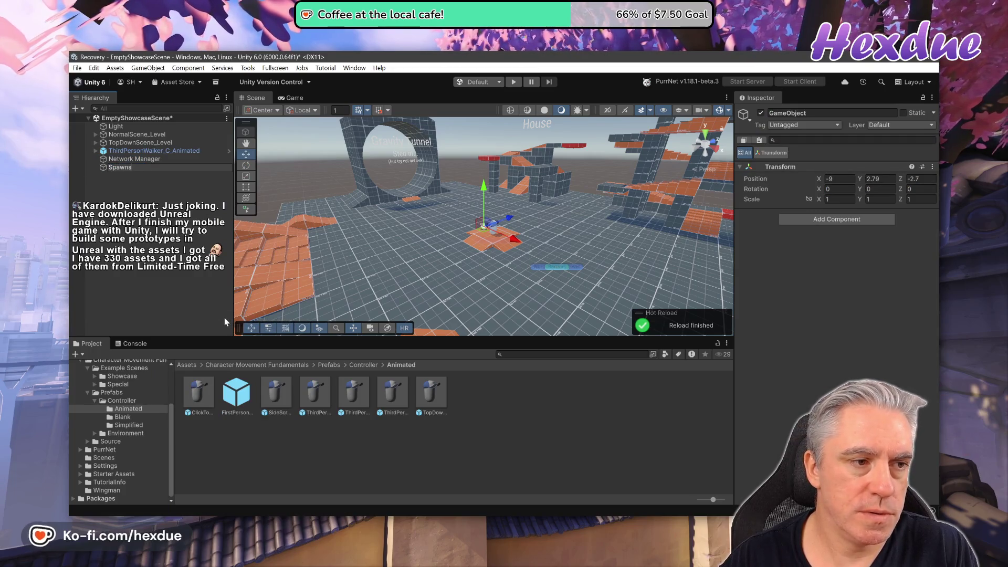
{"action": "key", "text": "Return"}
{"action": "right_click", "coordinate": [910, 168]}
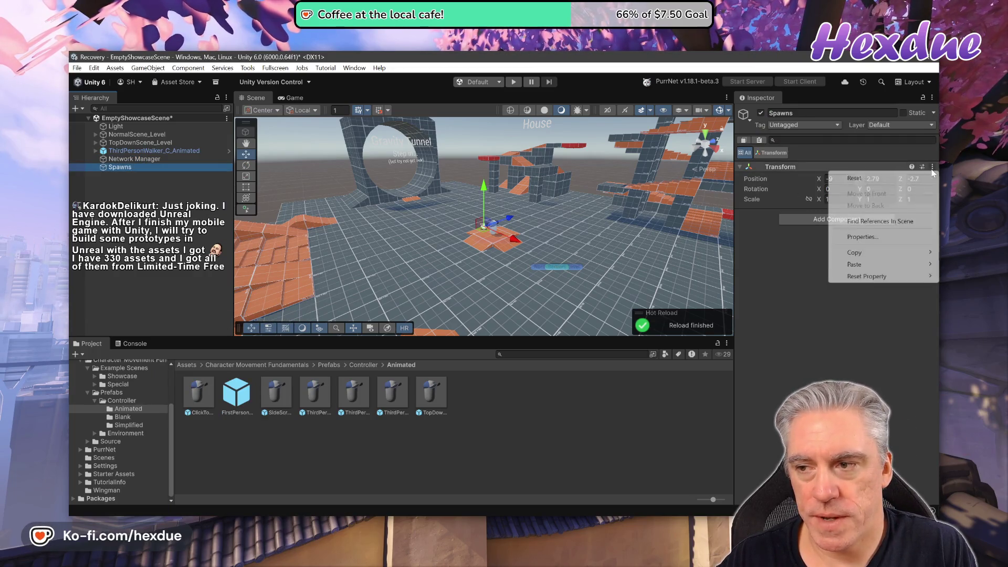
{"action": "left_click", "coordinate": [851, 176]}
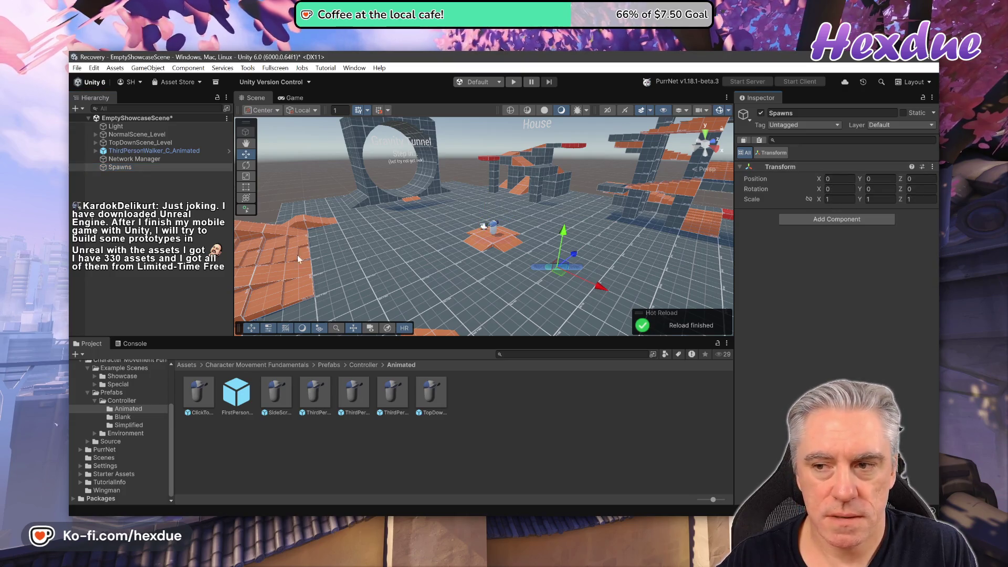
- Add a child 'Spawn Point', duplicate it, and move (1) forward on Z and (2) to X 5.22
{"action": "right_click", "coordinate": [122, 168]}
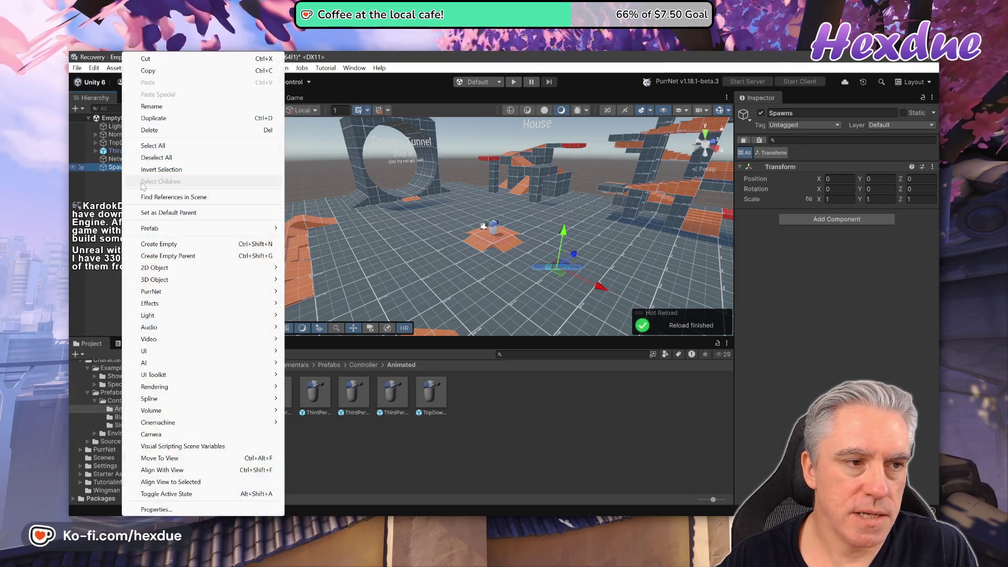
{"action": "left_click", "coordinate": [176, 244]}
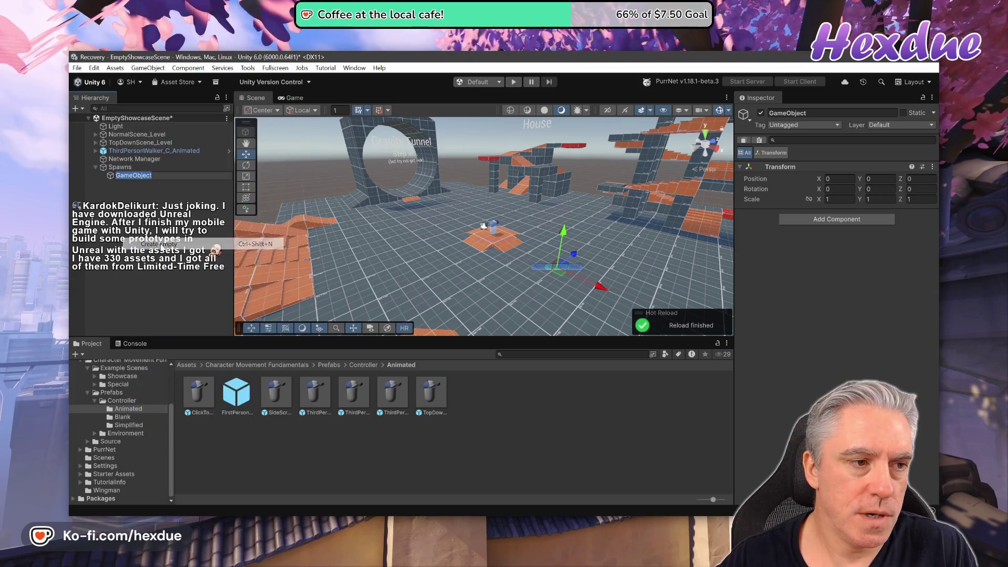
{"action": "type", "text": "Spawn"}
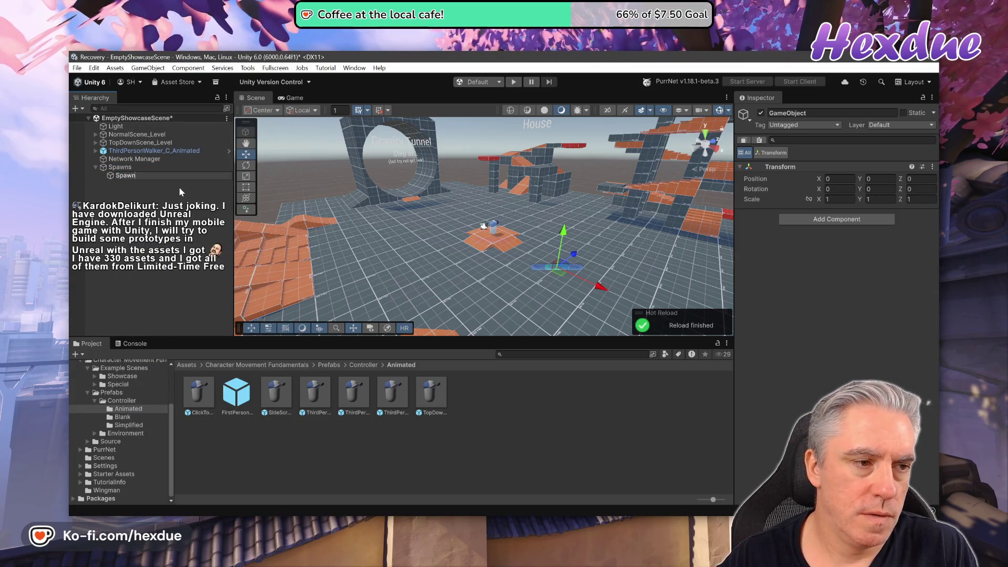
{"action": "type", "text": " Point"}
{"action": "key", "text": "Return"}
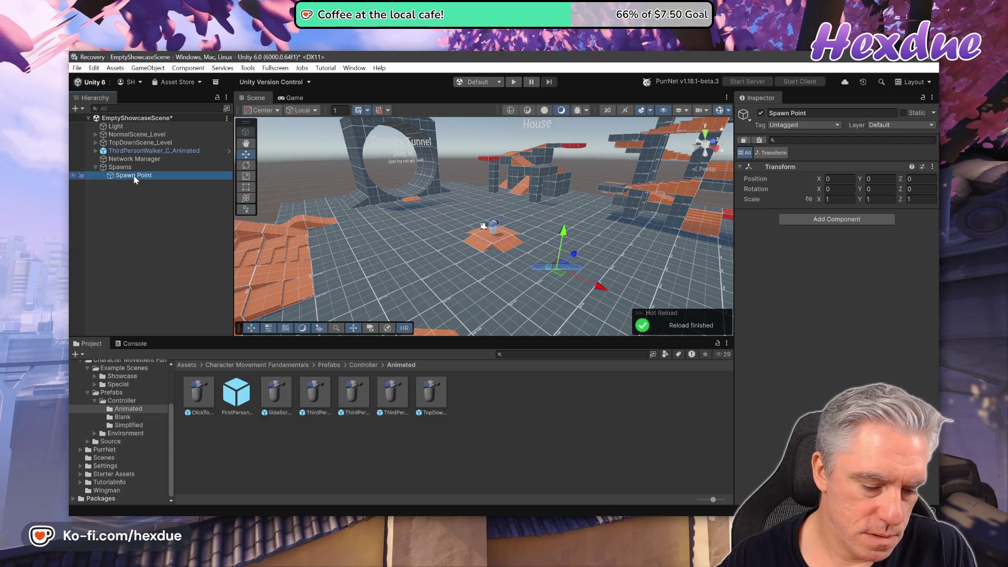
{"action": "key", "text": "ctrl+d"}
{"action": "key", "text": "ctrl+d"}
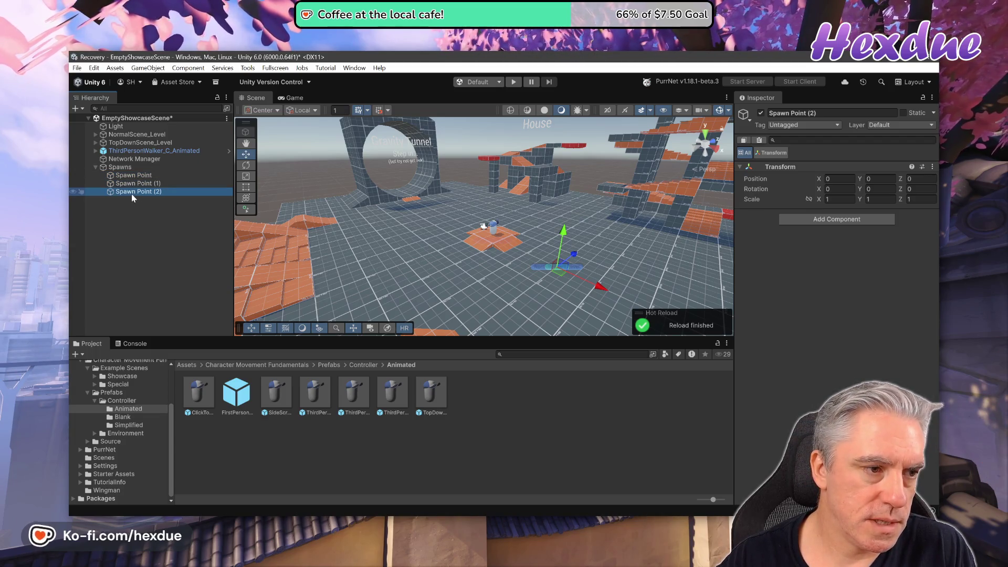
{"action": "left_click", "coordinate": [149, 184]}
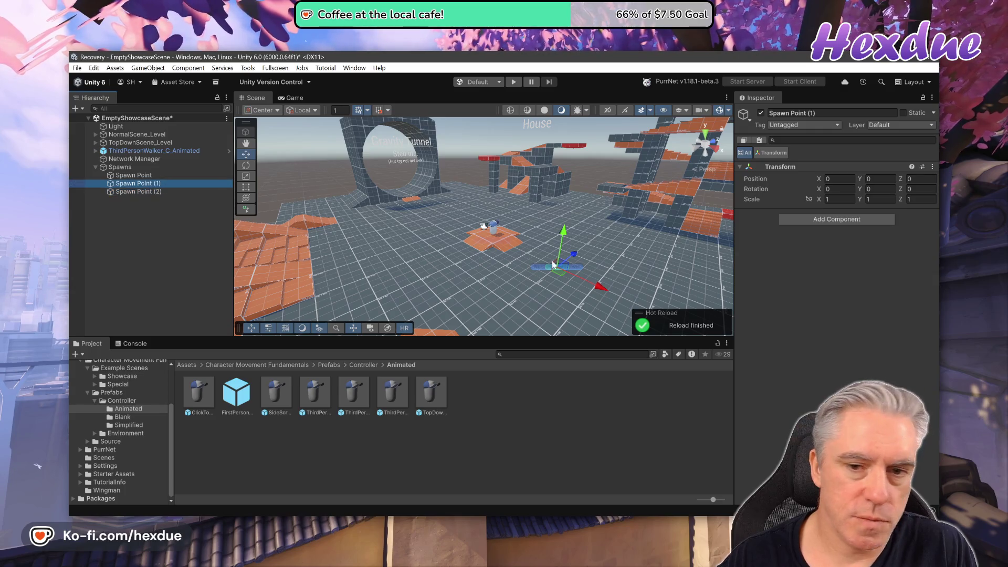
{"action": "left_click_drag", "start_coordinate": [574, 254], "coordinate": [615, 220]}
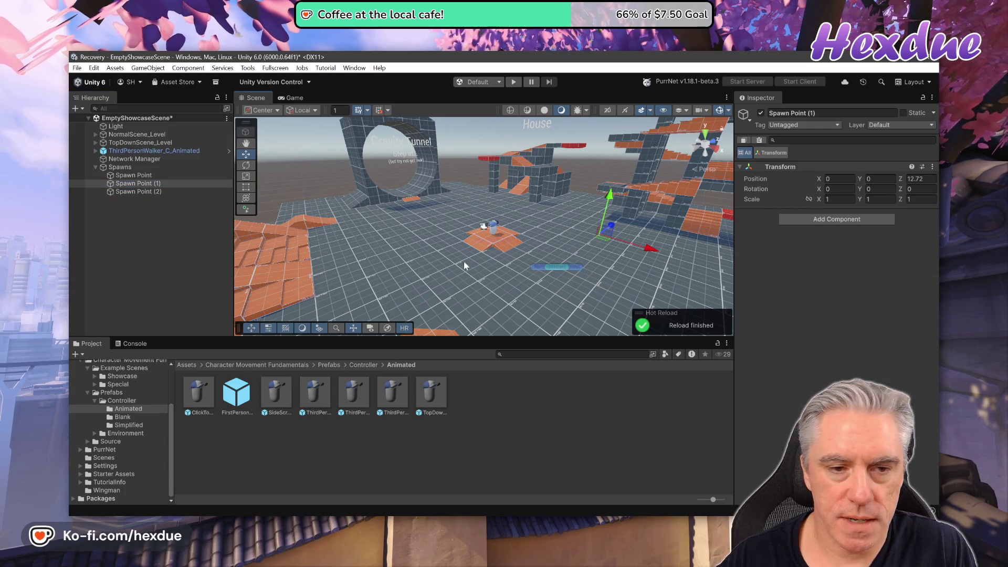
{"action": "left_click", "coordinate": [165, 192]}
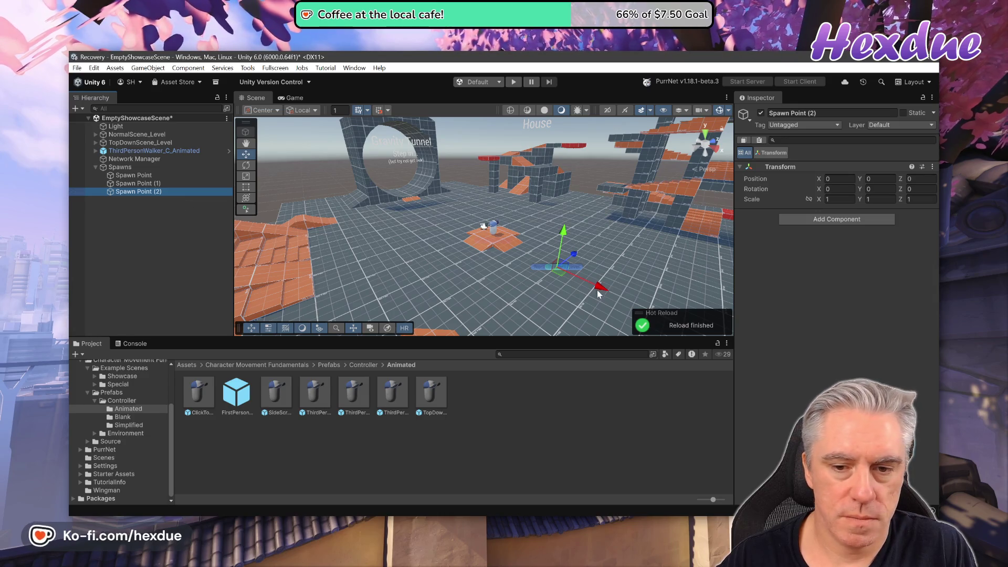
{"action": "left_click_drag", "start_coordinate": [598, 290], "coordinate": [663, 299]}
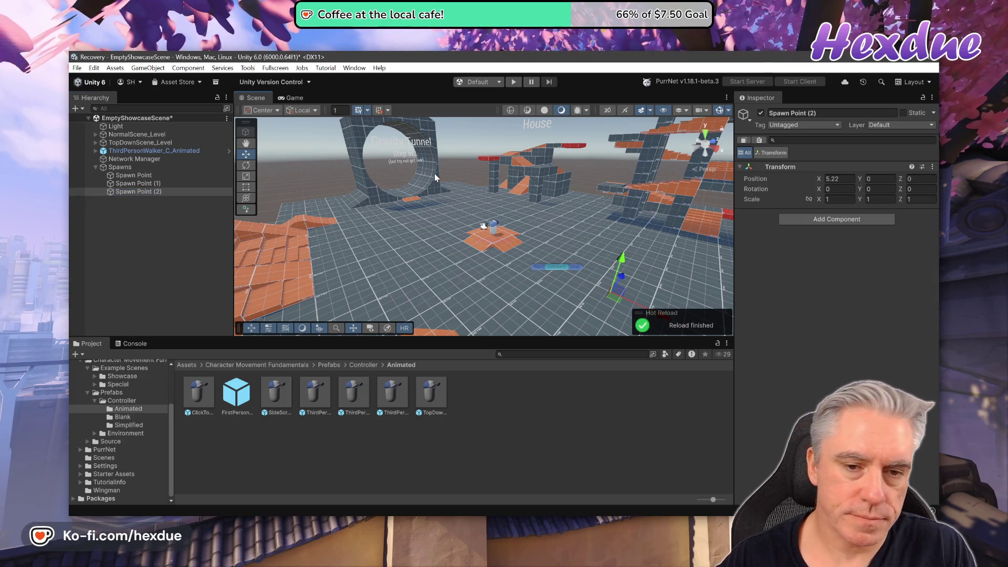
- Add a Player Spawner component to the Spawns object
{"action": "left_click", "coordinate": [120, 167]}
{"action": "left_click", "coordinate": [825, 220]}
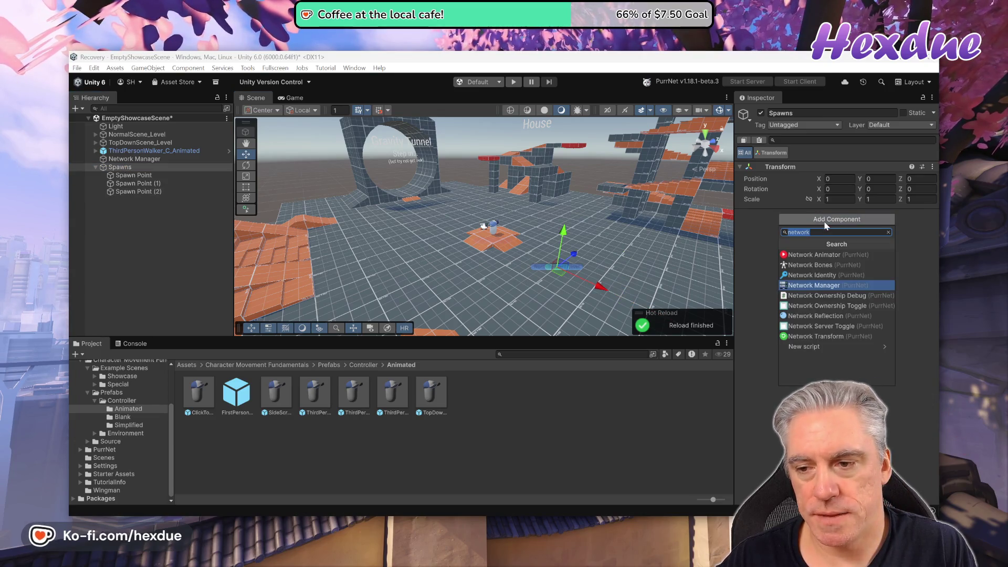
{"action": "type", "text": "spawn"}
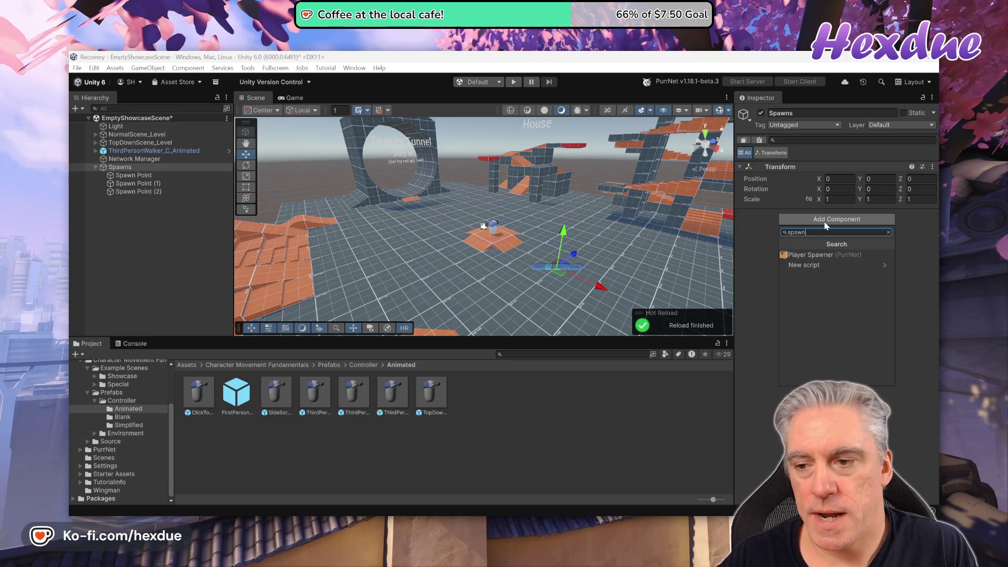
{"action": "left_click", "coordinate": [830, 255]}
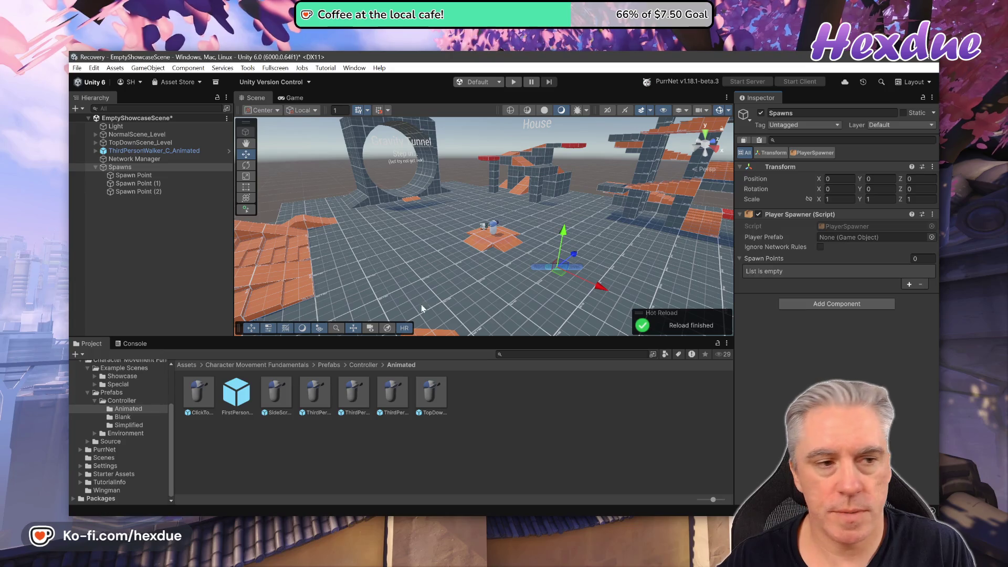
- Lock the Inspector on Spawns and fill its Spawn Points list with all three spawn points
{"action": "left_click", "coordinate": [170, 220]}
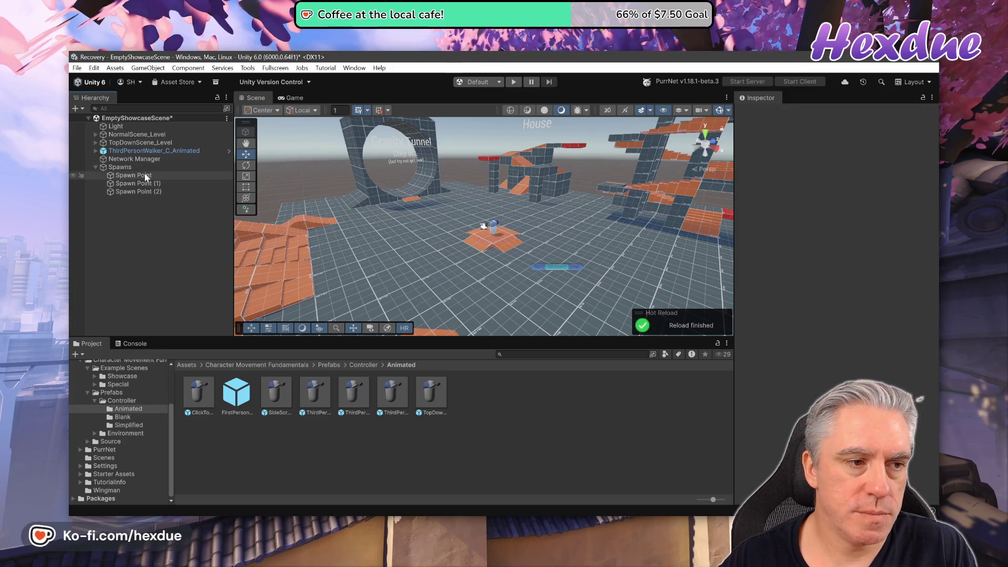
{"action": "left_click", "coordinate": [144, 175]}
{"action": "key", "text": "shift+Down"}
{"action": "key", "text": "shift+Down"}
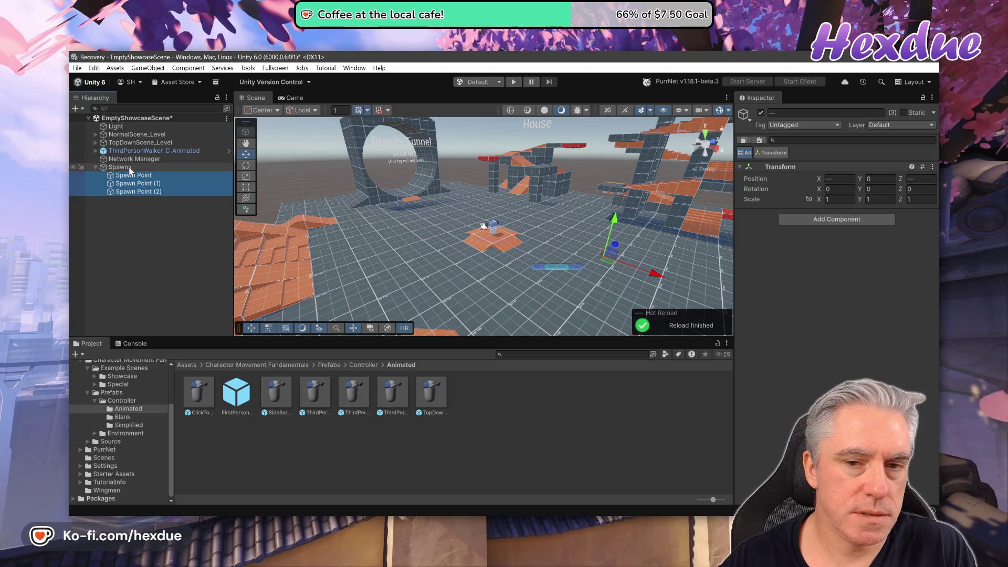
{"action": "left_click", "coordinate": [126, 167]}
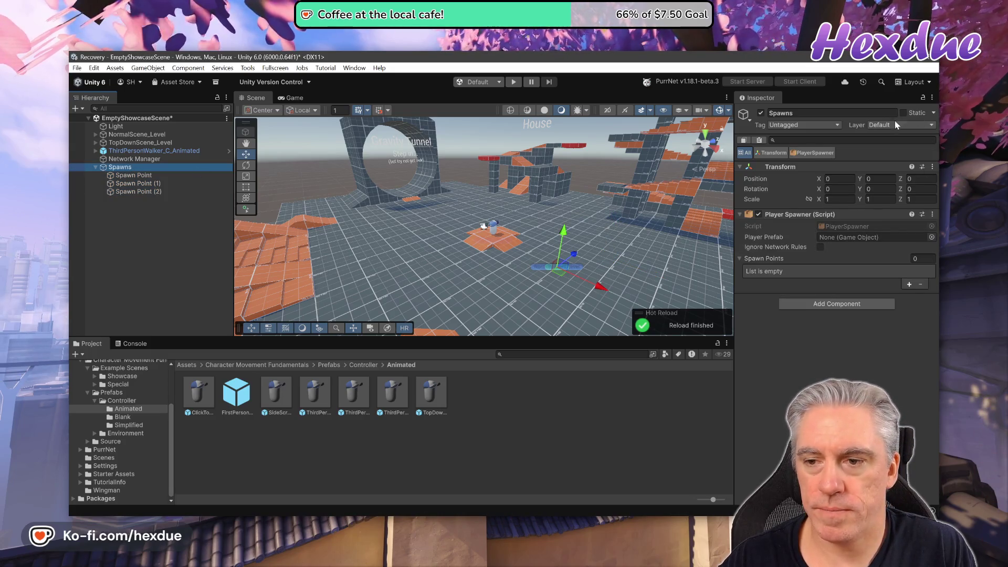
{"action": "left_click", "coordinate": [923, 98]}
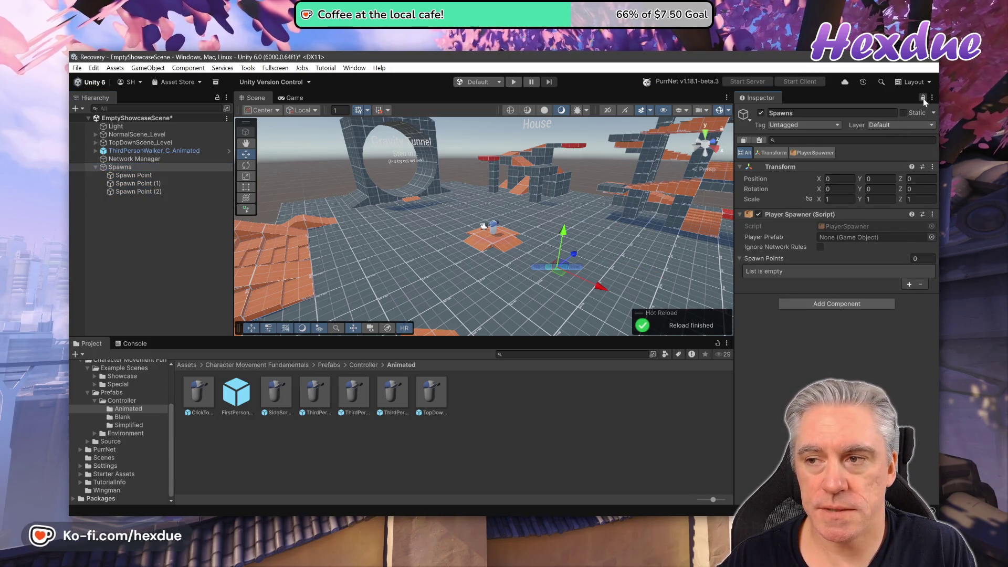
{"action": "left_click", "coordinate": [129, 178]}
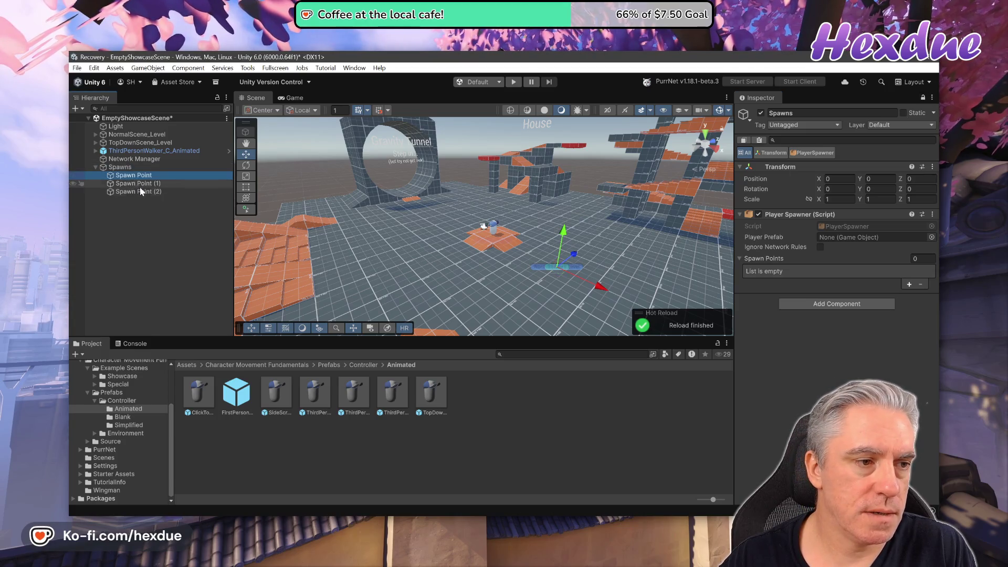
{"action": "left_click", "coordinate": [141, 192], "text": "shift"}
{"action": "mouse_move", "coordinate": [141, 192]}
{"action": "left_mouse_down"}
{"action": "mouse_move", "coordinate": [814, 355]}
{"action": "mouse_move", "coordinate": [765, 256]}
{"action": "left_mouse_up"}
{"action": "left_click", "coordinate": [120, 168]}
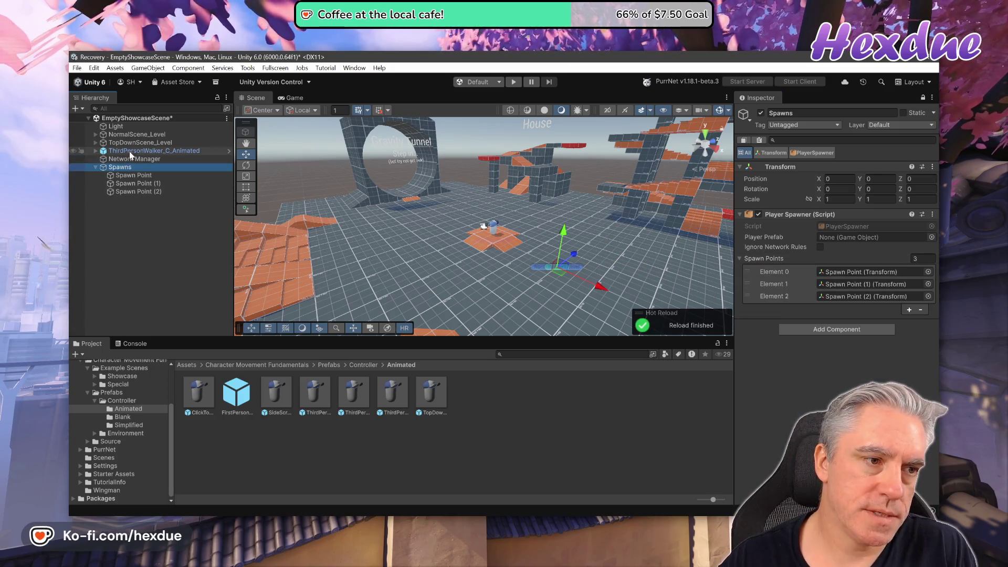
{"action": "left_click", "coordinate": [132, 152]}
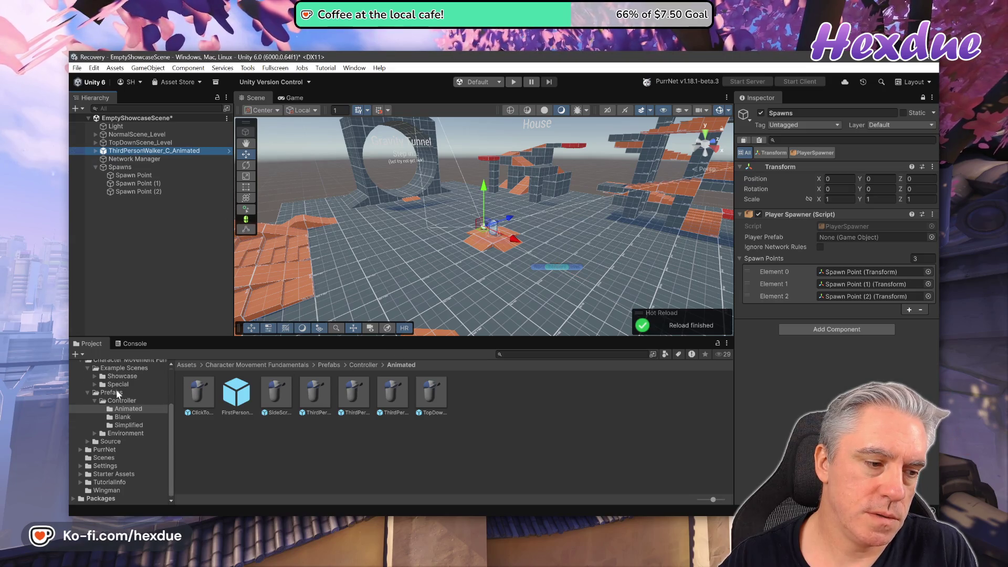
- Unlock the Inspector and add a Network Transform to ThirdPersonWalker_C_Animated
{"action": "scroll", "coordinate": [116, 389], "scroll_direction": "up", "scroll_amount": 3}
{"action": "left_click", "coordinate": [111, 414]}
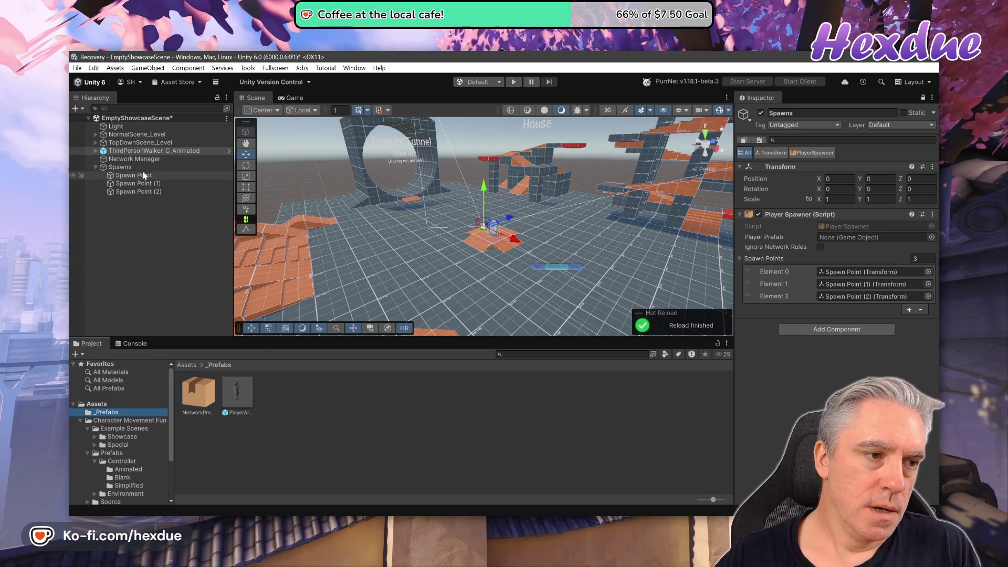
{"action": "left_click", "coordinate": [137, 150]}
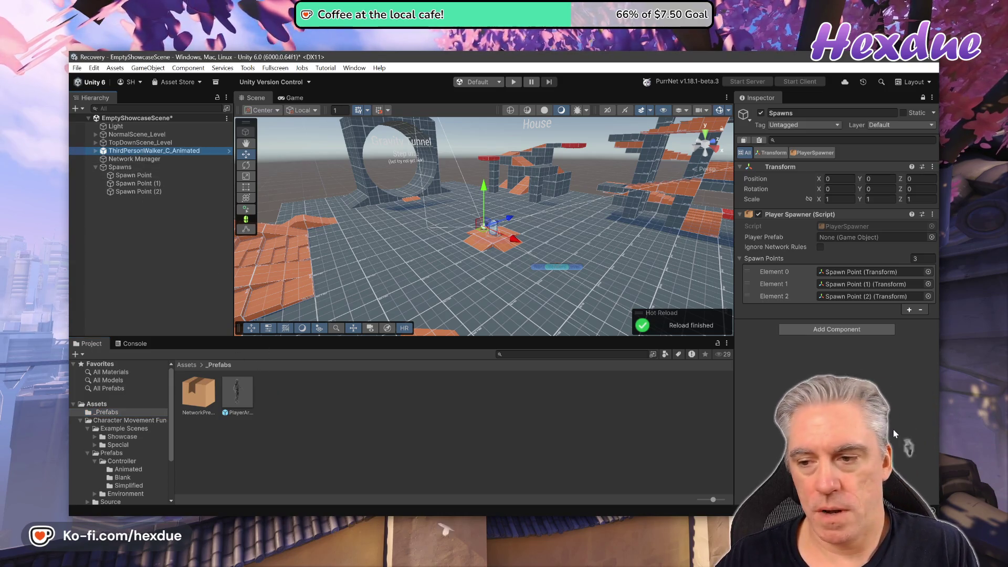
{"action": "left_click", "coordinate": [819, 346]}
{"action": "left_click", "coordinate": [923, 98]}
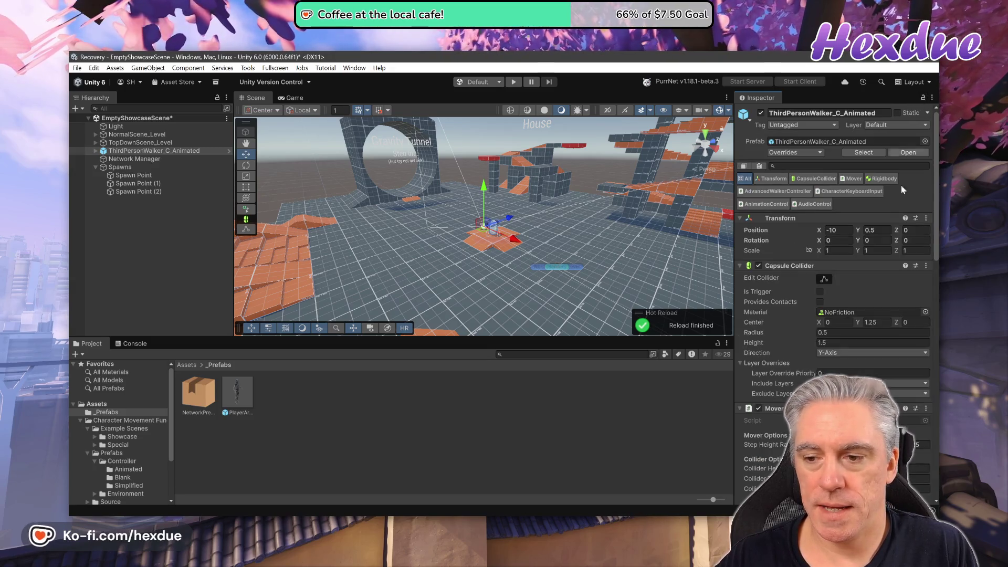
{"action": "scroll", "coordinate": [902, 185], "scroll_direction": "down", "scroll_amount": 10}
{"action": "scroll", "coordinate": [835, 299], "scroll_direction": "down", "scroll_amount": 6}
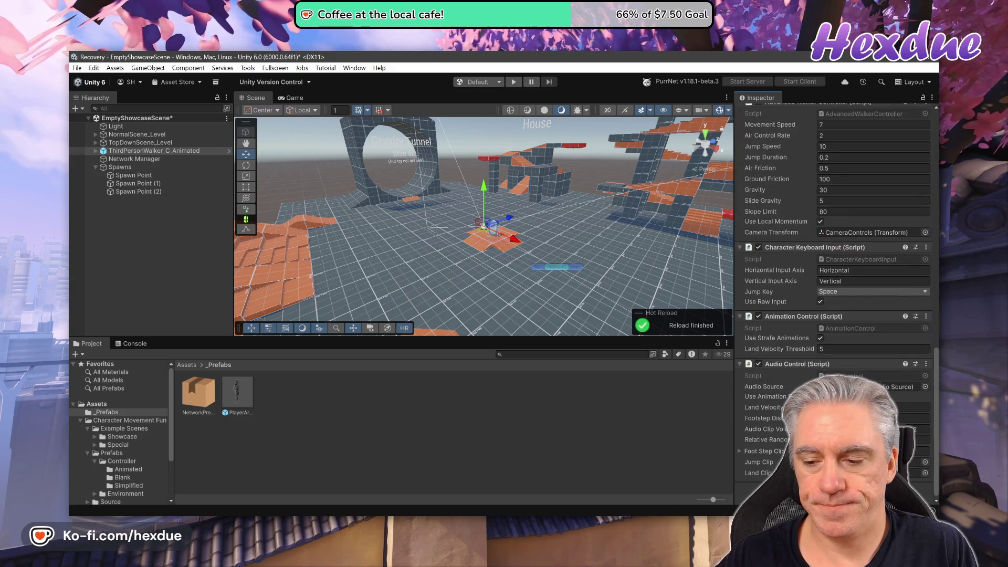
{"action": "left_click", "coordinate": [925, 387]}
{"action": "type", "text": "trans"}
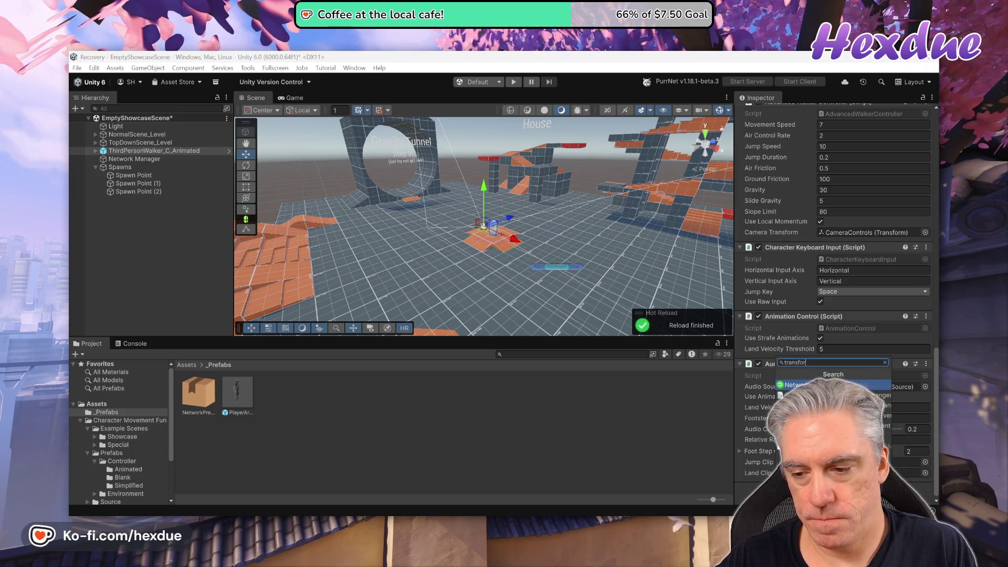
{"action": "type", "text": "for"}
{"action": "key", "text": "Return"}
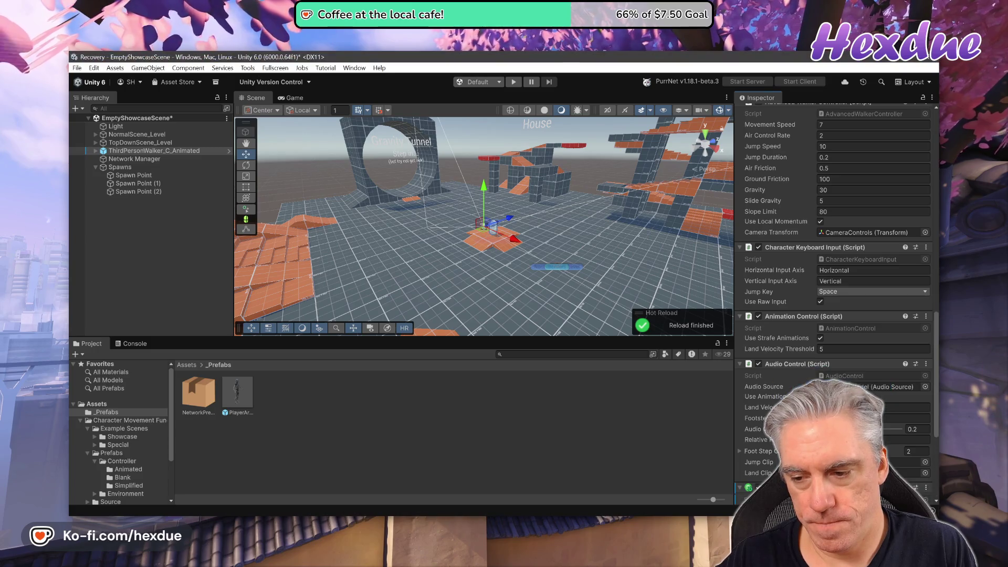
{"action": "scroll", "coordinate": [841, 399], "scroll_direction": "down", "scroll_amount": 5}
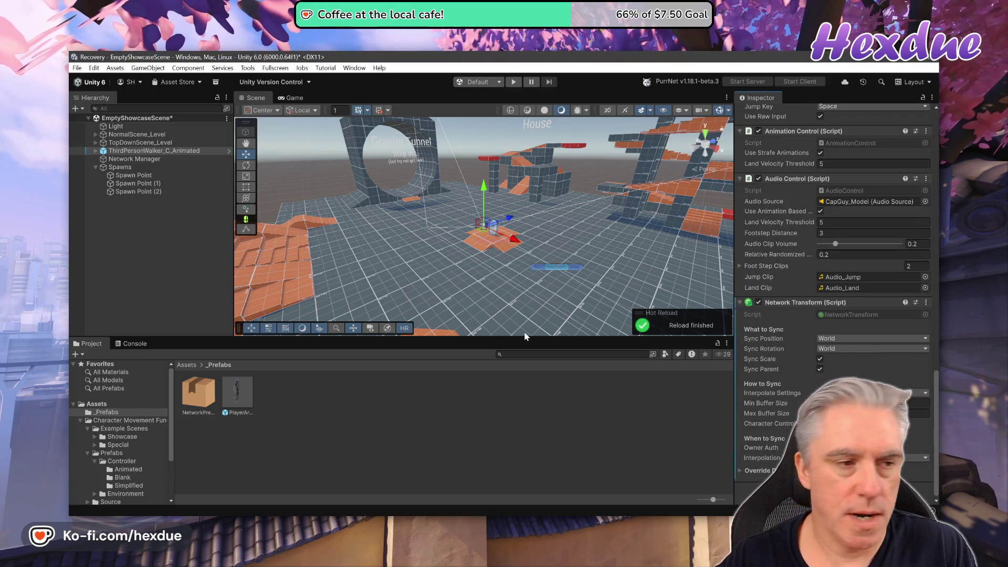
- Save ThirdPersonWalker_C_Animated as an original prefab in _Prefabs and delete it from the scene
{"action": "left_click", "coordinate": [160, 151]}
{"action": "left_click_drag", "start_coordinate": [162, 152], "coordinate": [313, 405]}
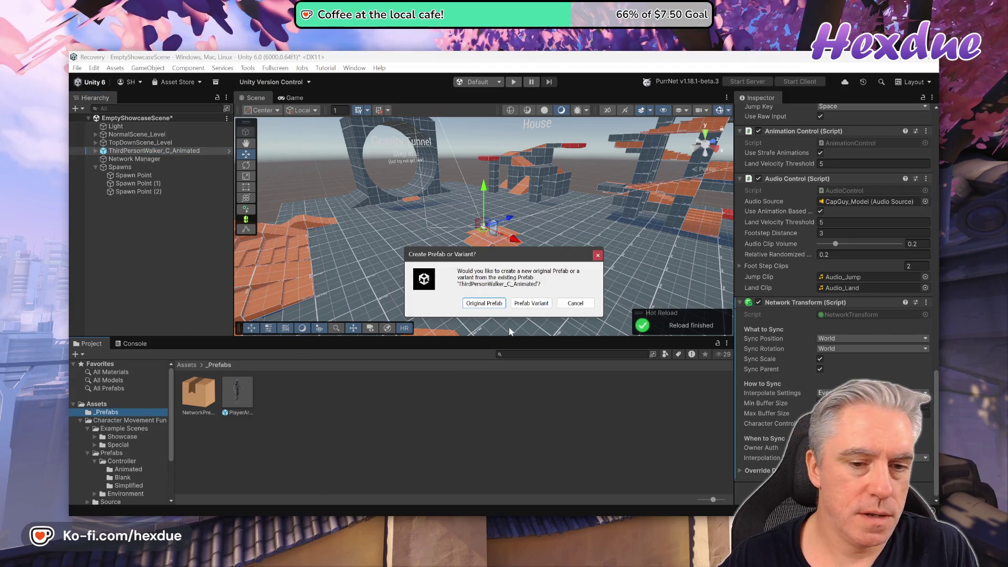
{"action": "left_click", "coordinate": [485, 303]}
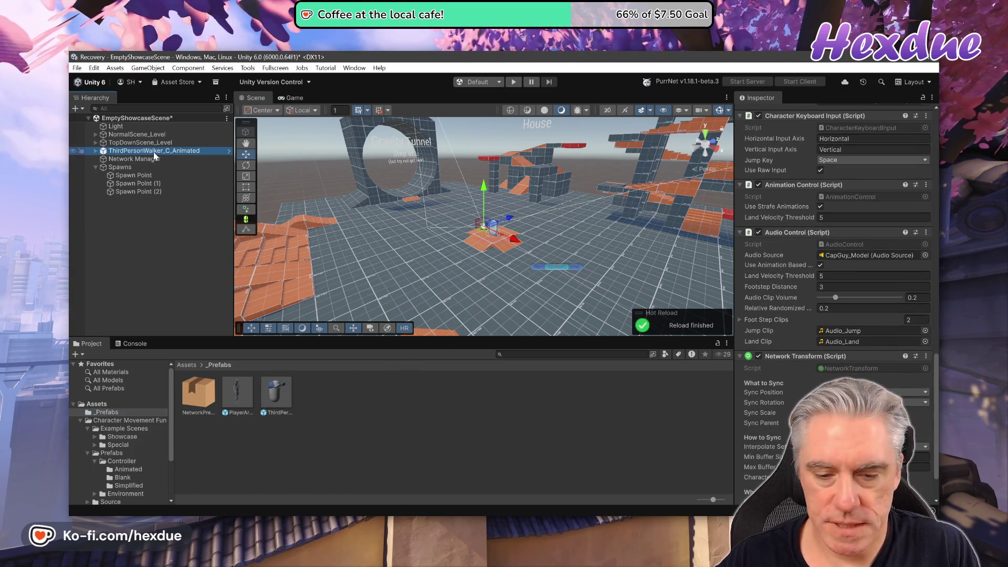
{"action": "key", "text": "Delete"}
- Assign the NetworkPrefabs asset to the Network Manager's Network Prefabs field
{"action": "left_click", "coordinate": [132, 150]}
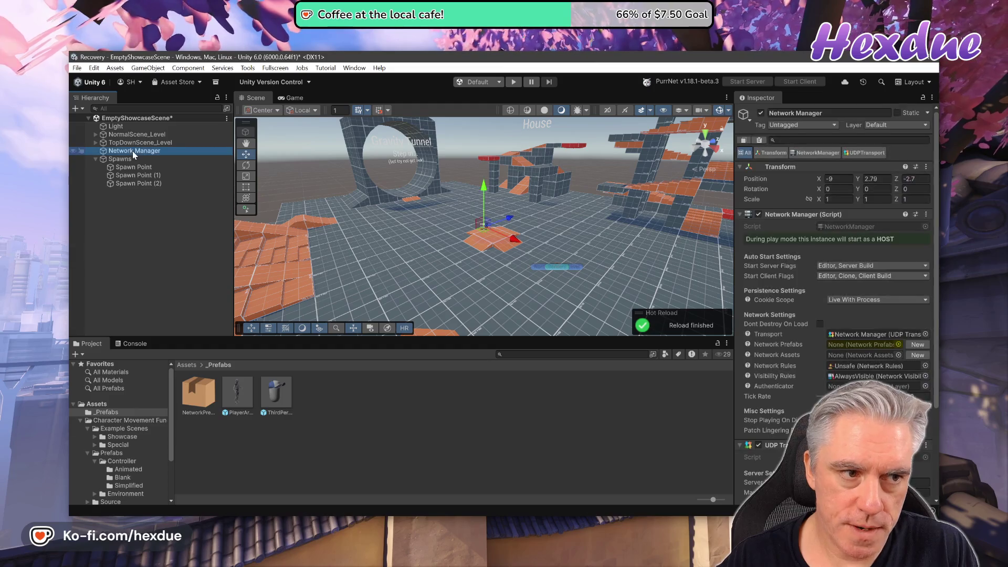
{"action": "scroll", "coordinate": [788, 341], "scroll_direction": "down", "scroll_amount": 5}
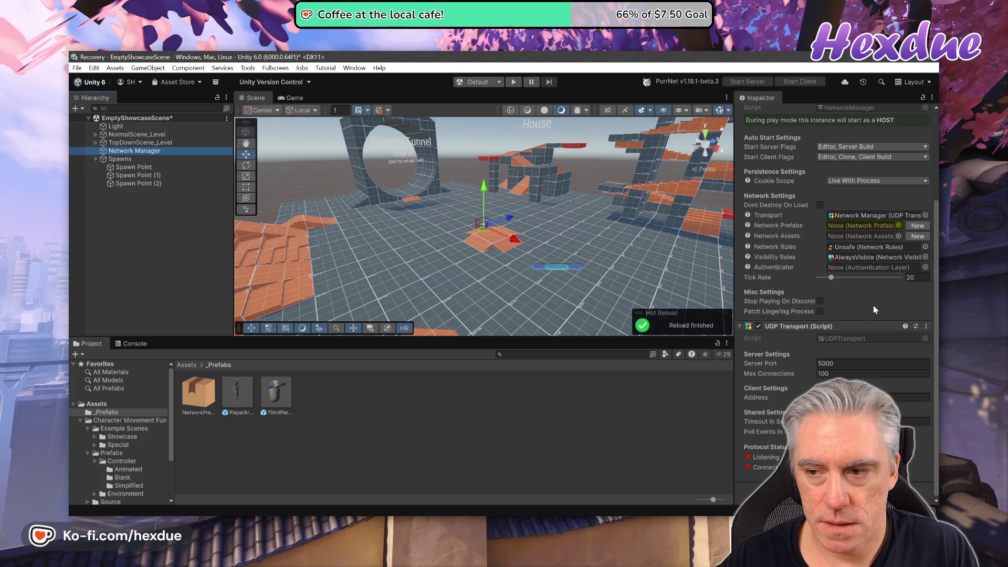
{"action": "left_click", "coordinate": [900, 225]}
{"action": "double_click", "coordinate": [658, 223]}
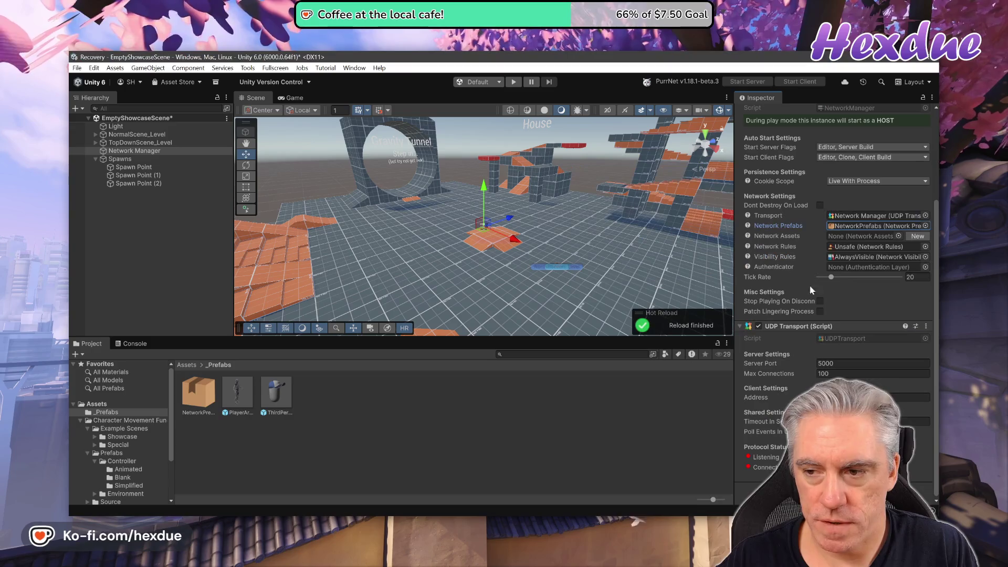
- Make the walker prefab the Player Prefab on the Spawns object's Player Spawner and start Play mode
{"action": "left_click", "coordinate": [116, 159]}
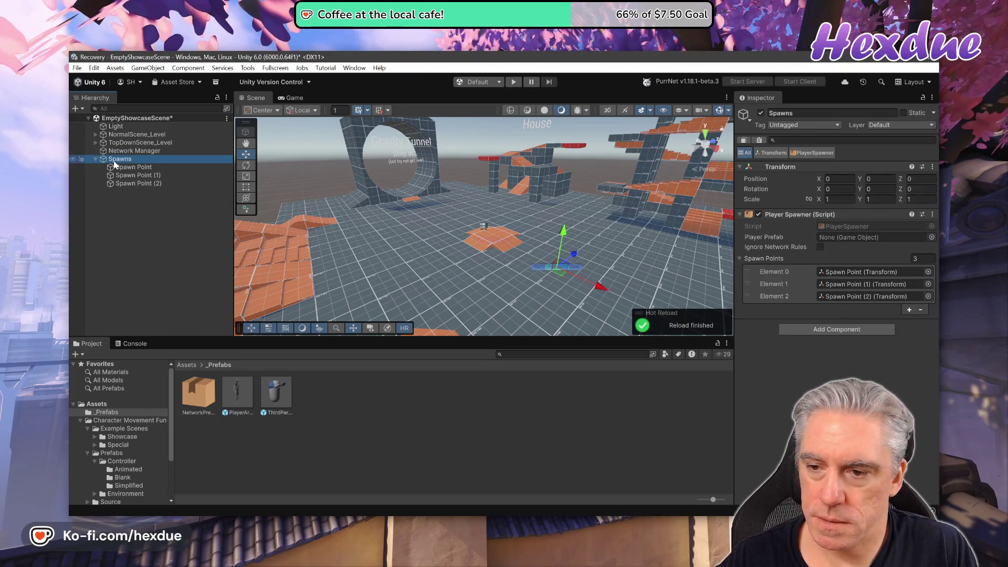
{"action": "left_click_drag", "start_coordinate": [276, 392], "coordinate": [858, 245]}
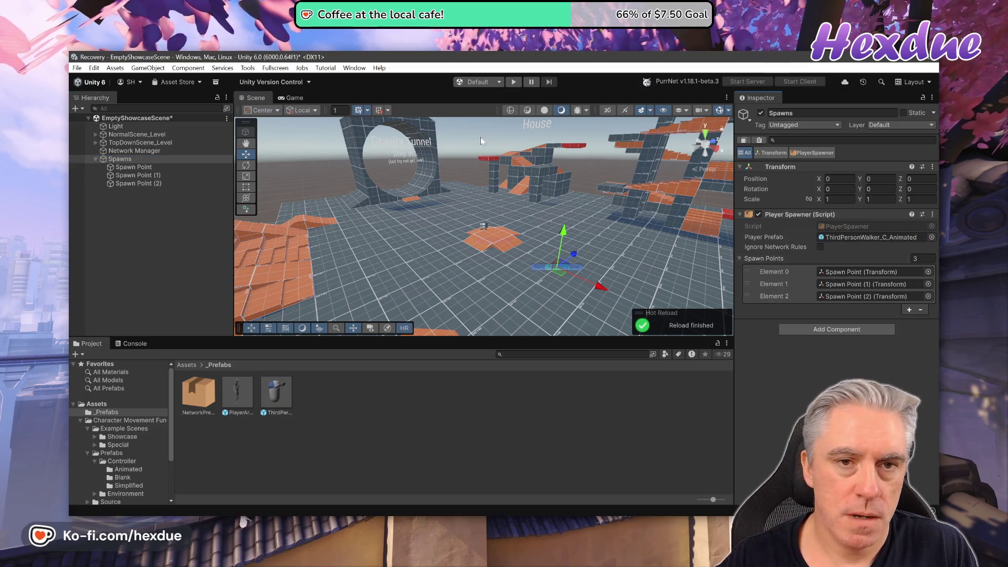
{"action": "left_click", "coordinate": [514, 82]}
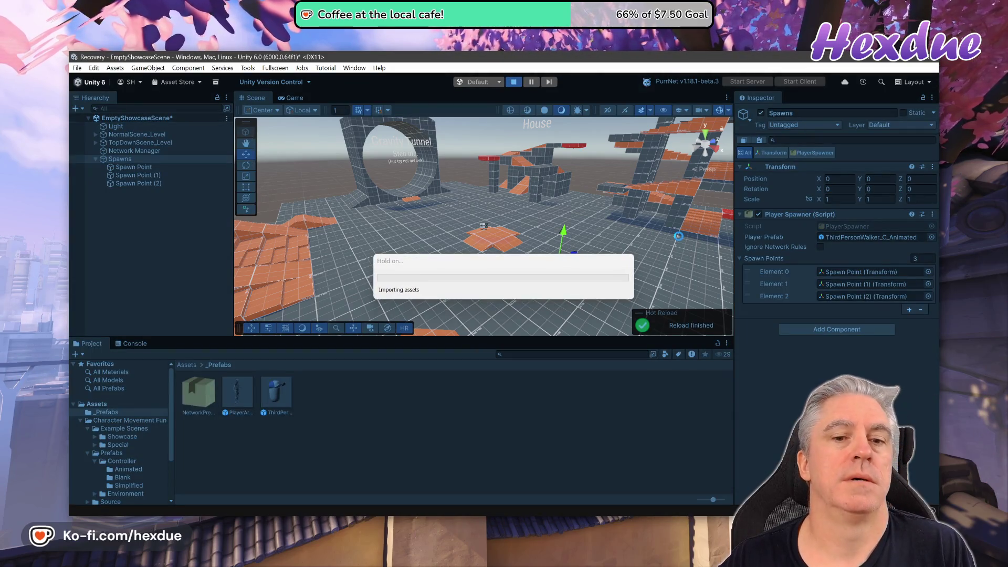
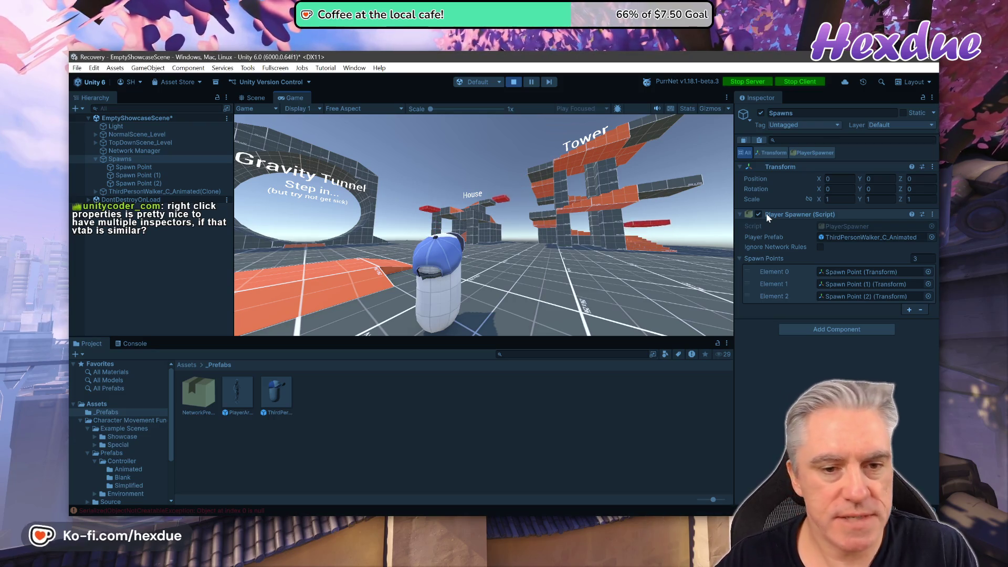
- With the game running, open the Default play mode scenario dropdown in the toolbar
{"action": "left_click", "coordinate": [482, 295]}
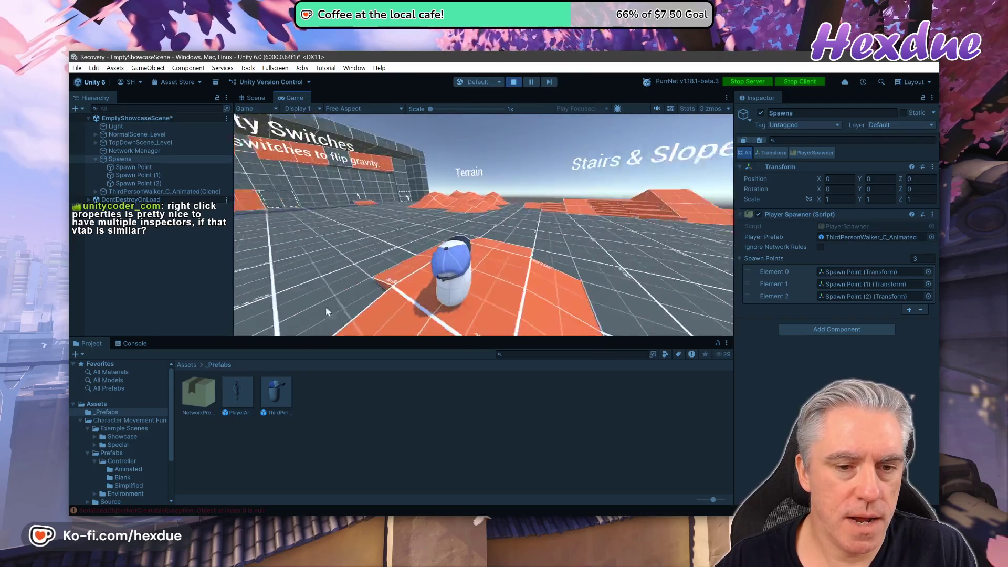
{"action": "left_click", "coordinate": [500, 83]}
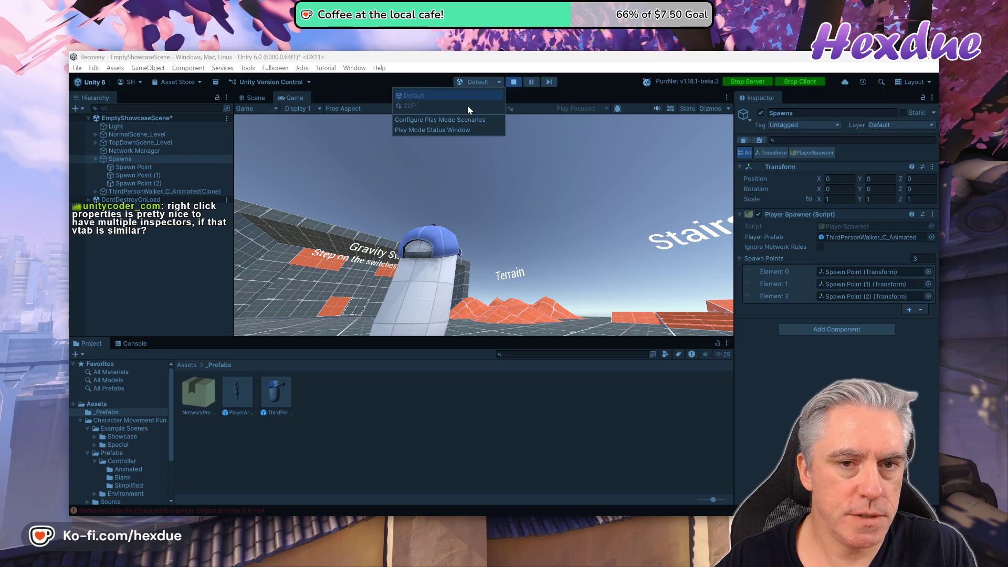
- Stop play mode, switch to the 2UP scenario and check the play instances' status
{"action": "left_click", "coordinate": [514, 82]}
{"action": "left_click", "coordinate": [500, 82]}
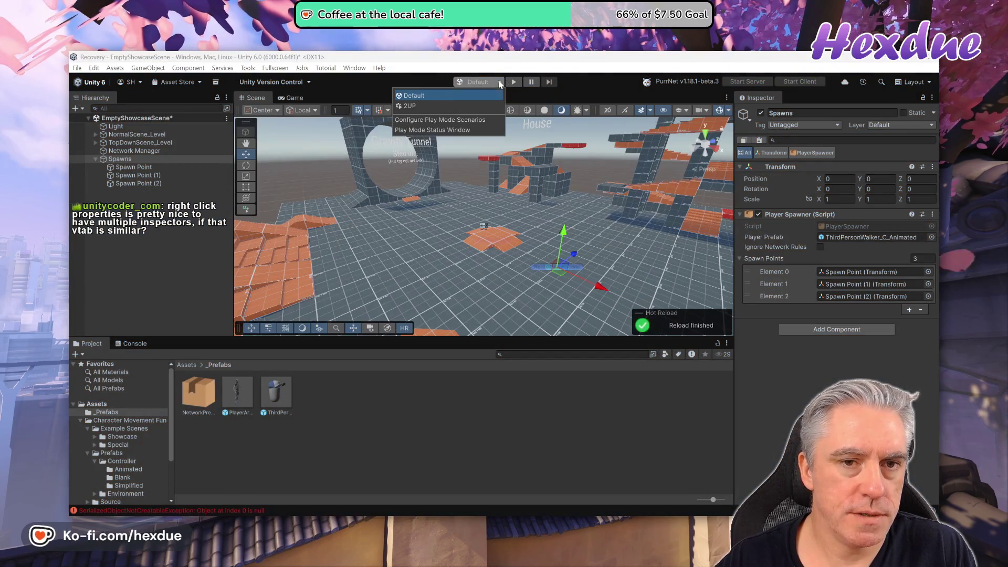
{"action": "left_click", "coordinate": [456, 108]}
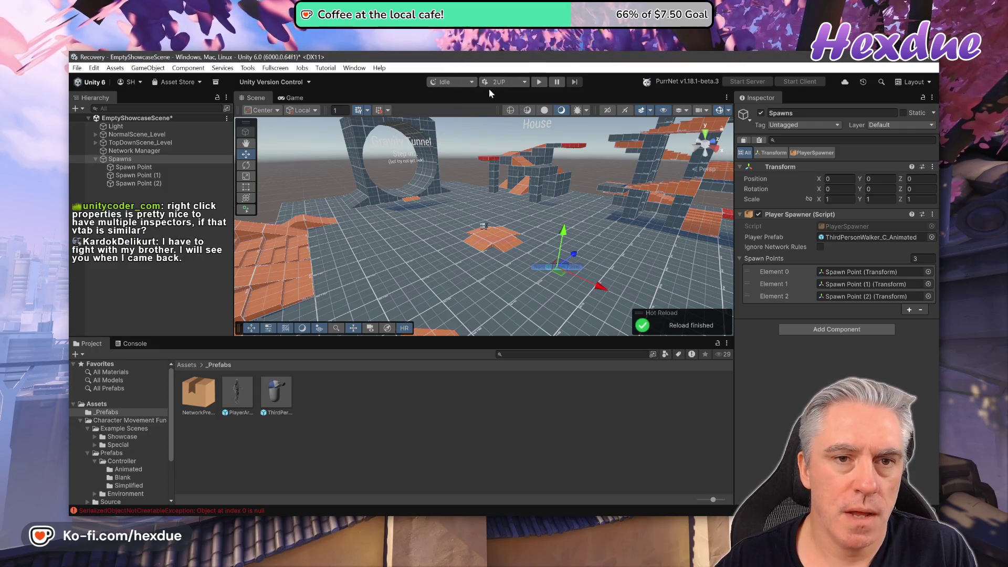
{"action": "left_click", "coordinate": [451, 82]}
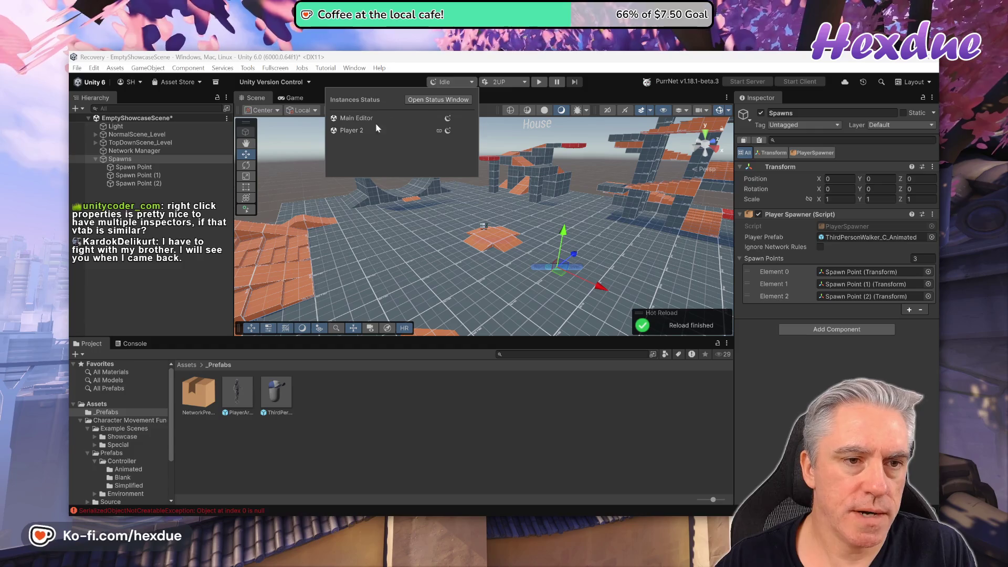
{"action": "left_click", "coordinate": [449, 85]}
{"action": "left_click", "coordinate": [450, 84]}
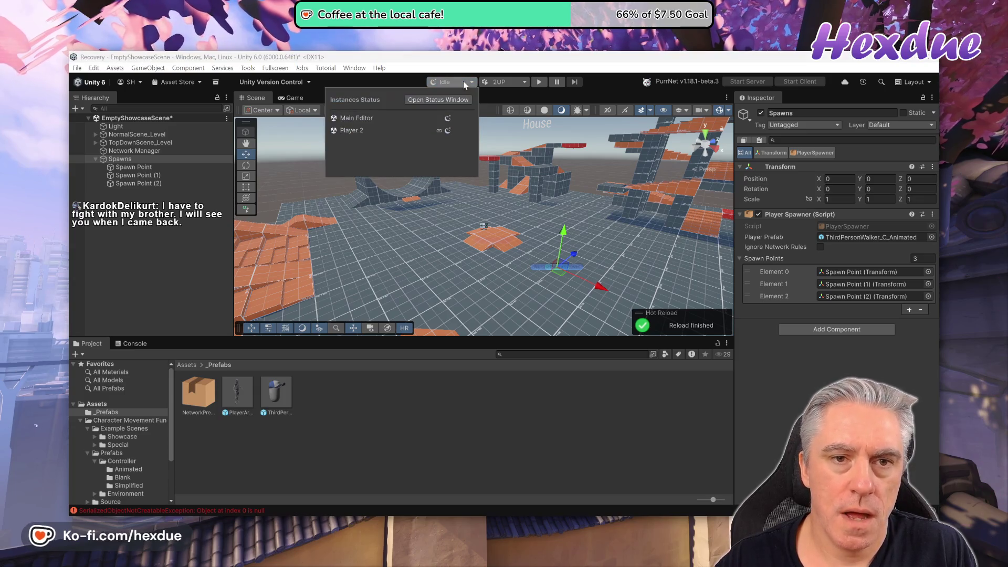
{"action": "left_click", "coordinate": [511, 84]}
- Set the 2UP scenario's Initial Scene to EmptyShowcaseScene and close the scenarios window
{"action": "left_click", "coordinate": [518, 83]}
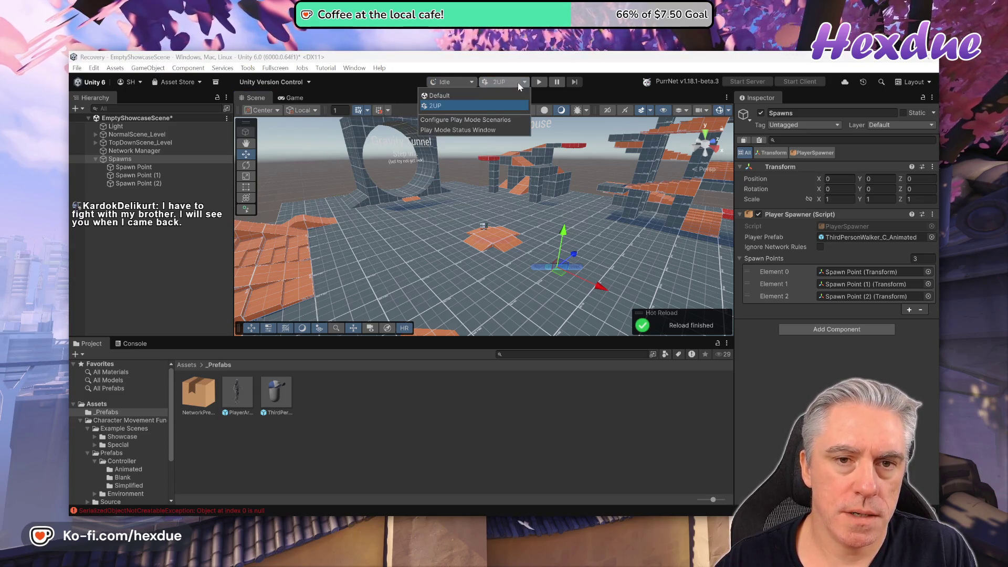
{"action": "left_click", "coordinate": [464, 120]}
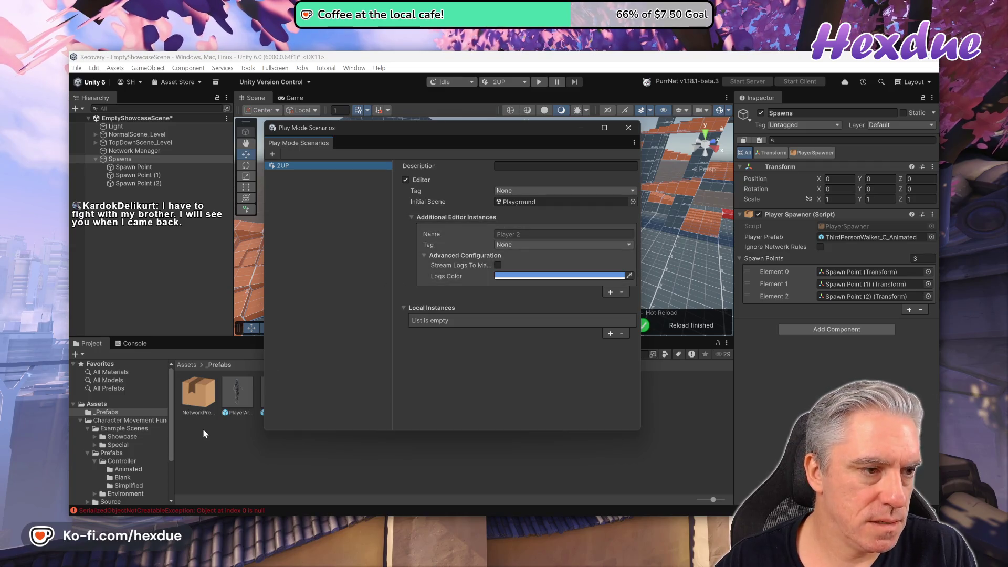
{"action": "scroll", "coordinate": [141, 451], "scroll_direction": "down", "scroll_amount": 4}
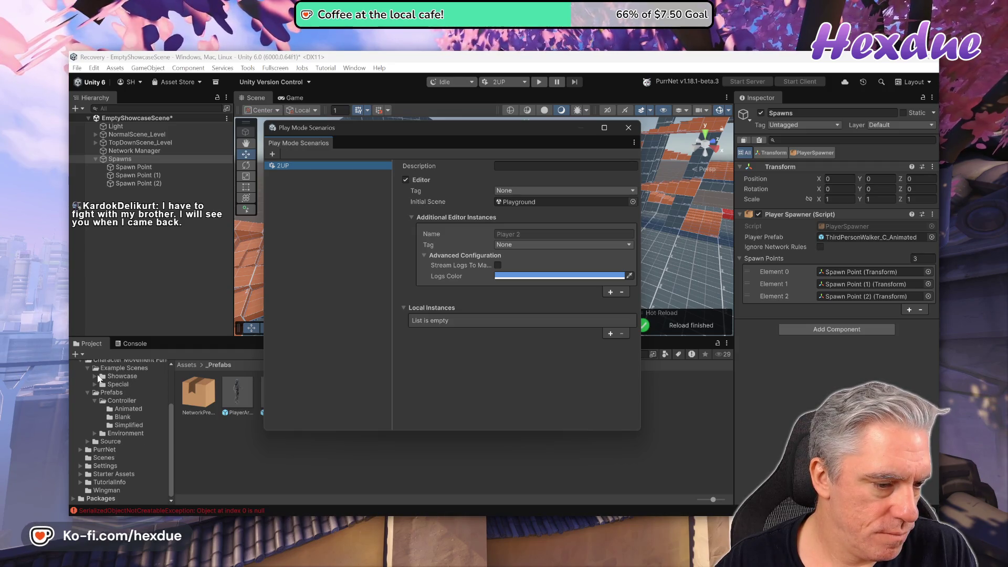
{"action": "left_click", "coordinate": [633, 202]}
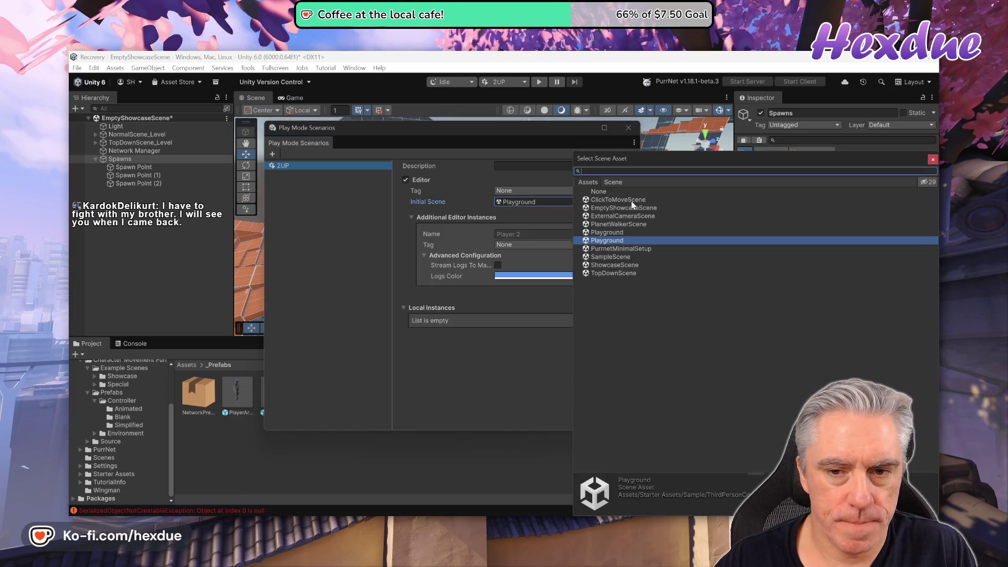
{"action": "double_click", "coordinate": [608, 208]}
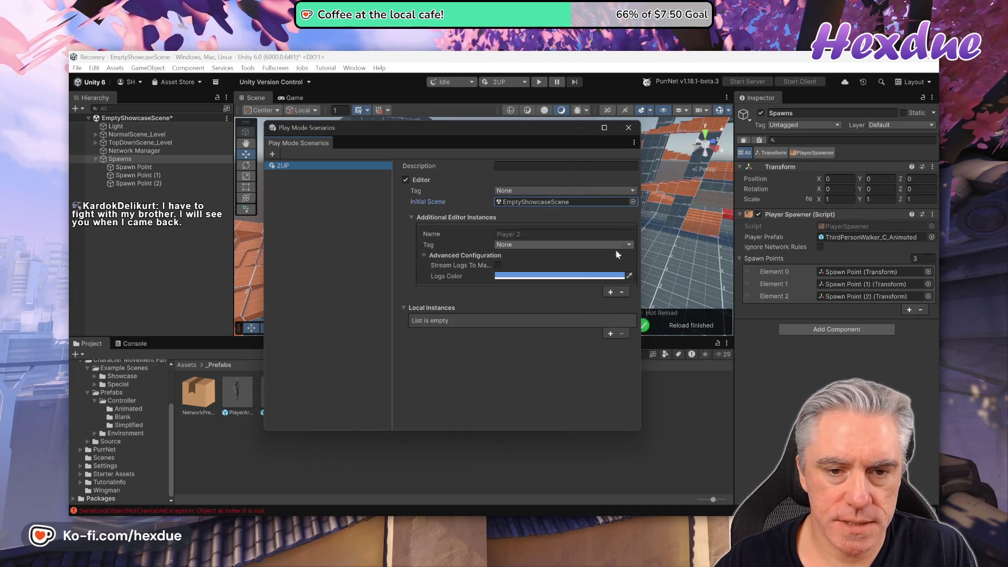
{"action": "left_click", "coordinate": [629, 131]}
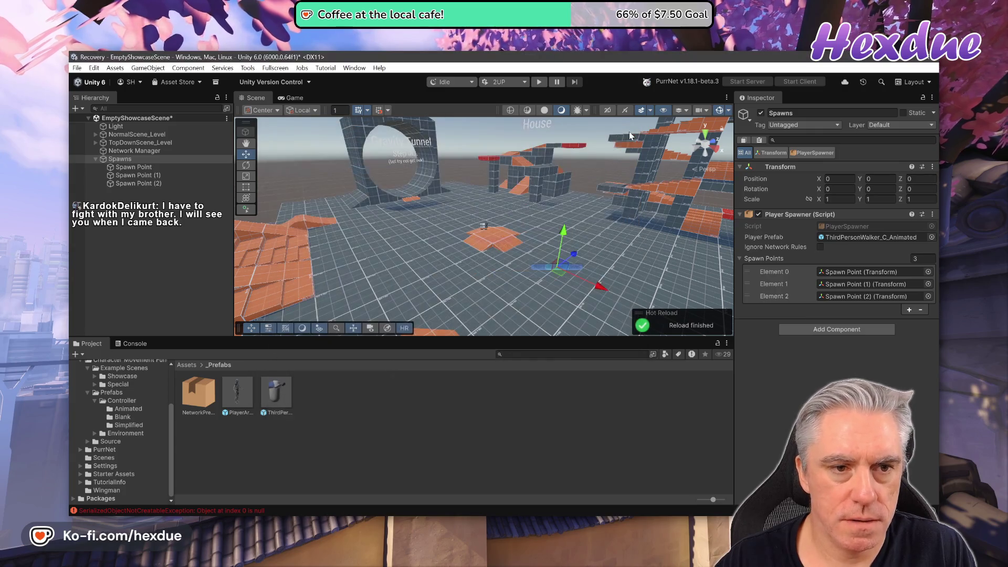
- Start the 2UP session, saving the modified scene, and steer the spawned character
{"action": "left_click", "coordinate": [544, 84]}
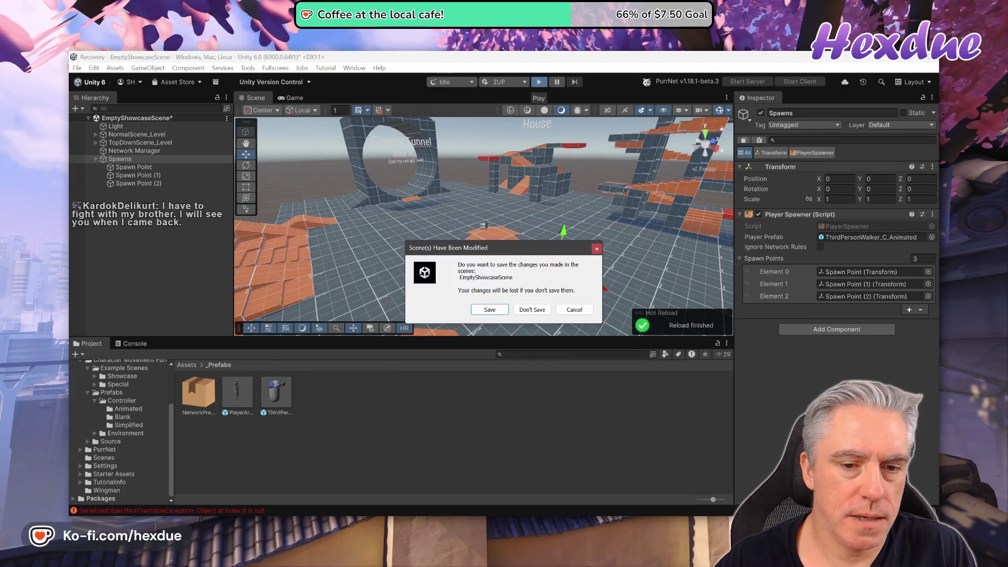
{"action": "left_click", "coordinate": [490, 309]}
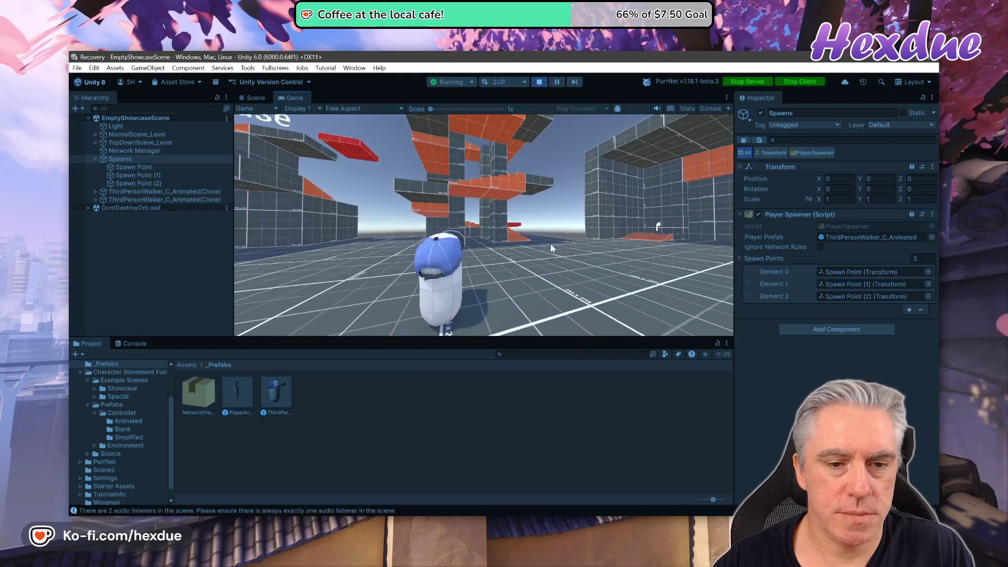
{"action": "left_click", "coordinate": [551, 245]}
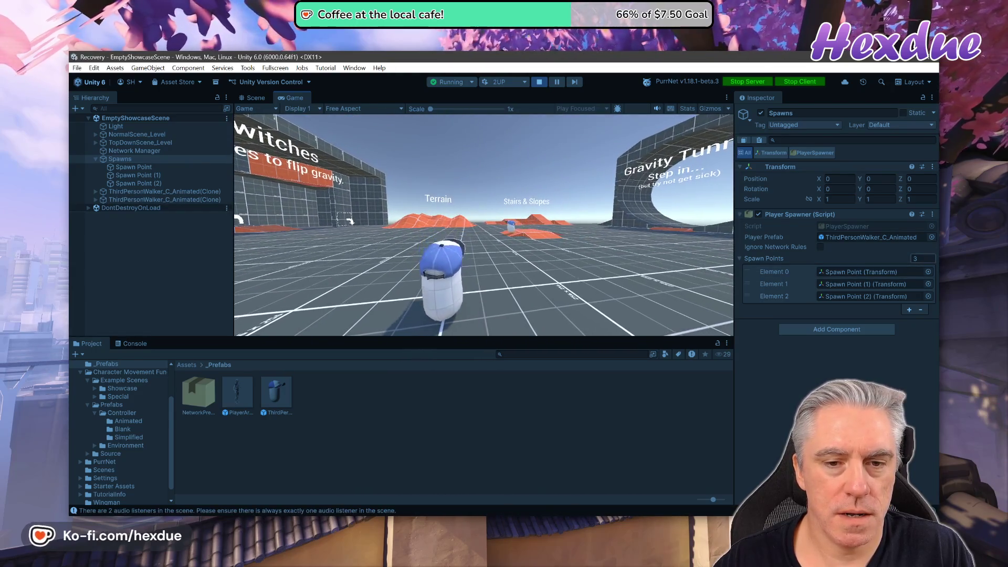
{"action": "key", "text": "Escape"}
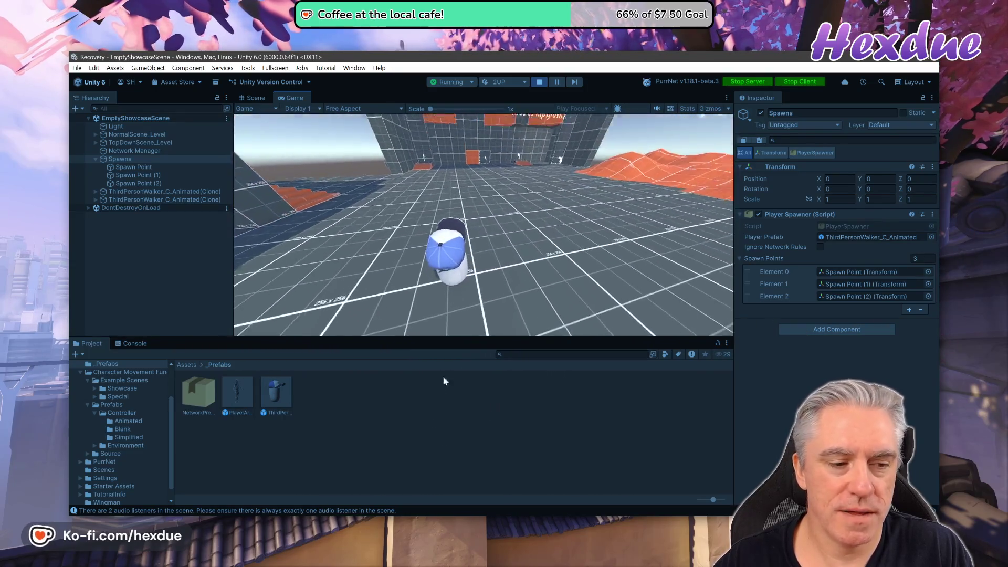
- Stop Player 2's client, close its window and stop play mode
{"action": "mouse_move", "coordinate": [651, 552]}
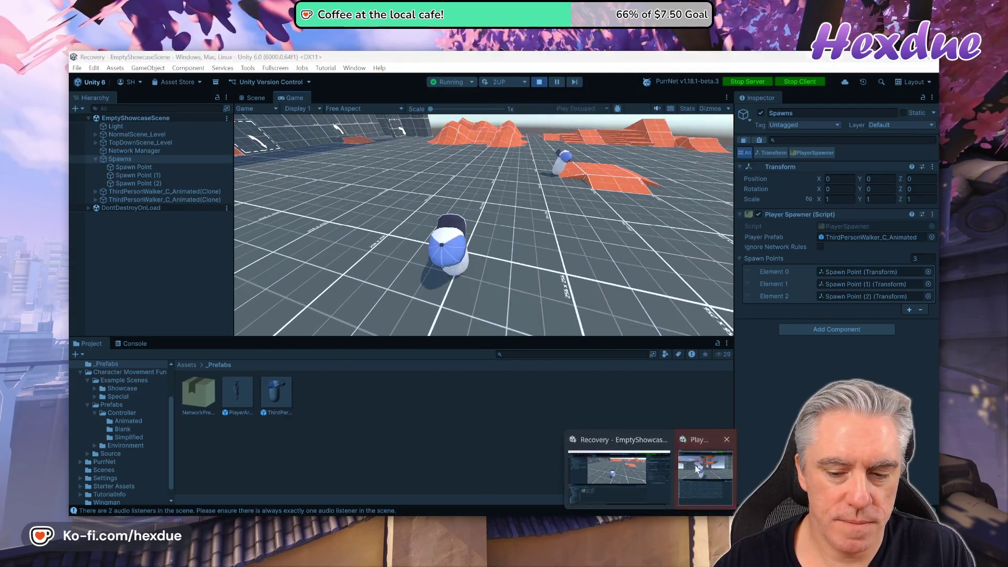
{"action": "left_click", "coordinate": [704, 496]}
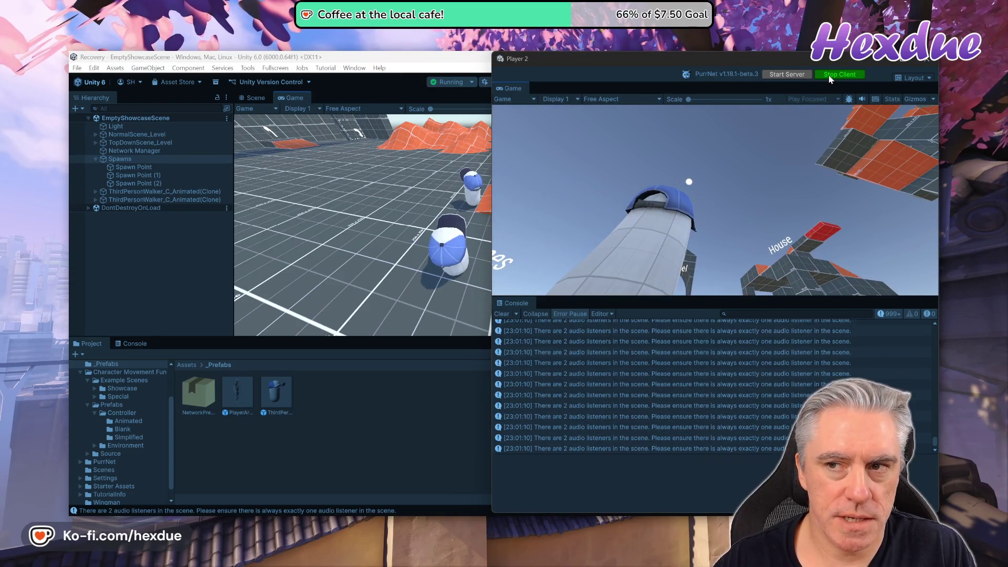
{"action": "left_click", "coordinate": [830, 76]}
{"action": "left_click", "coordinate": [927, 59]}
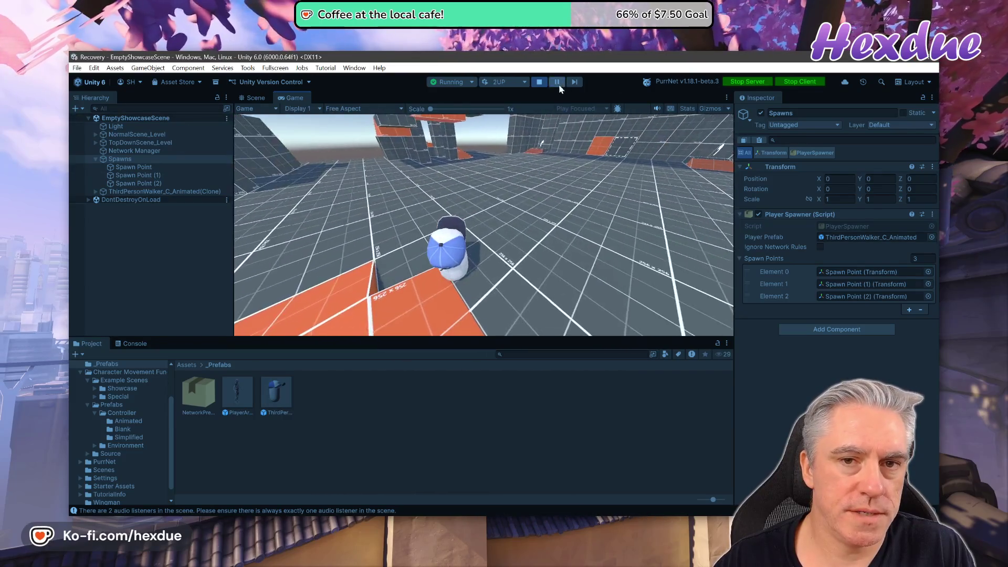
{"action": "left_click", "coordinate": [539, 82]}
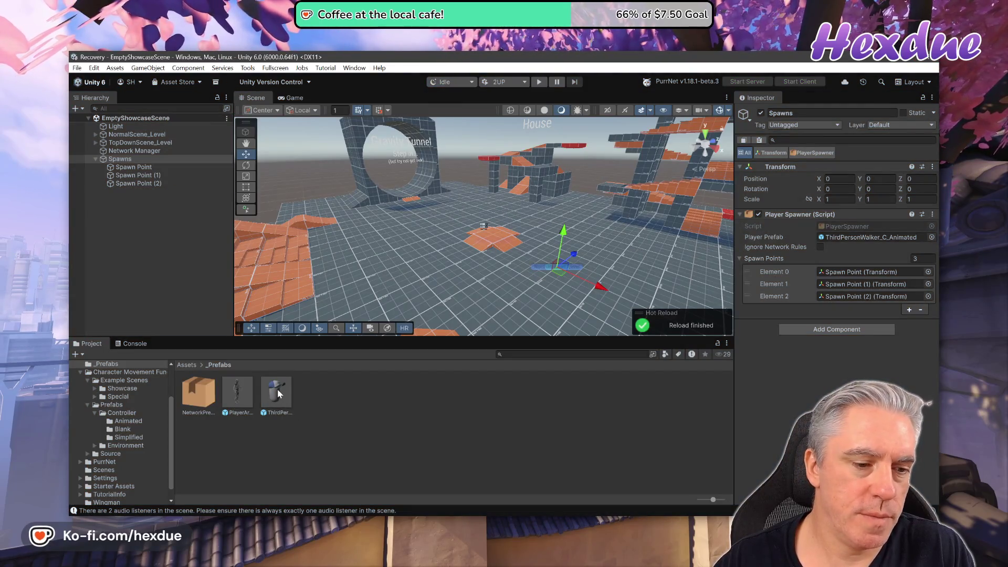
- Open the ThirdPersonWalker_C_Animated prefab and scroll down its Inspector components
{"action": "double_click", "coordinate": [278, 389]}
{"action": "scroll", "coordinate": [774, 372], "scroll_direction": "down", "scroll_amount": 5}
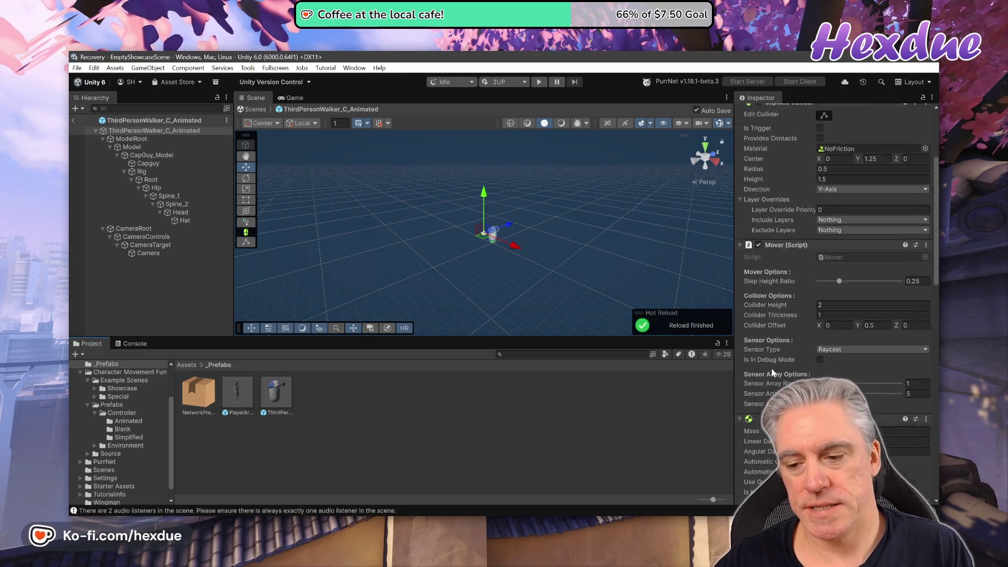
{"action": "scroll", "coordinate": [774, 373], "scroll_direction": "down", "scroll_amount": 15}
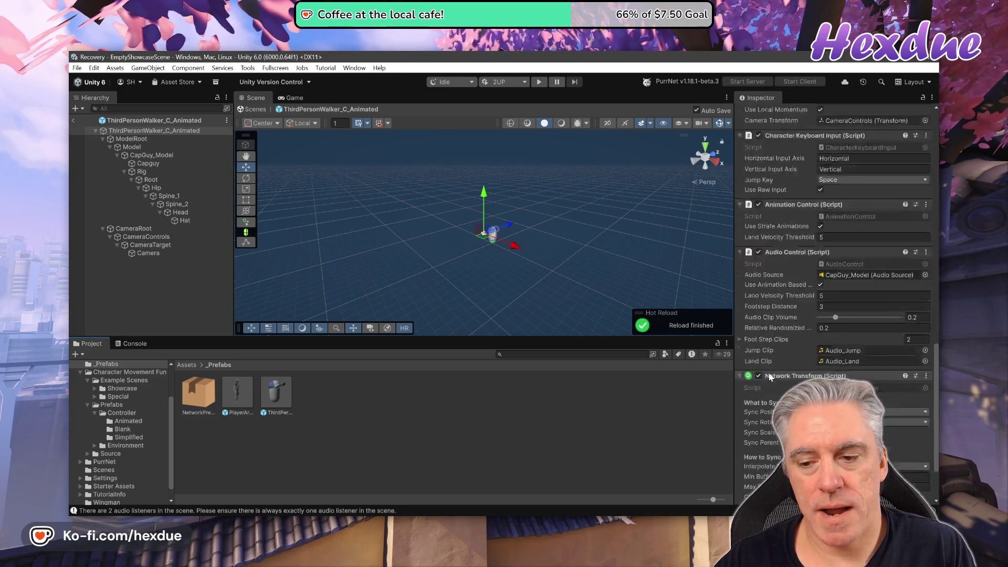
{"action": "scroll", "coordinate": [769, 377], "scroll_direction": "down", "scroll_amount": 3}
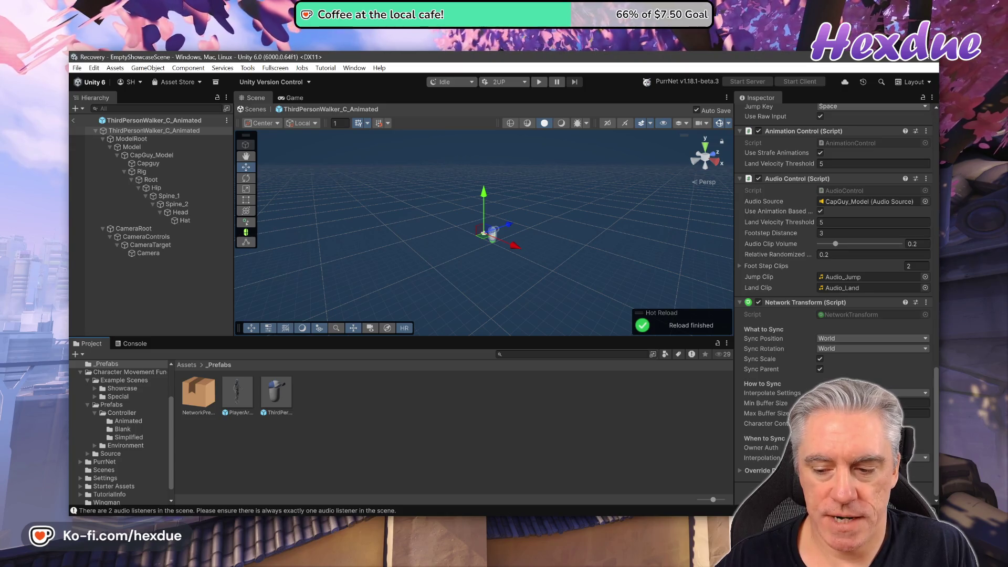
- Search components for 'toggl' and add the network ownership toggle after Network Transform
{"action": "key", "text": "ctrl+shift+a"}
{"action": "type", "text": "transfor"}
{"action": "key", "text": "BackSpace"}
{"action": "key", "text": "BackSpace"}
{"action": "key", "text": "BackSpace"}
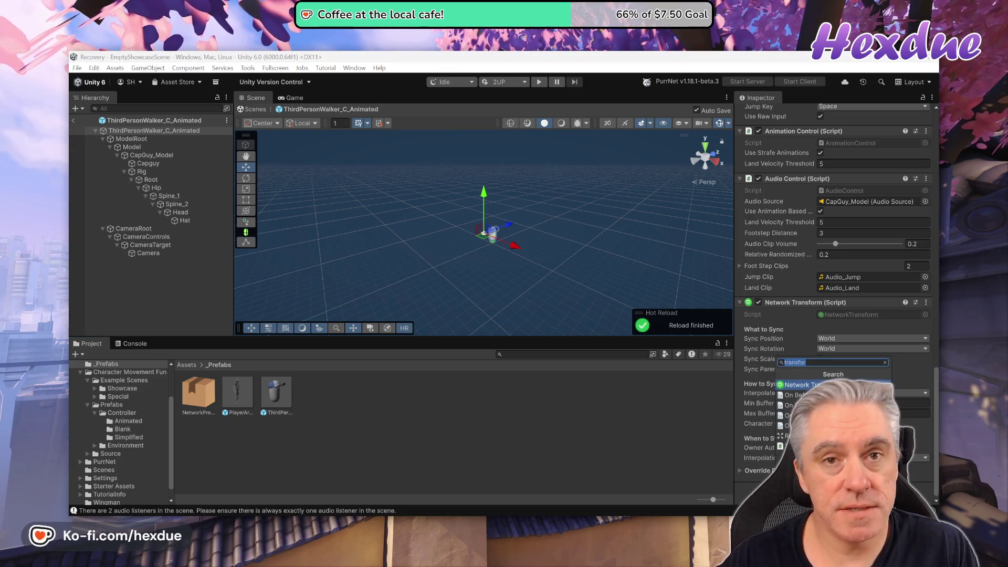
{"action": "type", "text": "gg"}
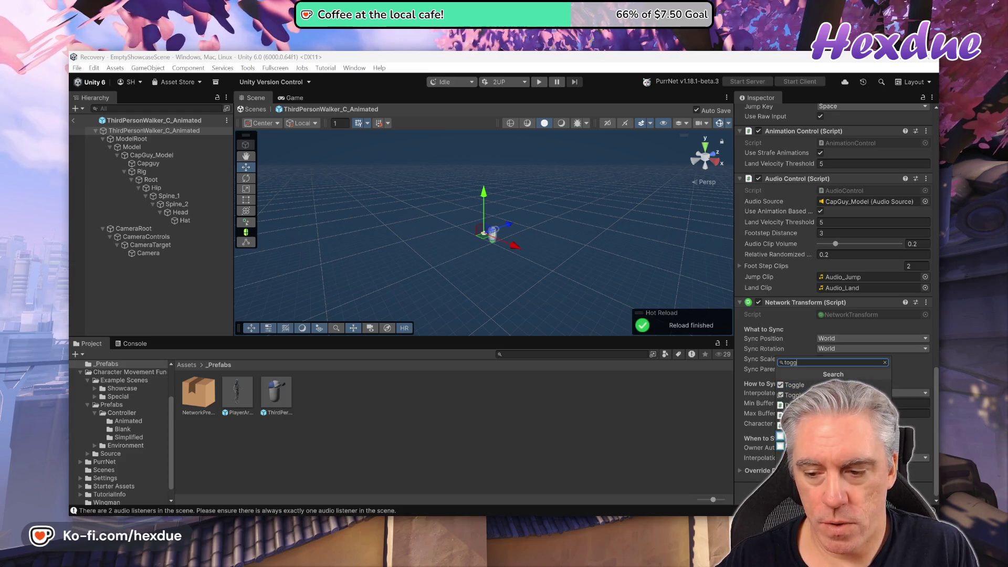
{"action": "key", "text": "Escape"}
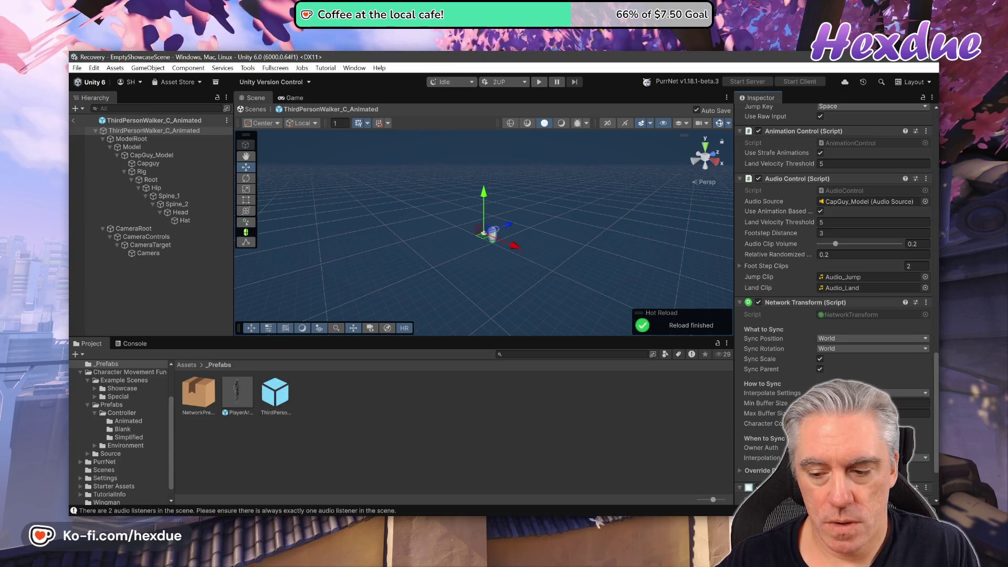
- Collapse the prefab's Inspector components from Capsule Collider through Network Transform
{"action": "scroll", "coordinate": [835, 294], "scroll_direction": "down", "scroll_amount": 3}
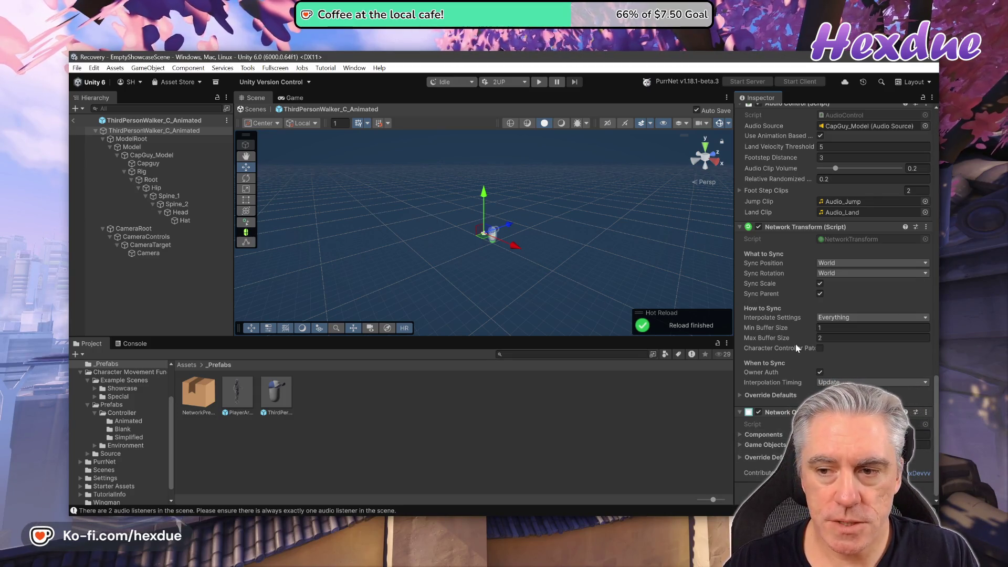
{"action": "scroll", "coordinate": [796, 344], "scroll_direction": "up", "scroll_amount": 10}
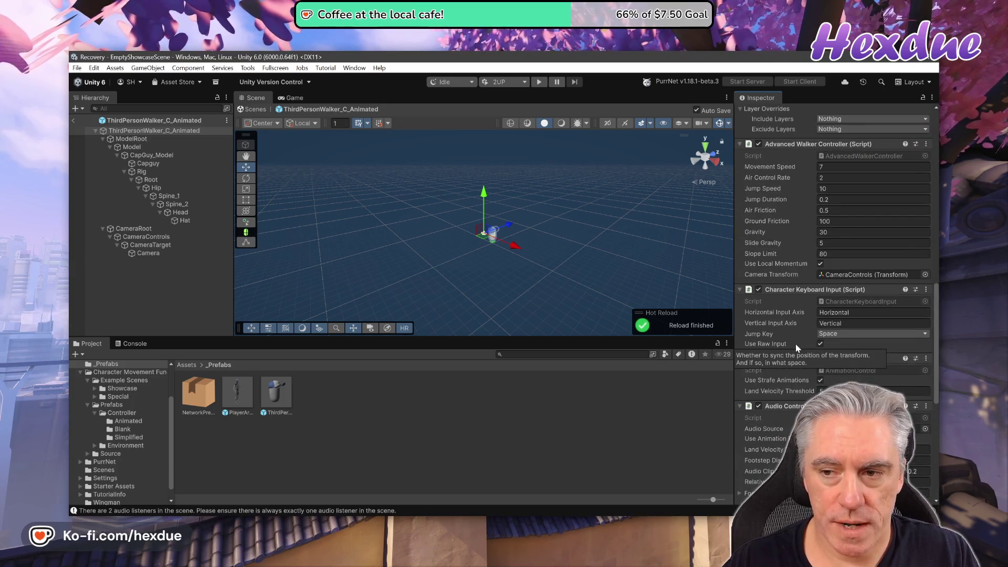
{"action": "scroll", "coordinate": [796, 344], "scroll_direction": "up", "scroll_amount": 2}
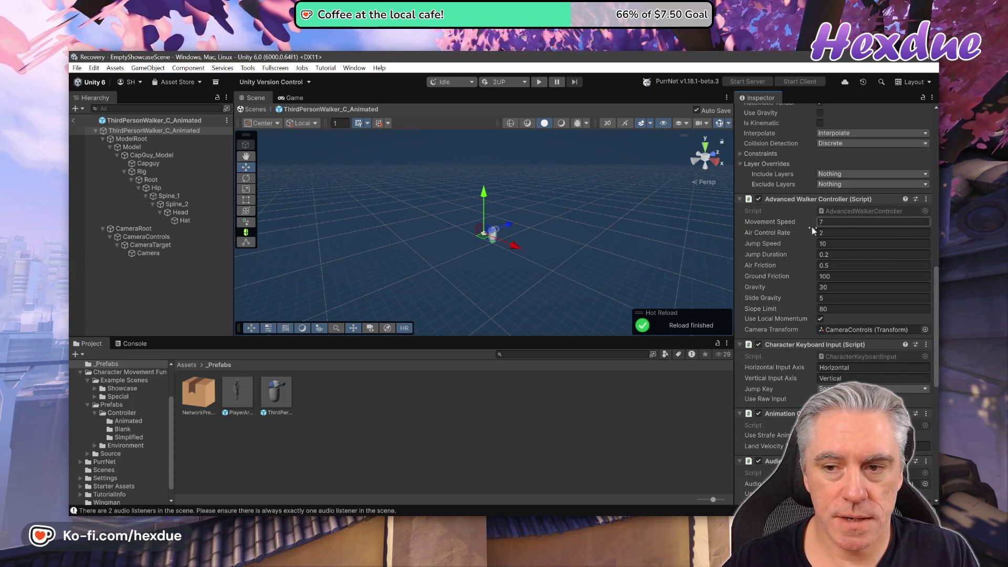
{"action": "scroll", "coordinate": [819, 262], "scroll_direction": "up", "scroll_amount": 15}
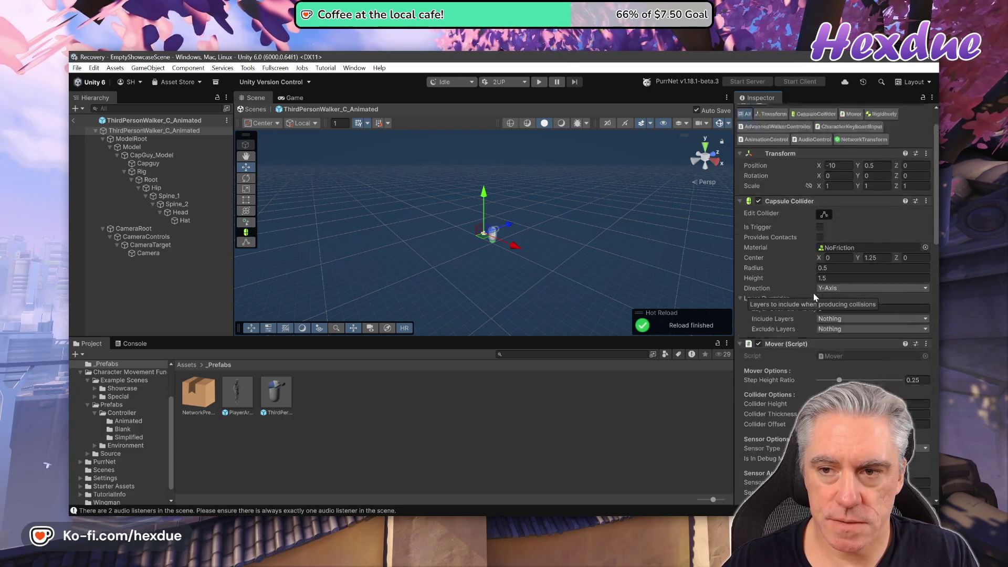
{"action": "scroll", "coordinate": [814, 294], "scroll_direction": "up", "scroll_amount": 1}
{"action": "left_click", "coordinate": [740, 240]}
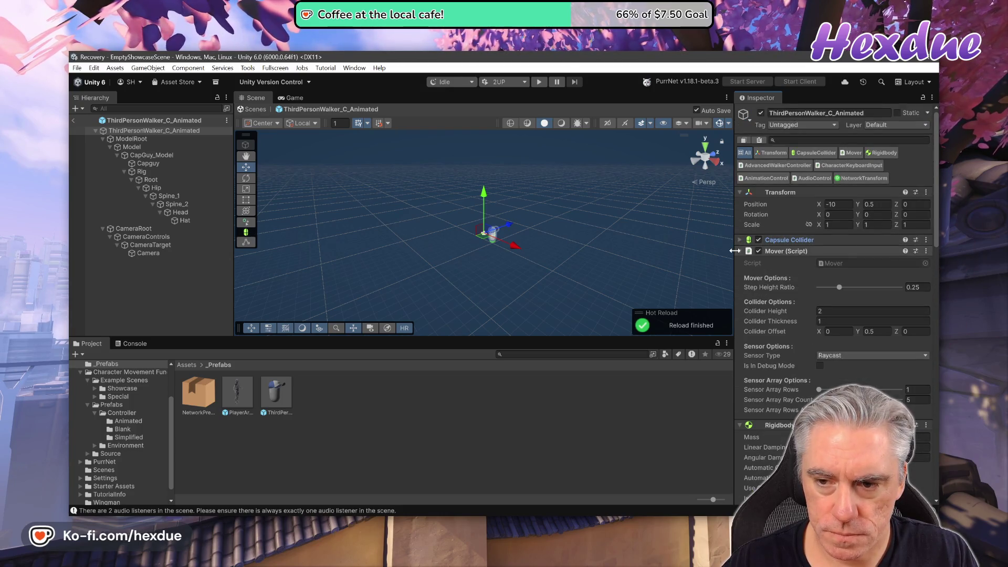
{"action": "left_click", "coordinate": [740, 251]}
{"action": "left_click", "coordinate": [739, 263]}
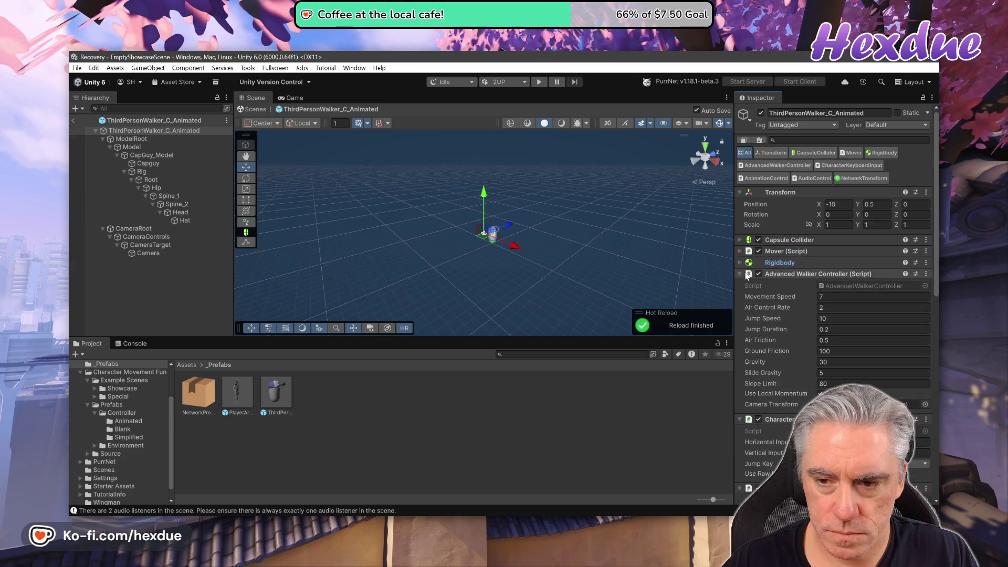
{"action": "left_click", "coordinate": [740, 273]}
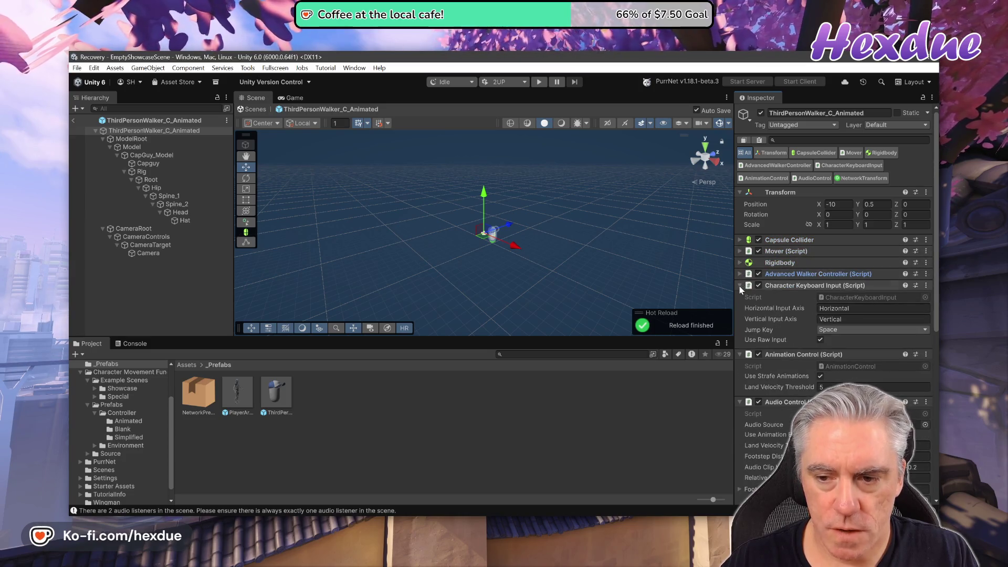
{"action": "left_click", "coordinate": [740, 286]}
{"action": "left_click", "coordinate": [741, 296]}
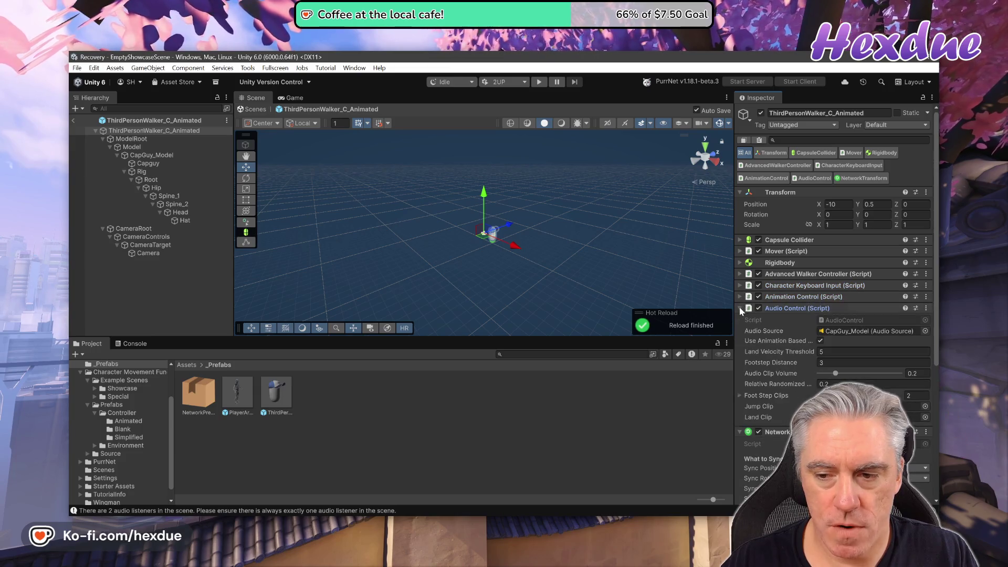
{"action": "left_click", "coordinate": [740, 308]}
{"action": "left_click", "coordinate": [741, 319]}
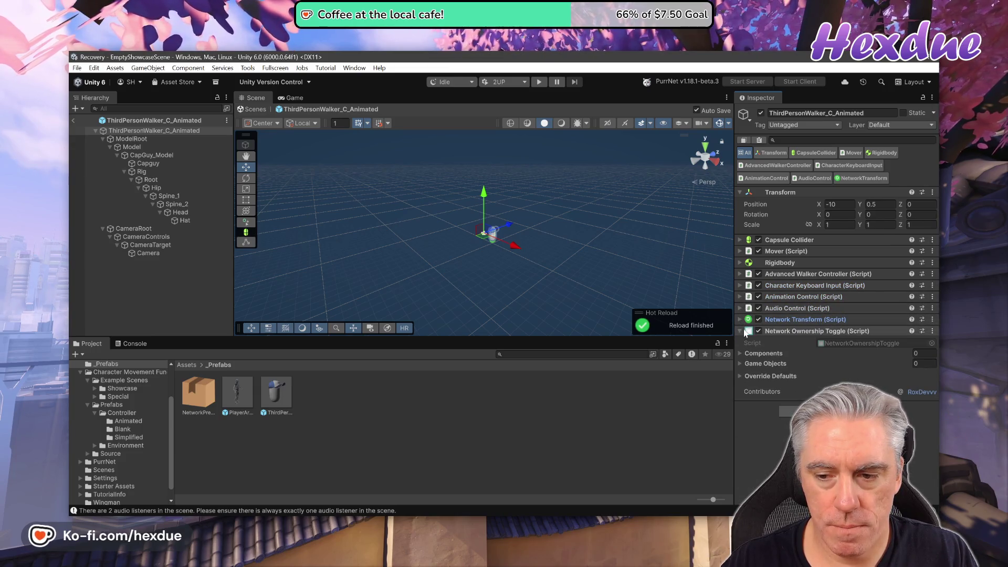
- Put Character Keyboard Input in the Network Ownership Toggle's Components list, then start play mode
{"action": "left_click", "coordinate": [745, 356]}
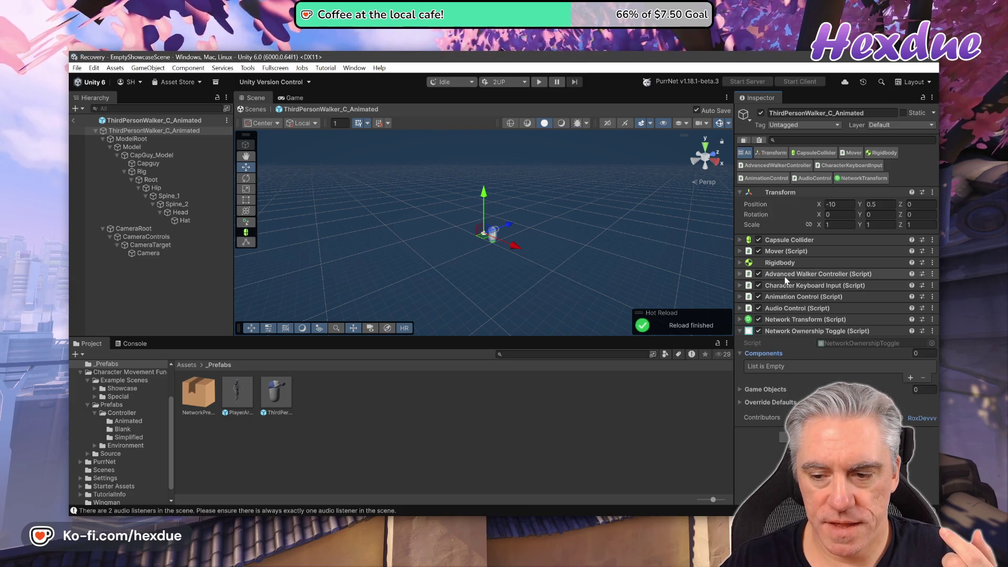
{"action": "mouse_move", "coordinate": [788, 278]}
{"action": "left_mouse_down"}
{"action": "mouse_move", "coordinate": [774, 363]}
{"action": "mouse_move", "coordinate": [782, 369]}
{"action": "left_mouse_up"}
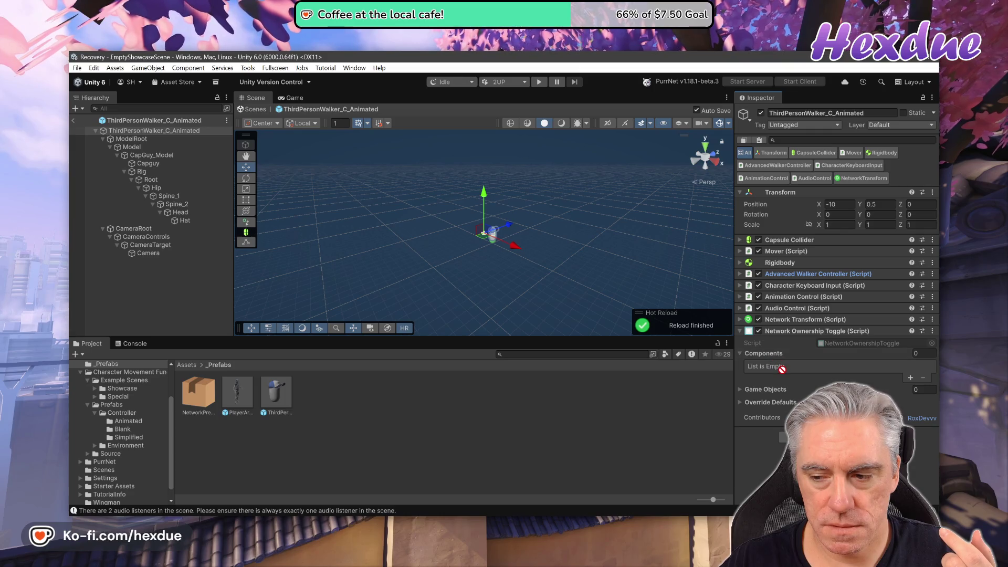
{"action": "left_click", "coordinate": [911, 377]}
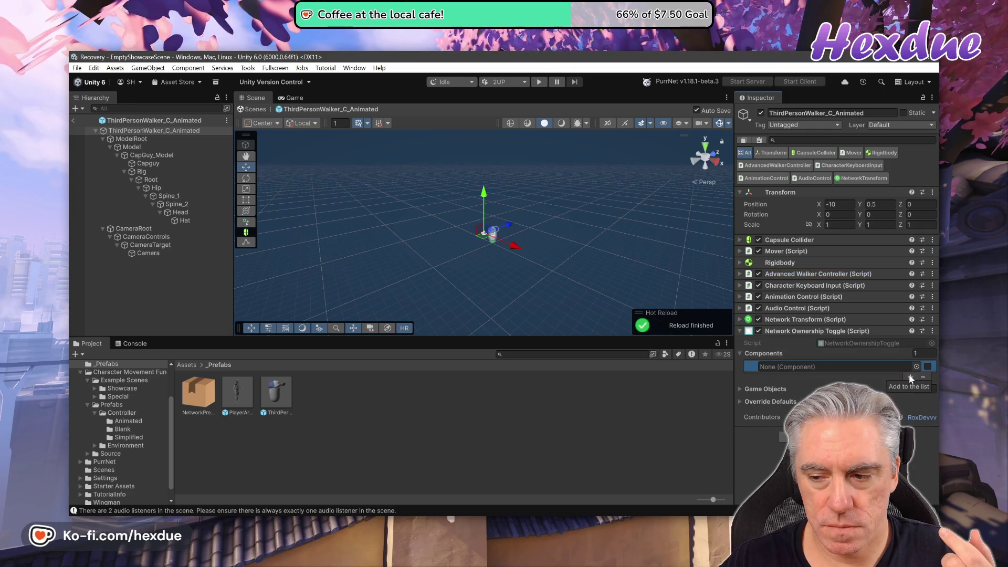
{"action": "left_click", "coordinate": [910, 378]}
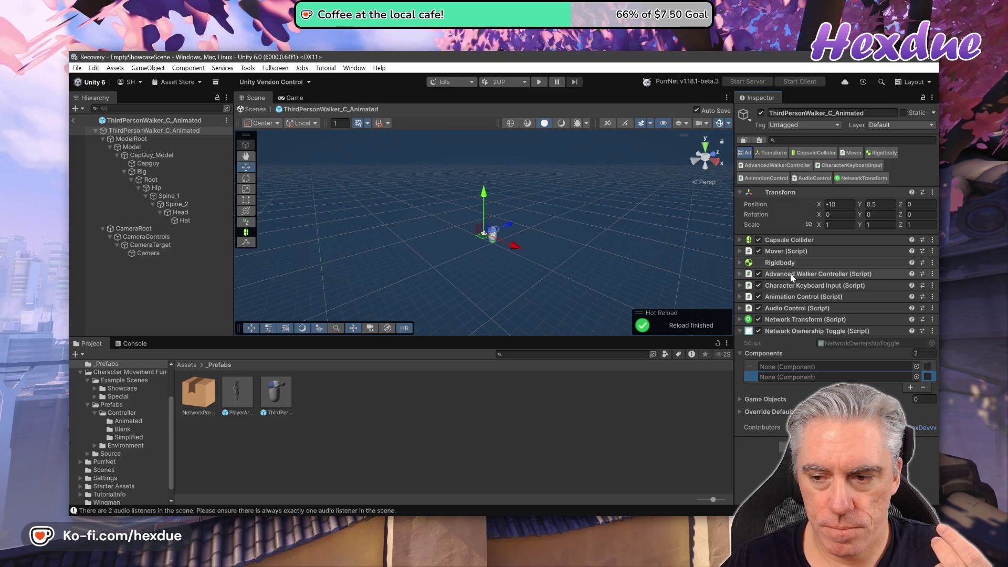
{"action": "left_click_drag", "start_coordinate": [802, 370], "coordinate": [804, 369]}
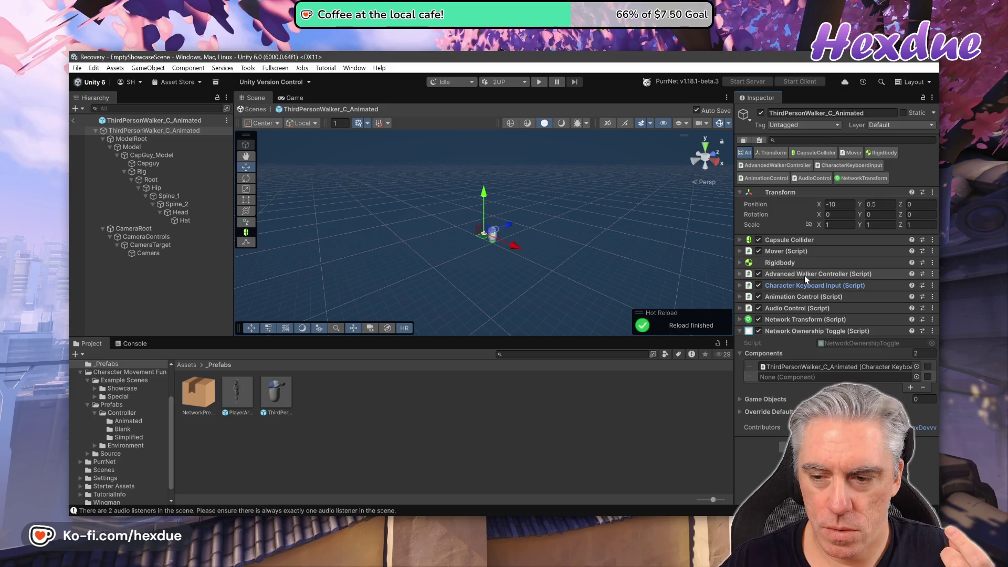
{"action": "left_click", "coordinate": [928, 366]}
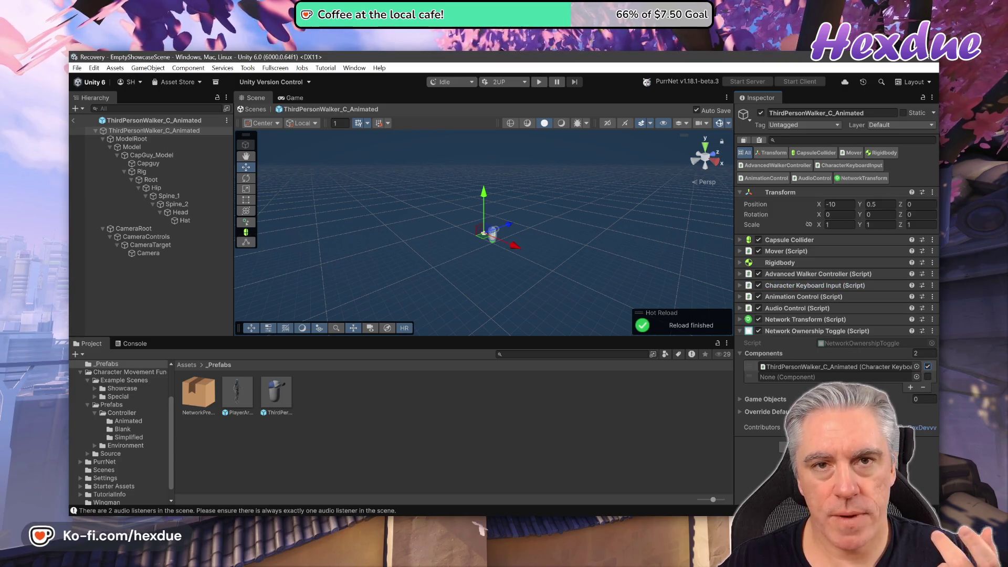
{"action": "left_click", "coordinate": [924, 388]}
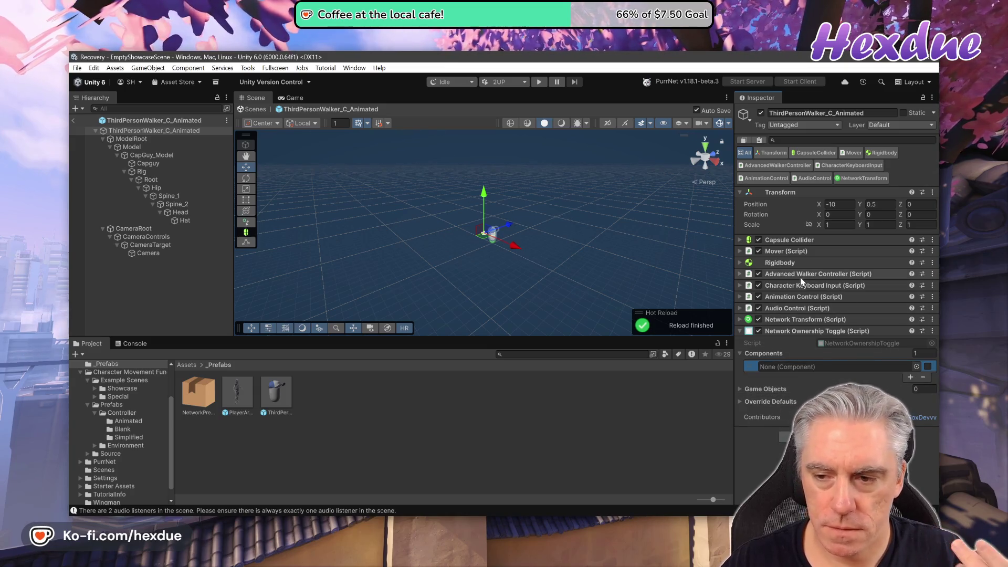
{"action": "left_click_drag", "start_coordinate": [807, 286], "coordinate": [834, 372]}
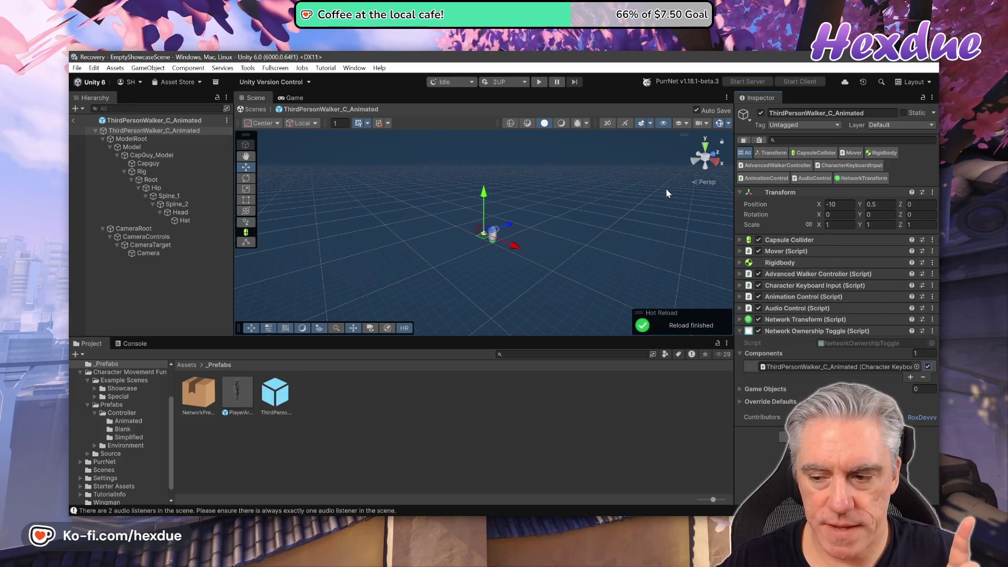
{"action": "left_click", "coordinate": [539, 83]}
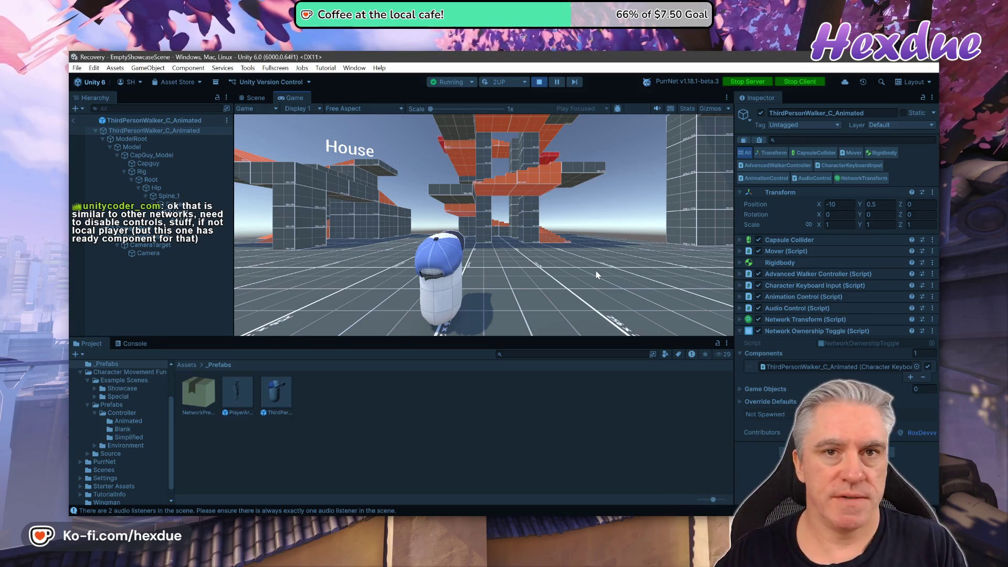
- Stop play mode with Ctrl+P after testing the character
{"action": "key", "text": "ctrl+p"}
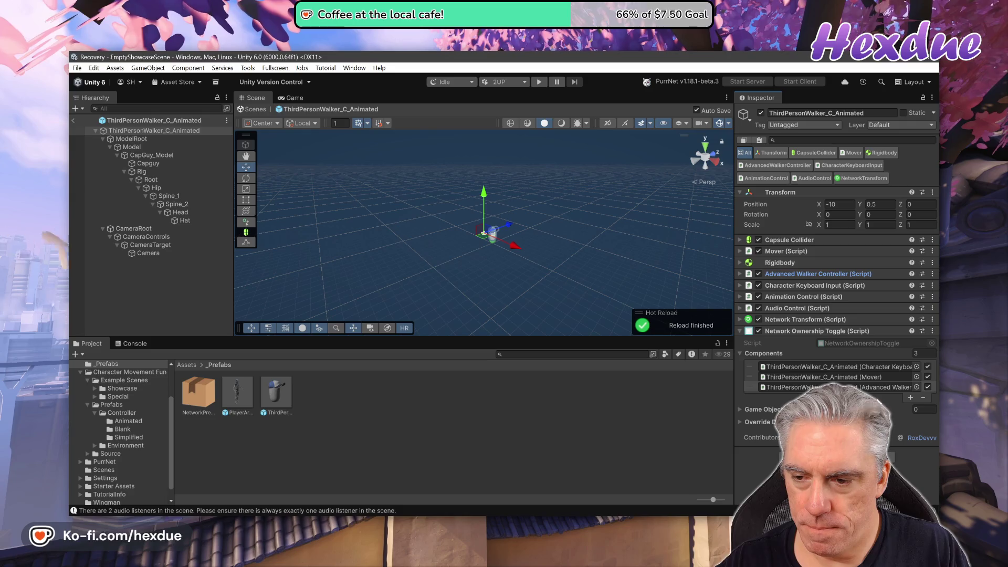
- Add Animation Control and Audio Control as fourth and fifth Components entries, then press Play
{"action": "left_click", "coordinate": [911, 398]}
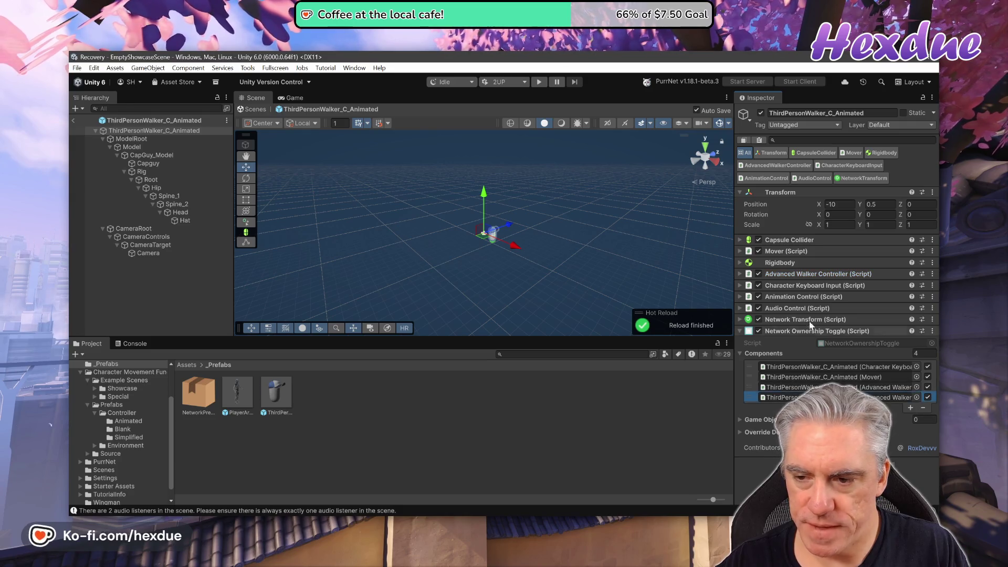
{"action": "left_click", "coordinate": [833, 379]}
{"action": "left_click_drag", "start_coordinate": [833, 383], "coordinate": [835, 397]}
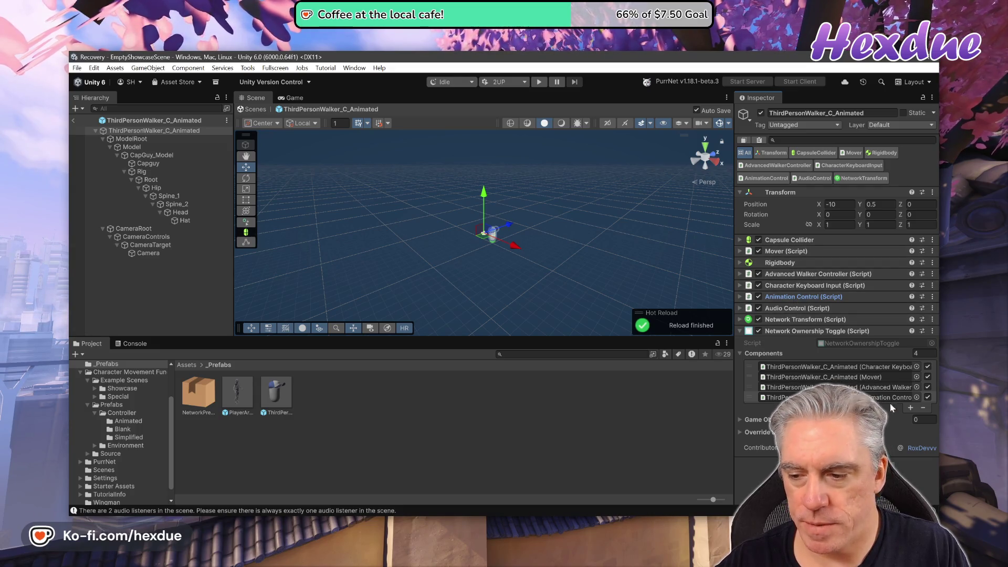
{"action": "left_click", "coordinate": [911, 408]}
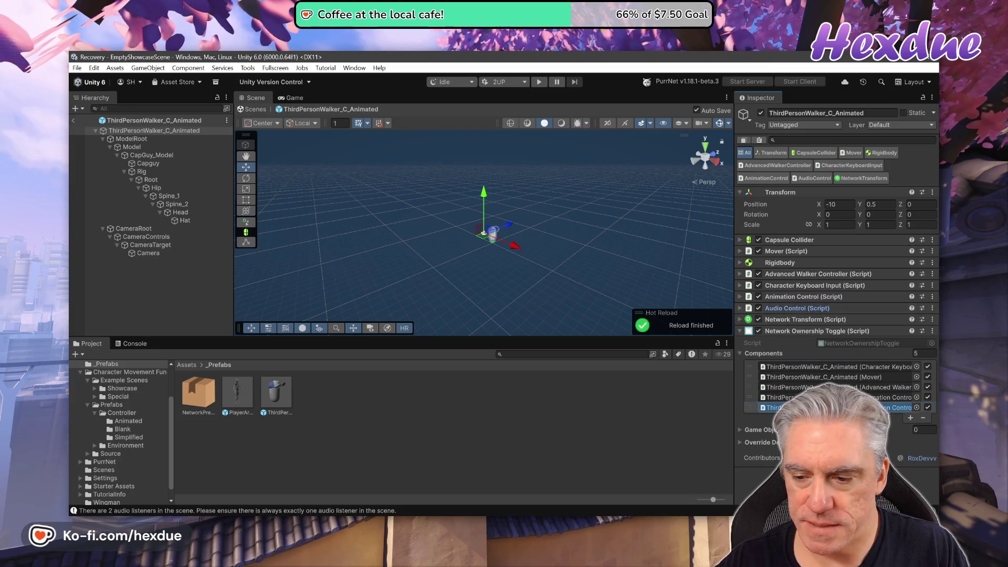
{"action": "left_click_drag", "start_coordinate": [809, 309], "coordinate": [893, 408]}
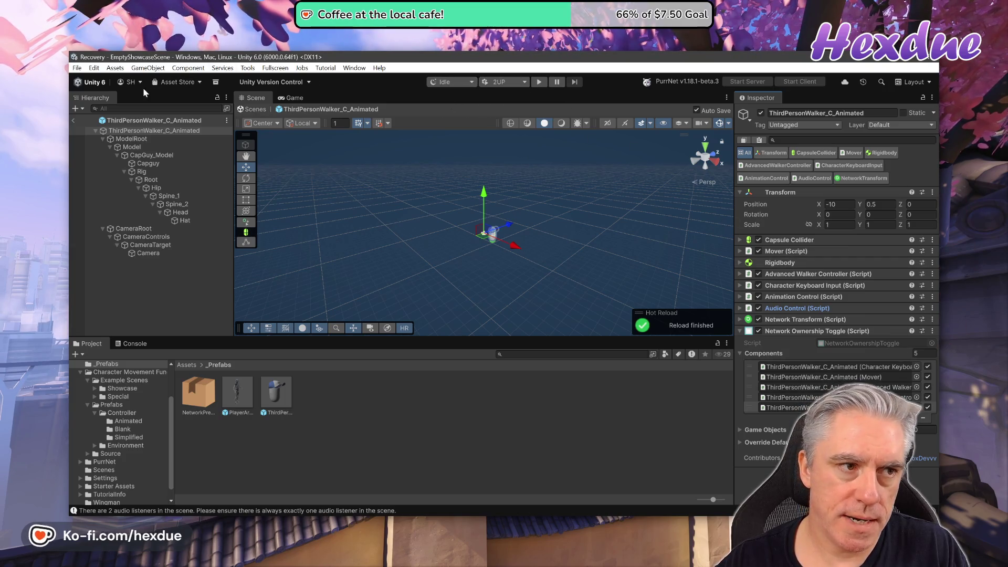
{"action": "left_click", "coordinate": [540, 82]}
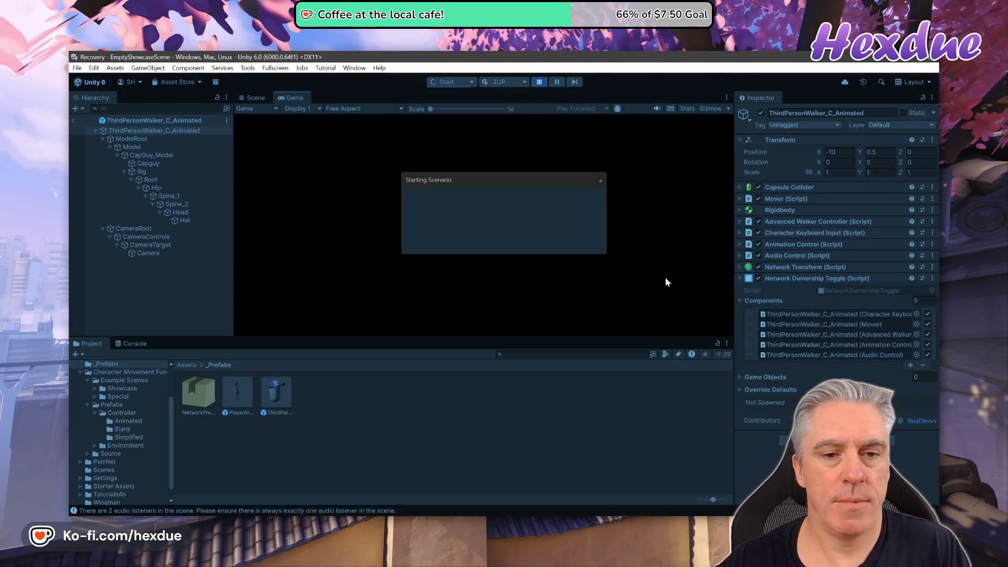
- Test both players, stop and close Player 2, then stop the main client and session
{"action": "mouse_move", "coordinate": [938, 310]}
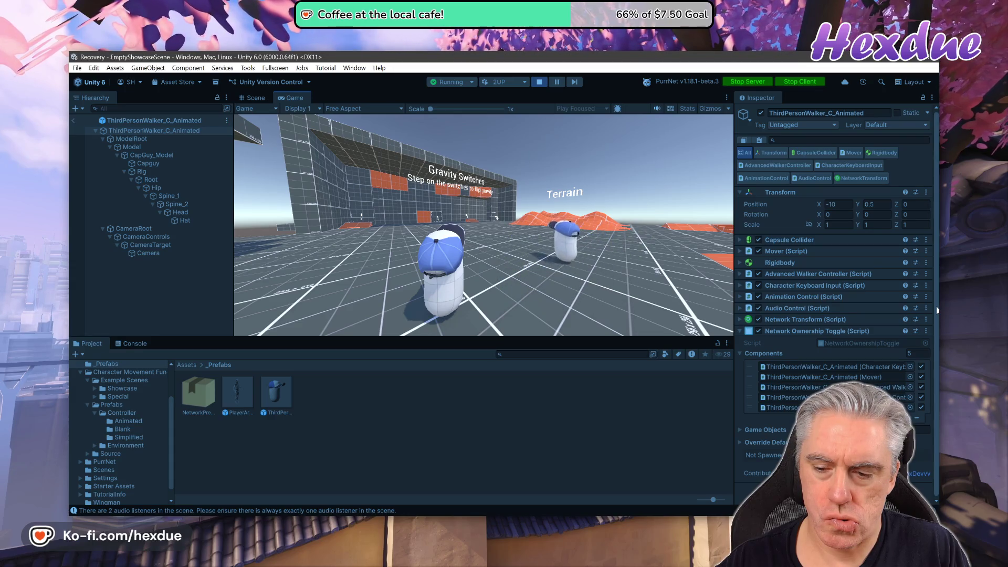
{"action": "left_click", "coordinate": [682, 236]}
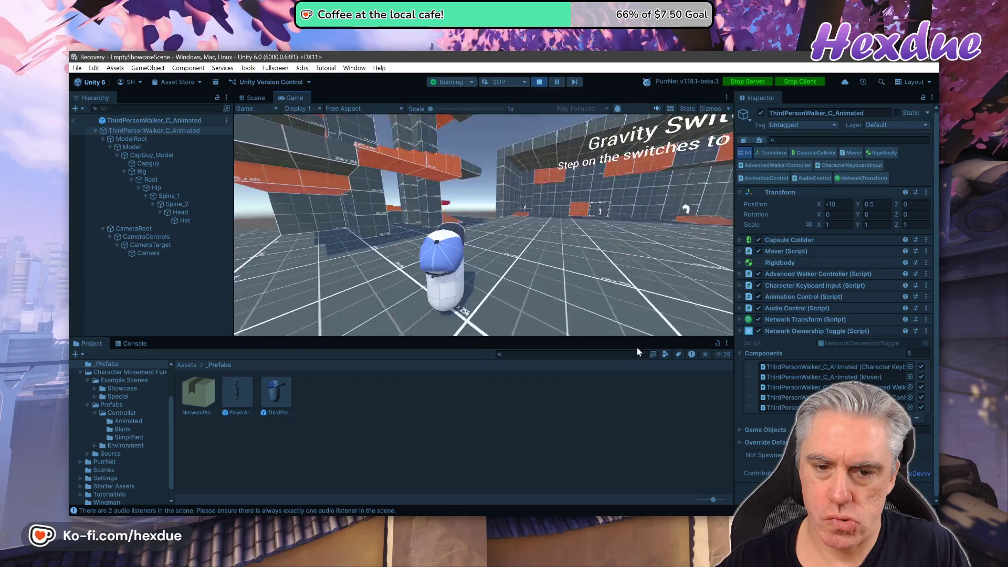
{"action": "left_click", "coordinate": [692, 494]}
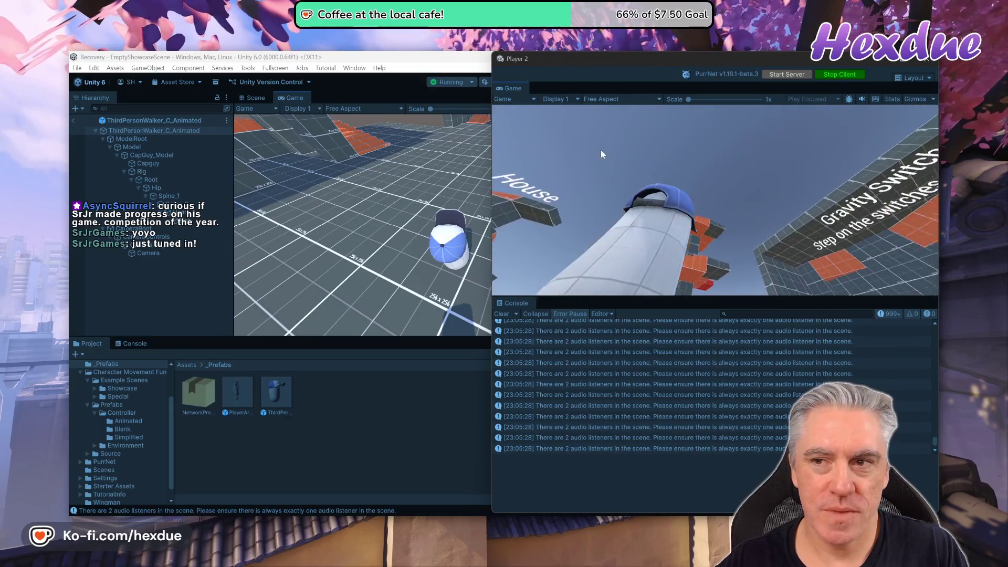
{"action": "left_click", "coordinate": [840, 74]}
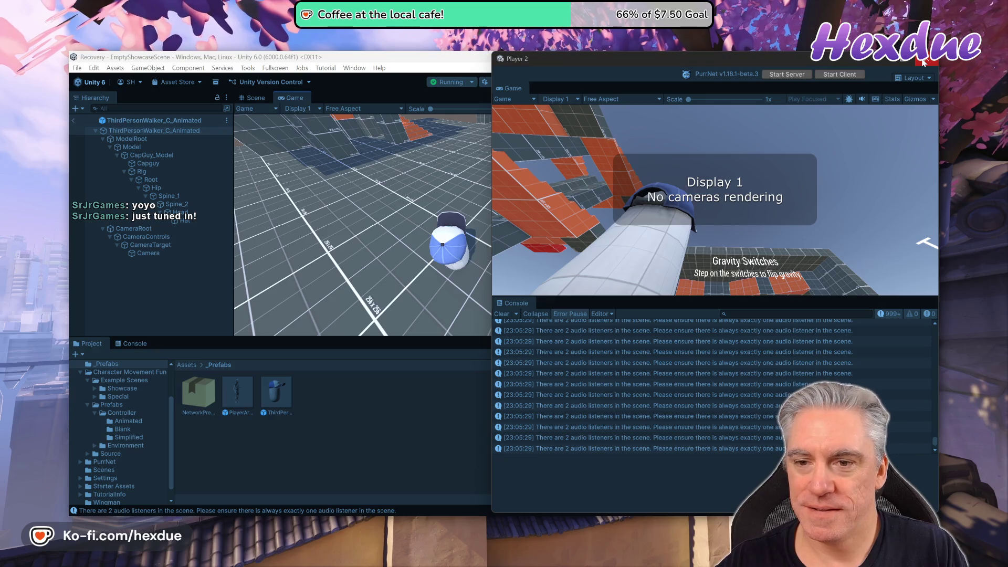
{"action": "left_click", "coordinate": [925, 61]}
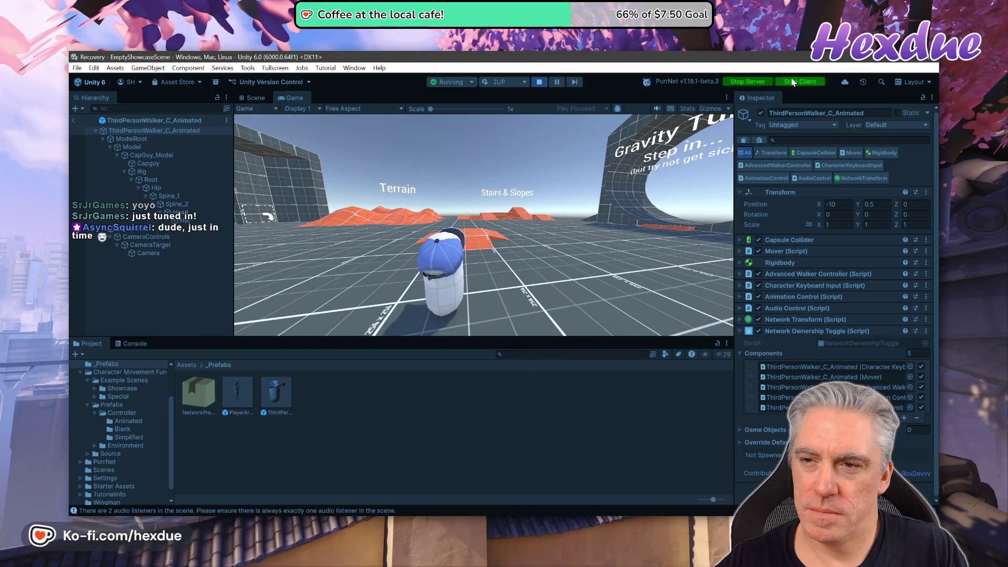
{"action": "left_click", "coordinate": [809, 83]}
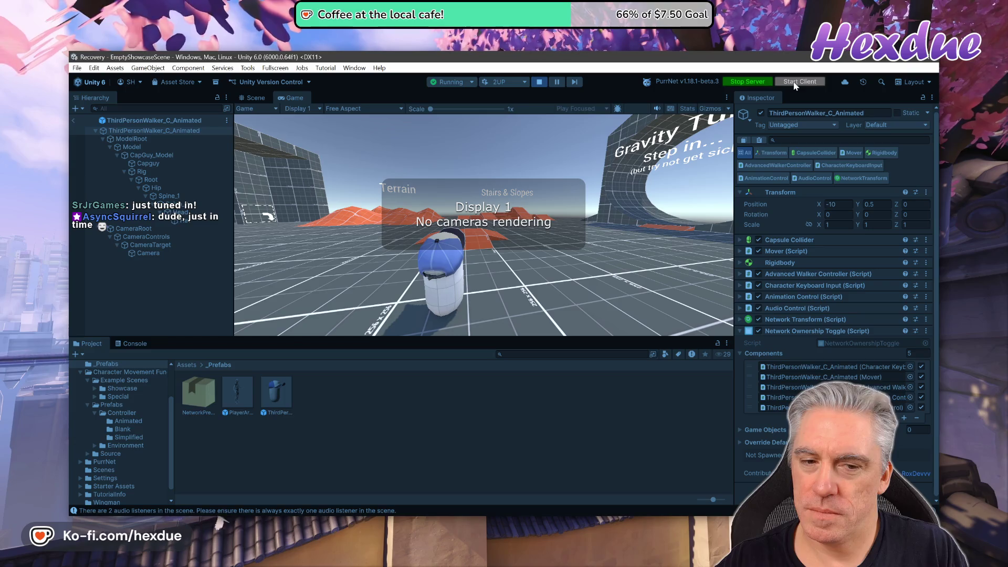
{"action": "left_click", "coordinate": [754, 82]}
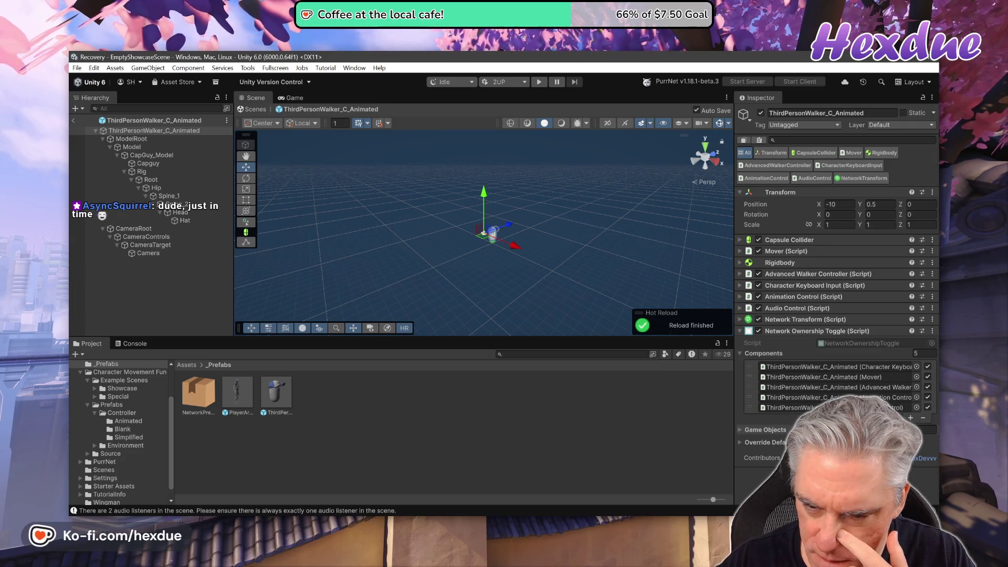
- Select the Default scenario, briefly run the walker in single-player play mode, then stop
{"action": "left_click", "coordinate": [75, 69]}
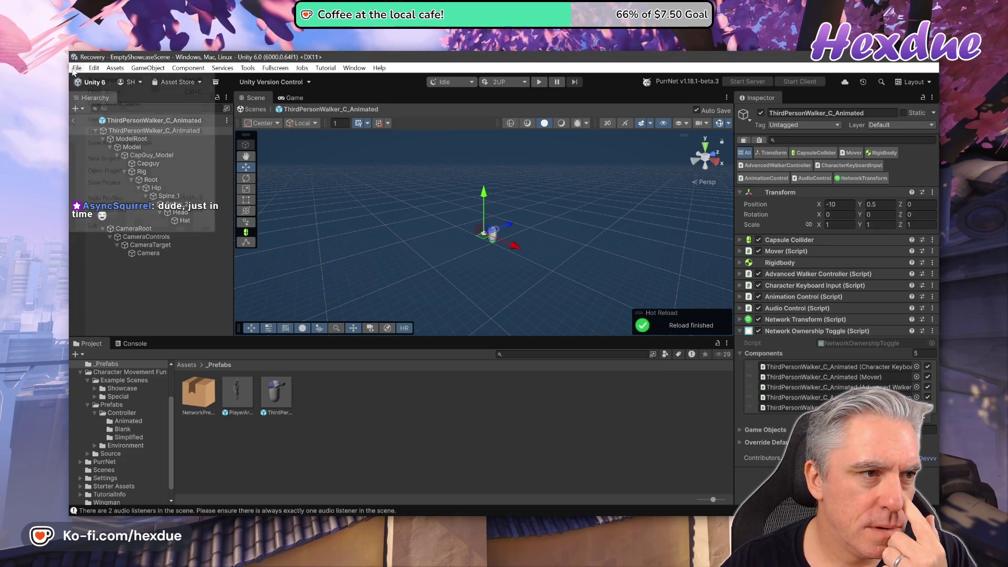
{"action": "key", "text": "Escape"}
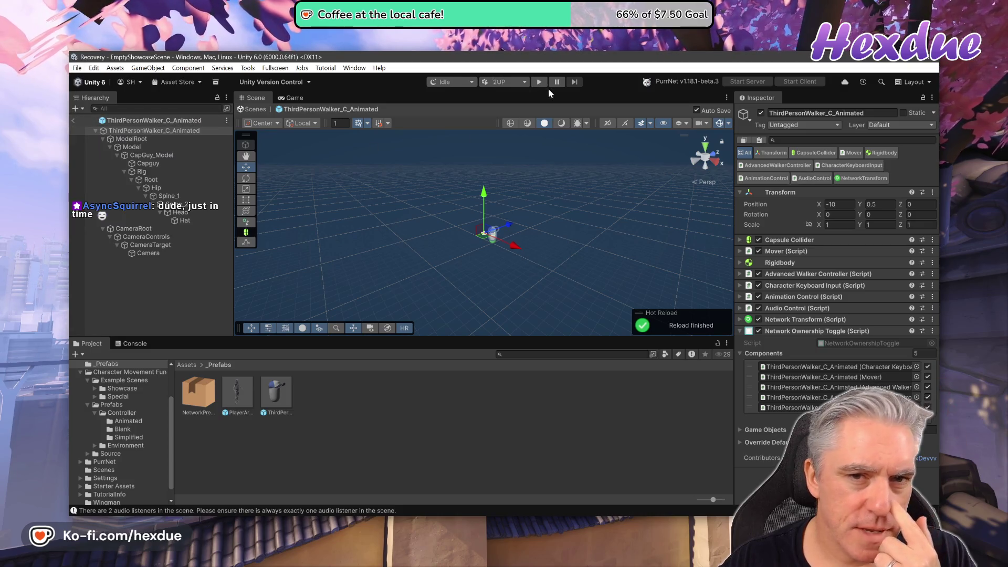
{"action": "left_click", "coordinate": [515, 82]}
{"action": "left_click", "coordinate": [451, 94]}
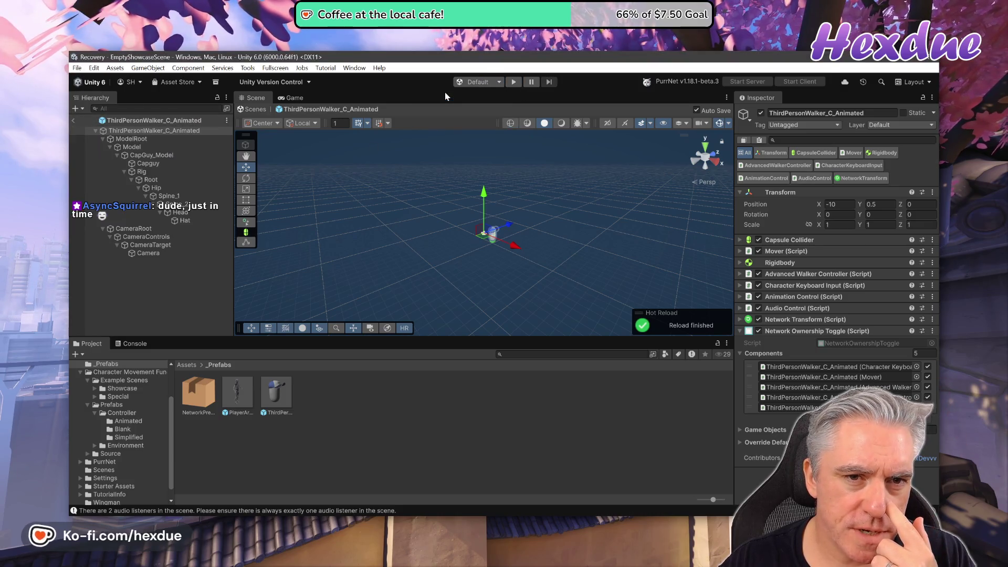
{"action": "left_click", "coordinate": [513, 82]}
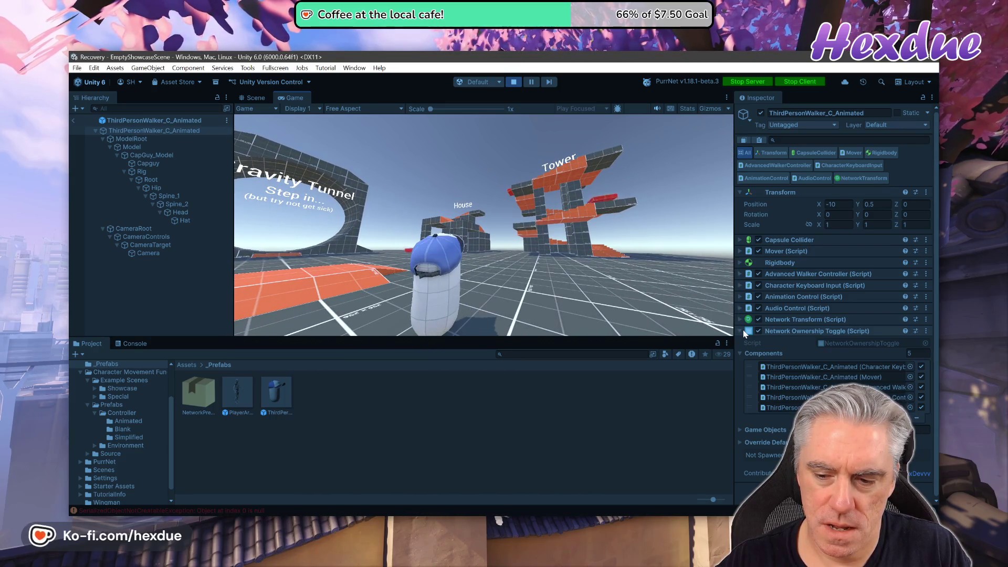
{"action": "left_click", "coordinate": [514, 82]}
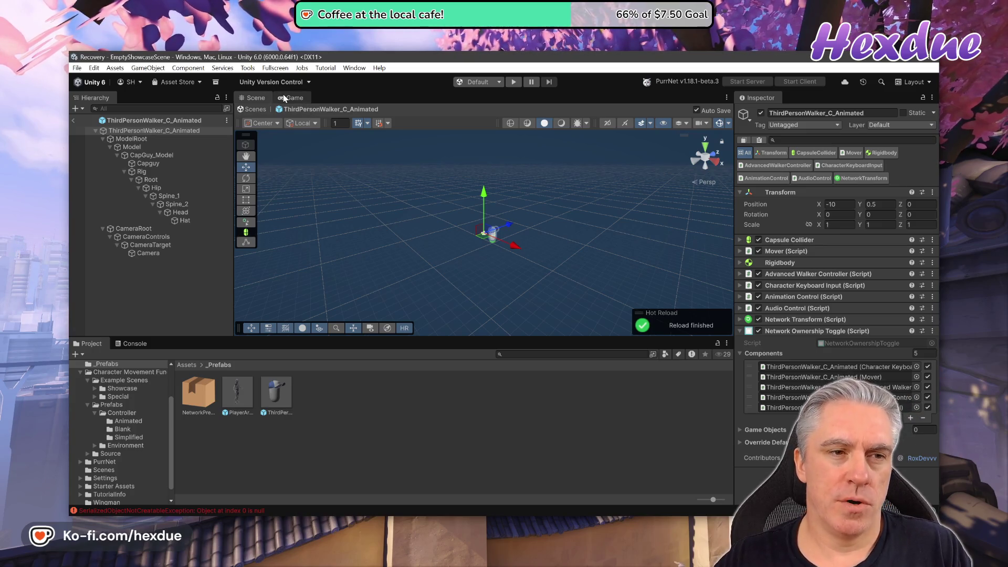
- Select 2UP in the scenario dropdown, run the two-player test for about 20 seconds, then stop
{"action": "left_click", "coordinate": [499, 82]}
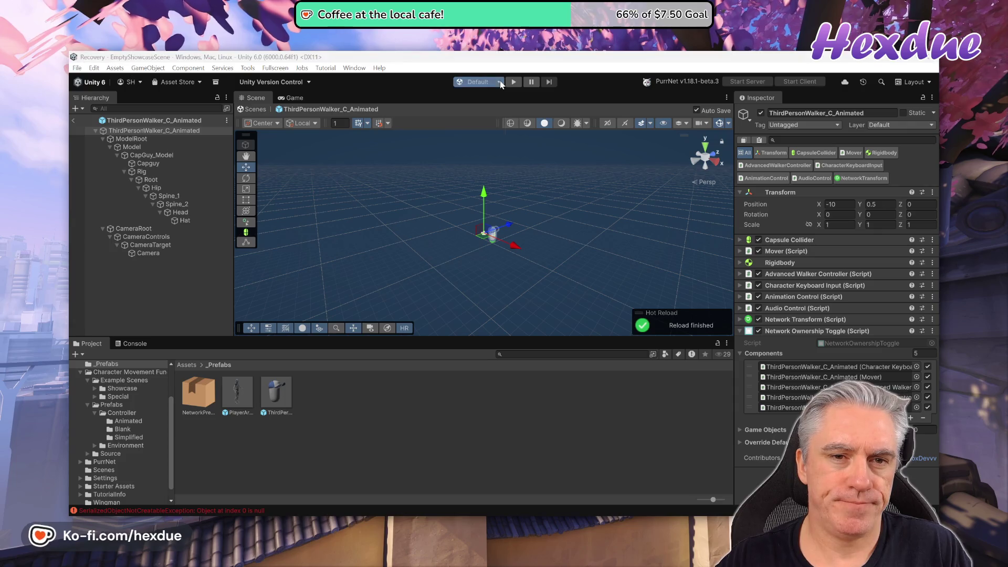
{"action": "left_click", "coordinate": [466, 106]}
{"action": "left_click", "coordinate": [540, 82]}
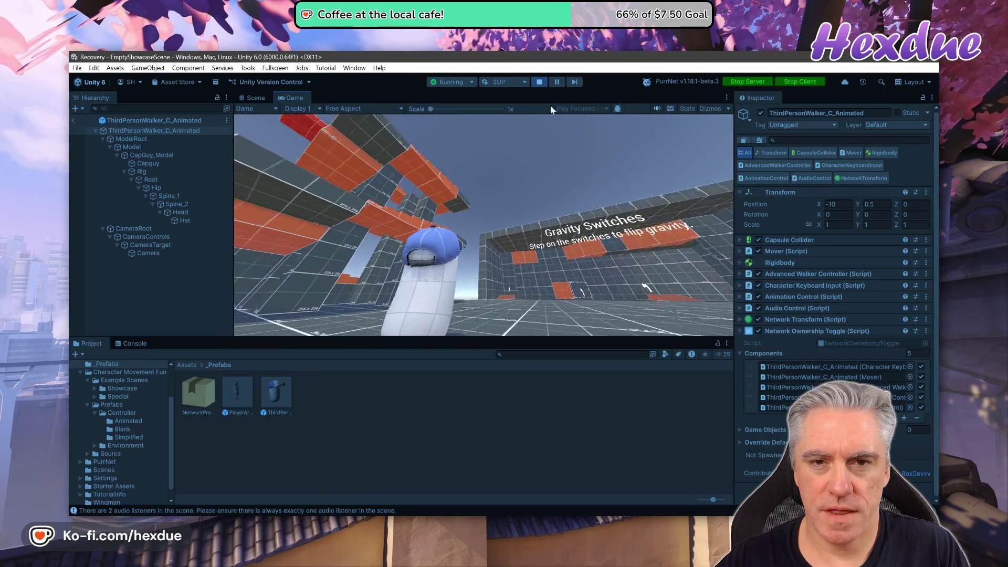
{"action": "left_click", "coordinate": [540, 83]}
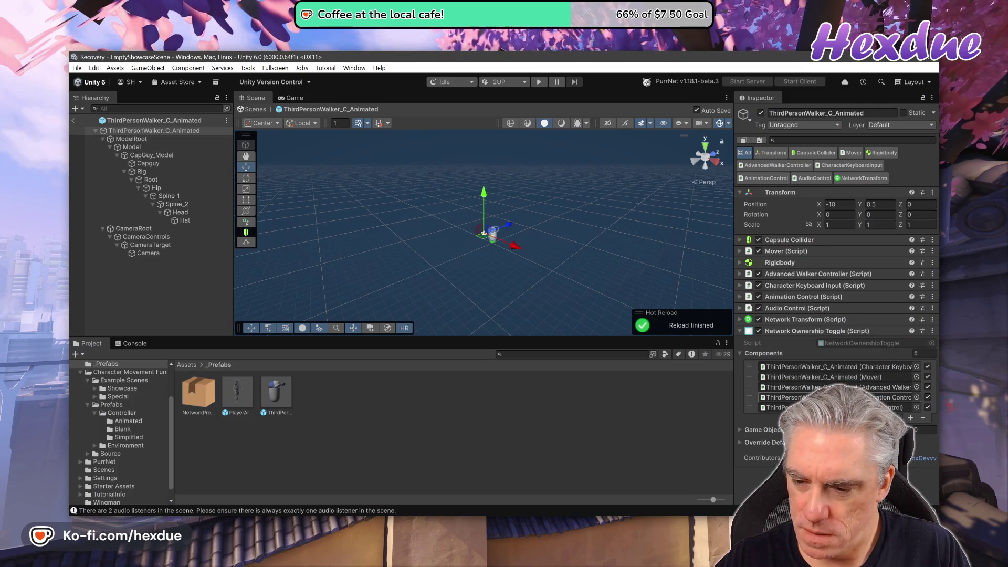
- Expand the Ownership Toggle's empty Game Objects list, check ModelRoot and Model, then reselect the walker root
{"action": "left_click", "coordinate": [739, 431]}
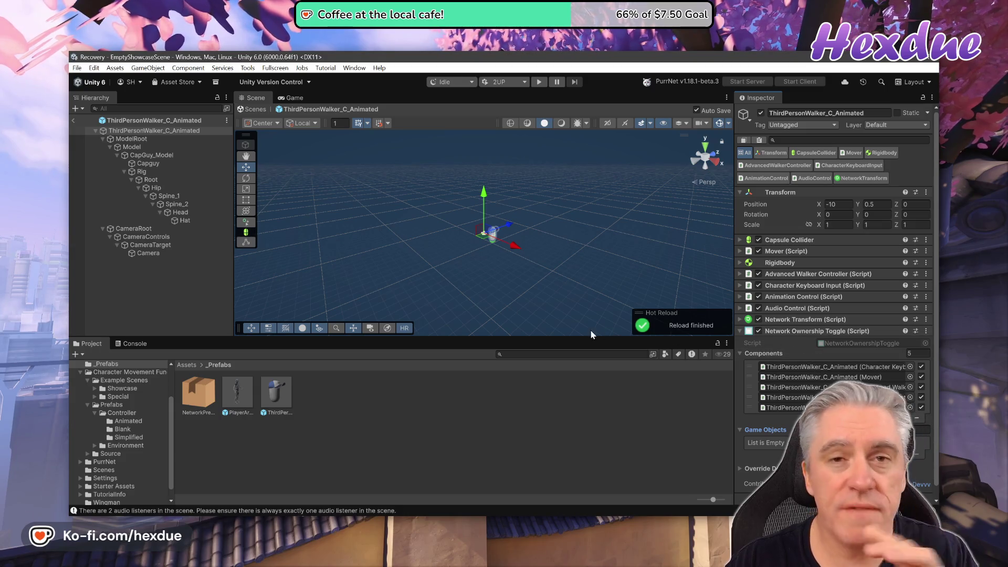
{"action": "left_click", "coordinate": [132, 138]}
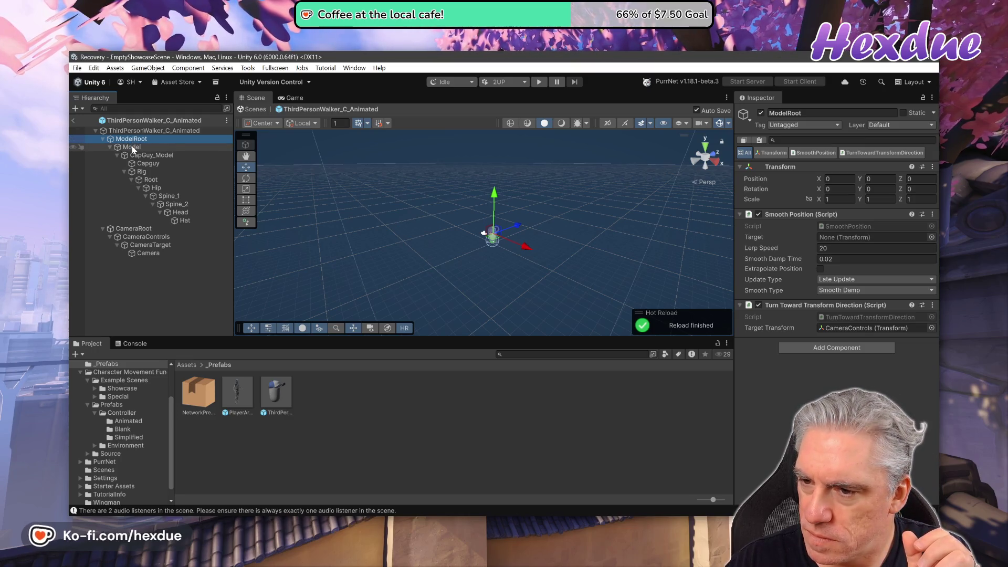
{"action": "left_click", "coordinate": [131, 147]}
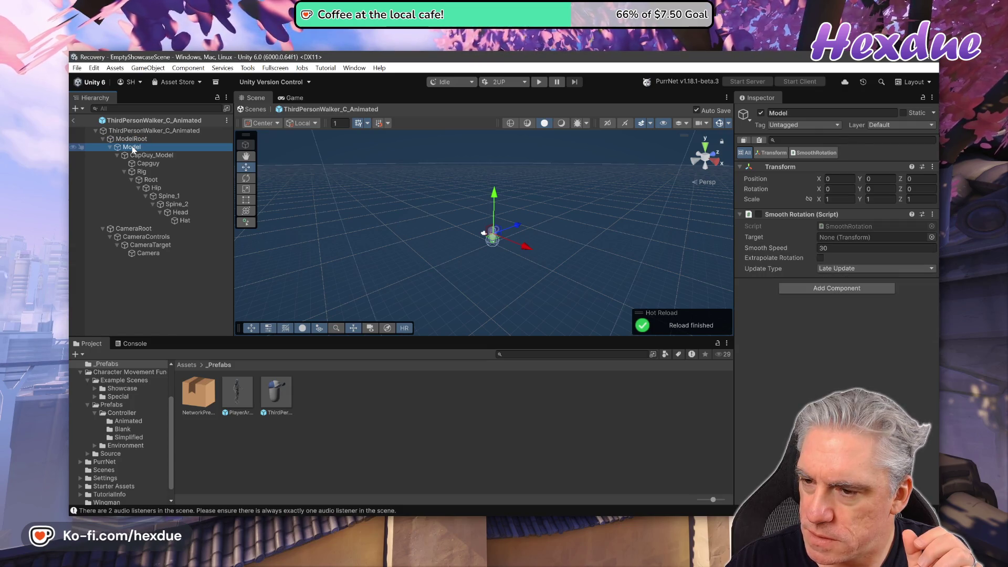
{"action": "left_click", "coordinate": [131, 135]}
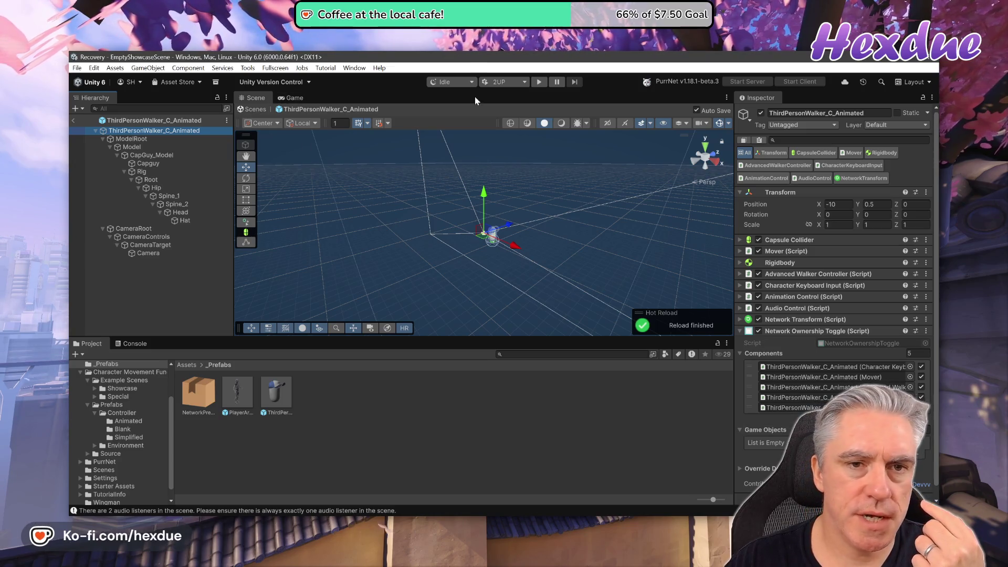
- Switch the scenario to Default, return to EmptyShowcaseScene and start play mode
{"action": "left_click", "coordinate": [505, 82]}
{"action": "left_click", "coordinate": [494, 96]}
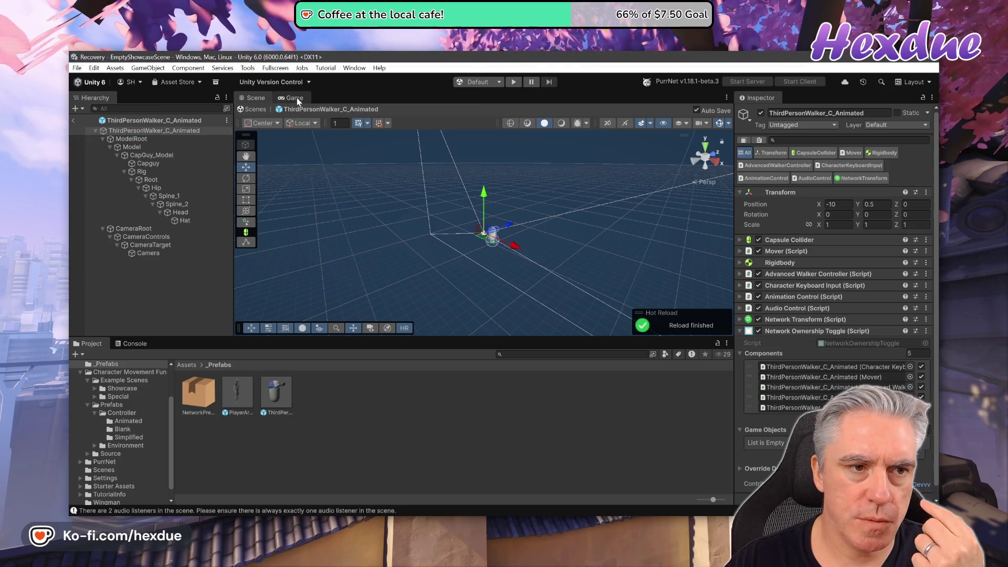
{"action": "left_click", "coordinate": [72, 119]}
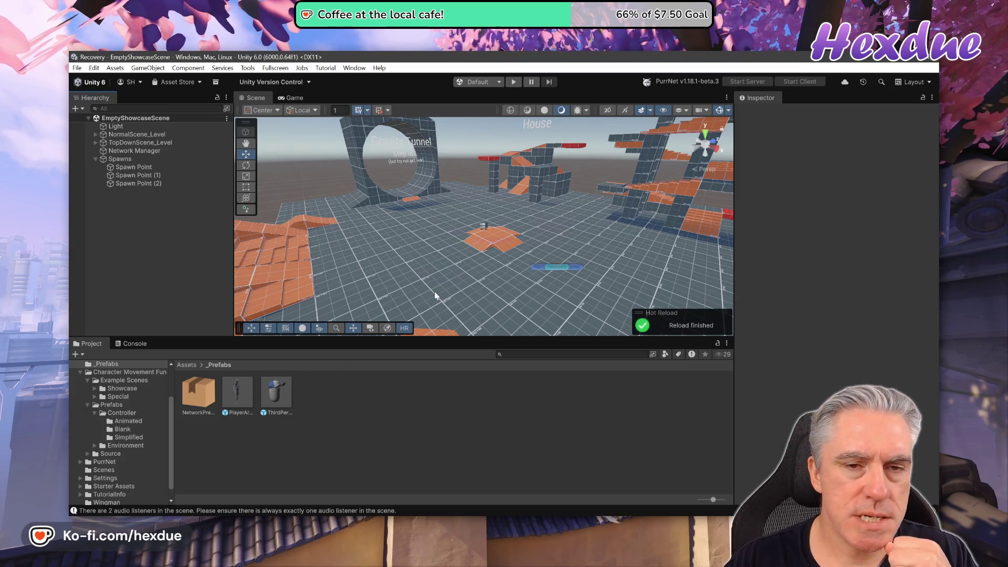
{"action": "left_click", "coordinate": [514, 82]}
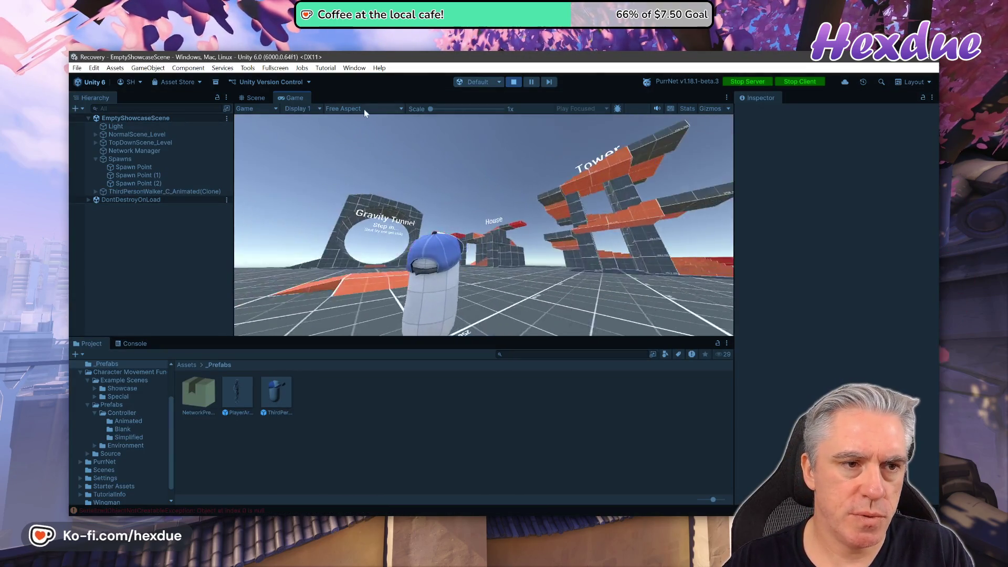
- Inspect the spawned walker clone's CameraRoot and ModelRoot in Scene and Game views, then stop
{"action": "left_click", "coordinate": [254, 100]}
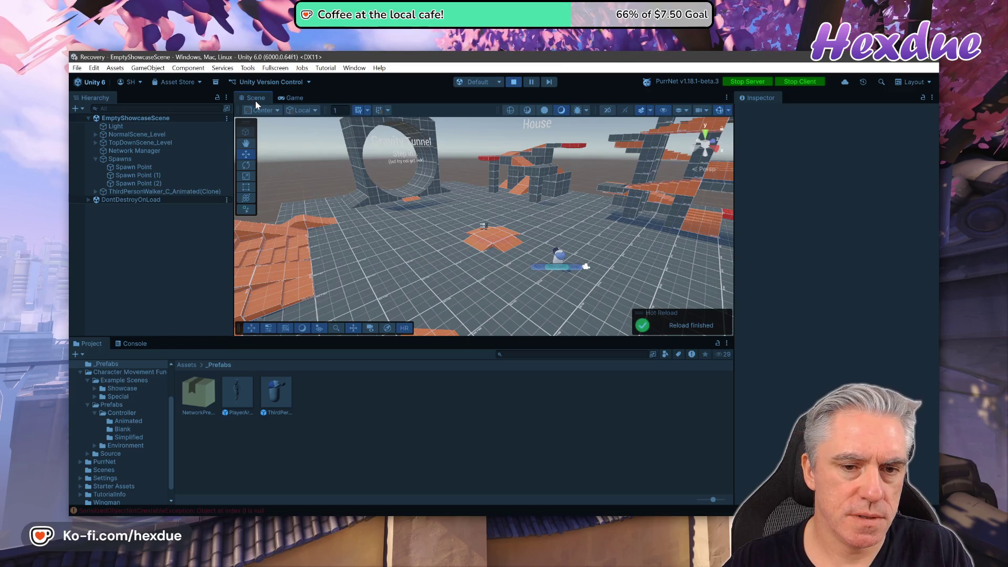
{"action": "left_click", "coordinate": [294, 100]}
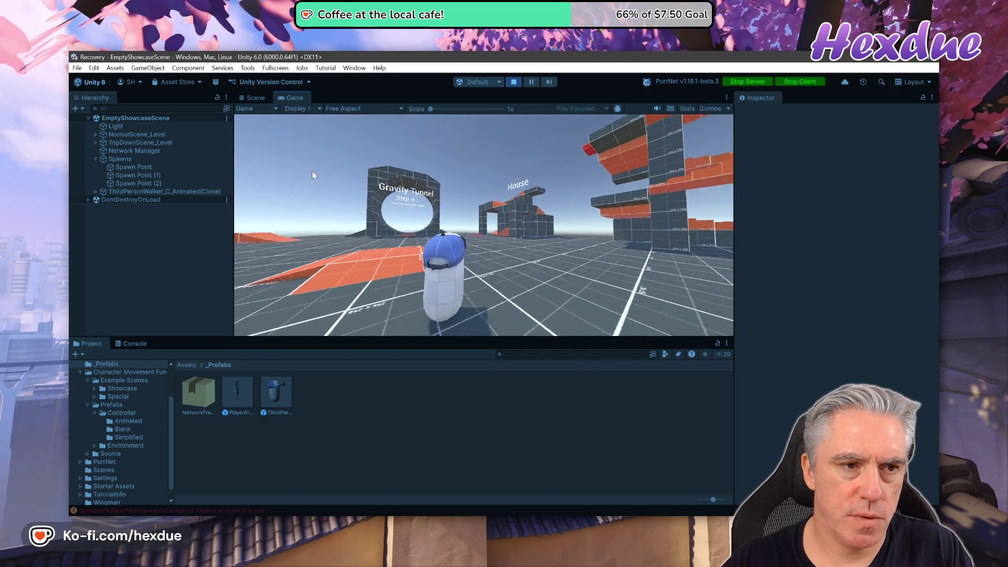
{"action": "left_click", "coordinate": [251, 100]}
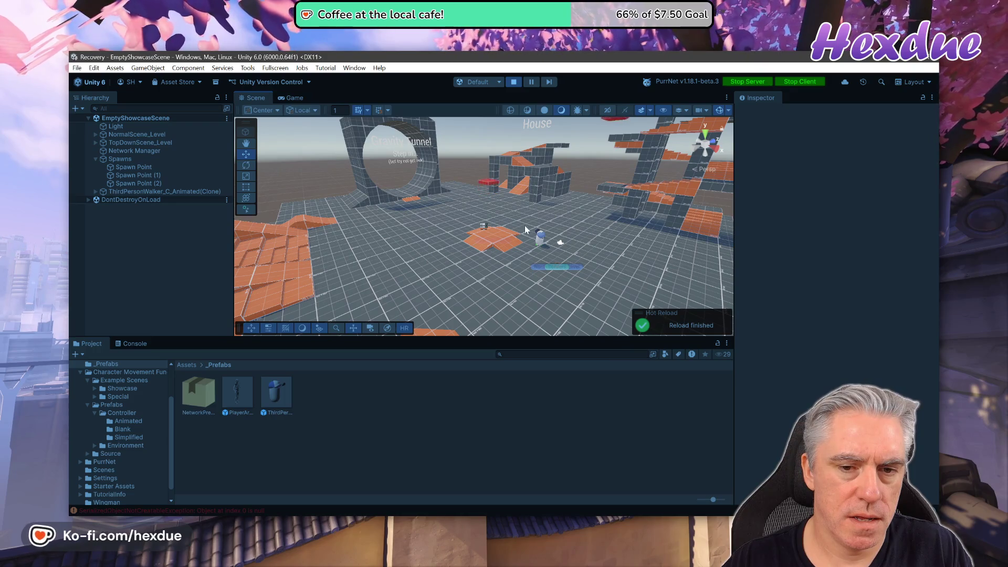
{"action": "left_click", "coordinate": [115, 192]}
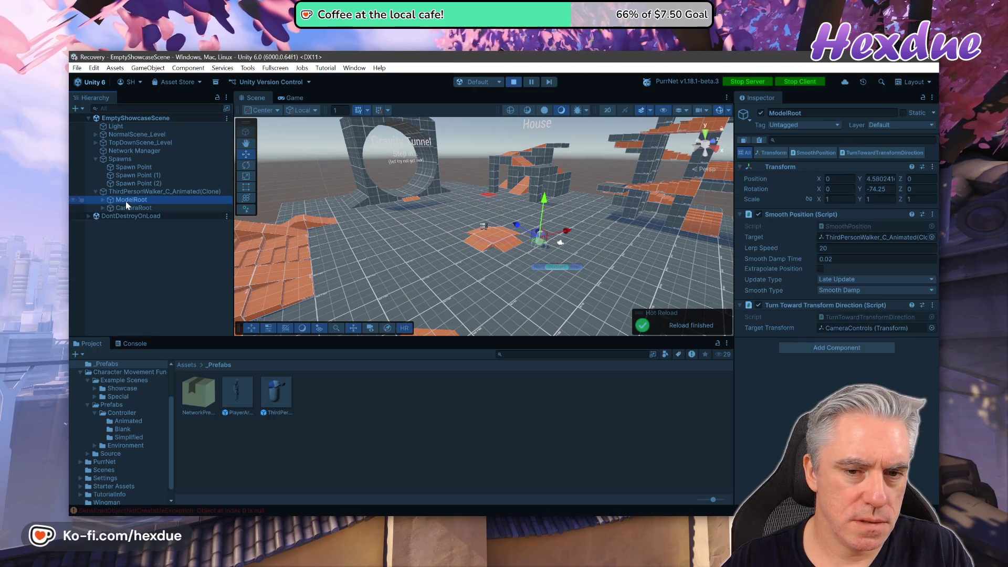
{"action": "left_click", "coordinate": [136, 208]}
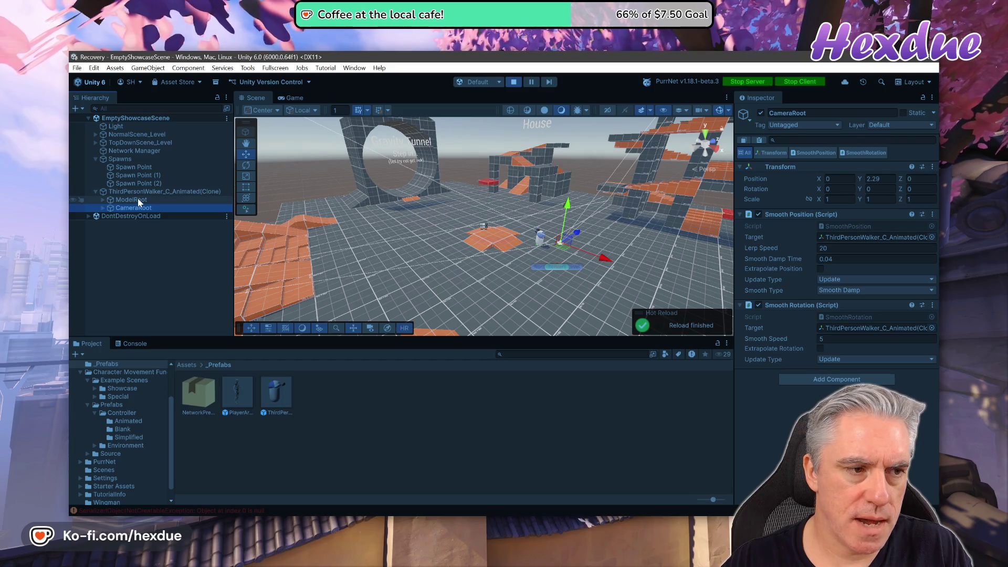
{"action": "left_click", "coordinate": [138, 192]}
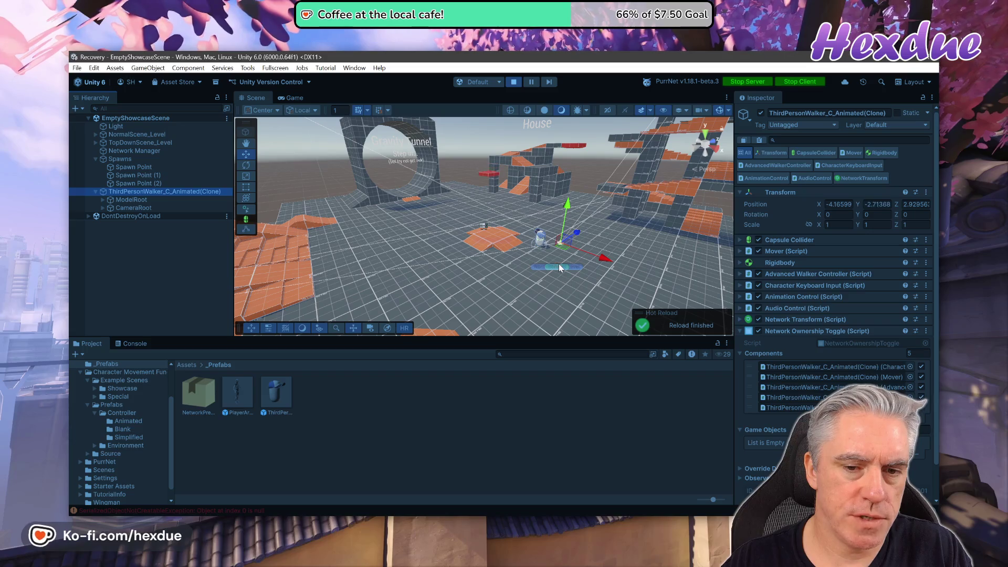
{"action": "left_click", "coordinate": [293, 98]}
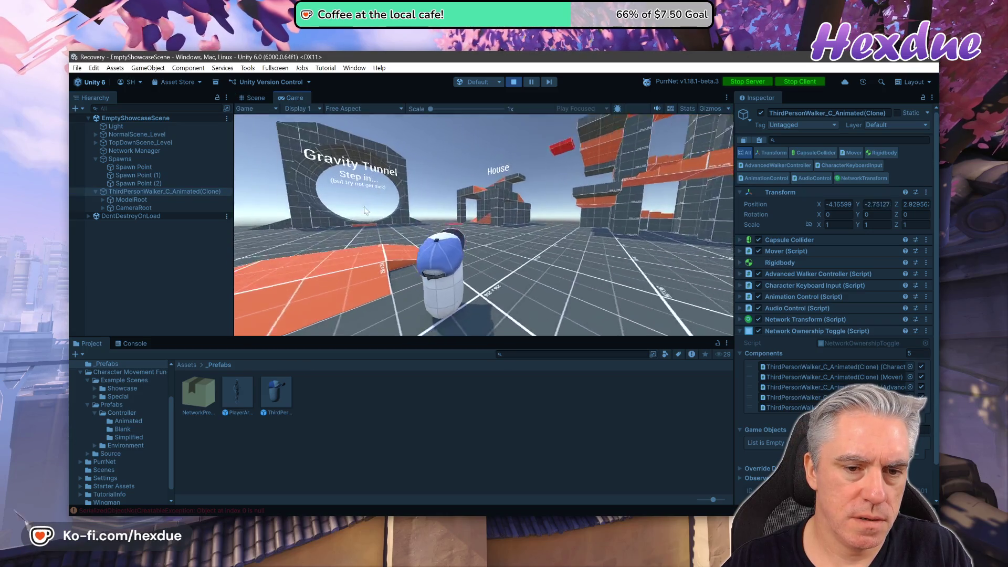
{"action": "left_click", "coordinate": [247, 100]}
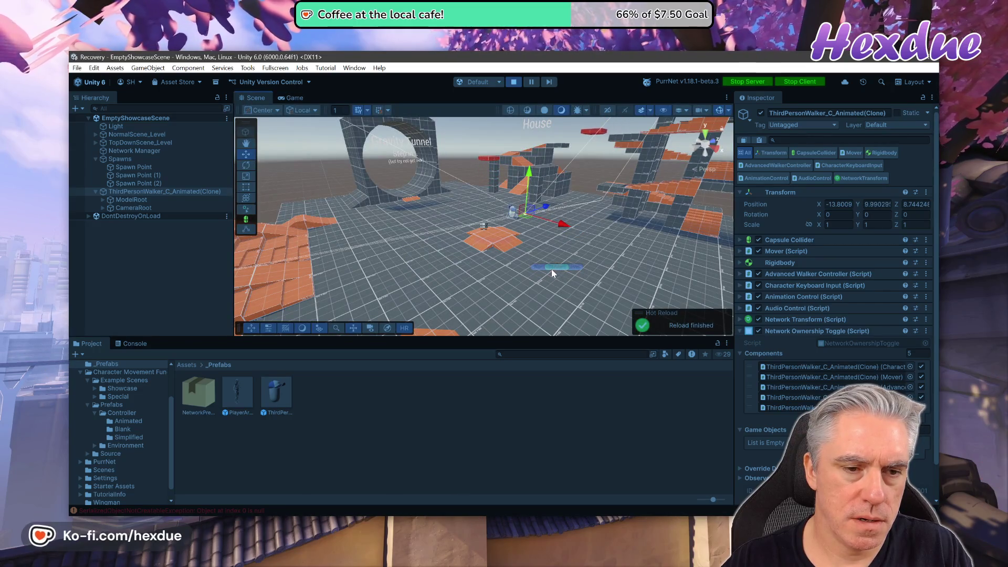
{"action": "left_click", "coordinate": [145, 209]}
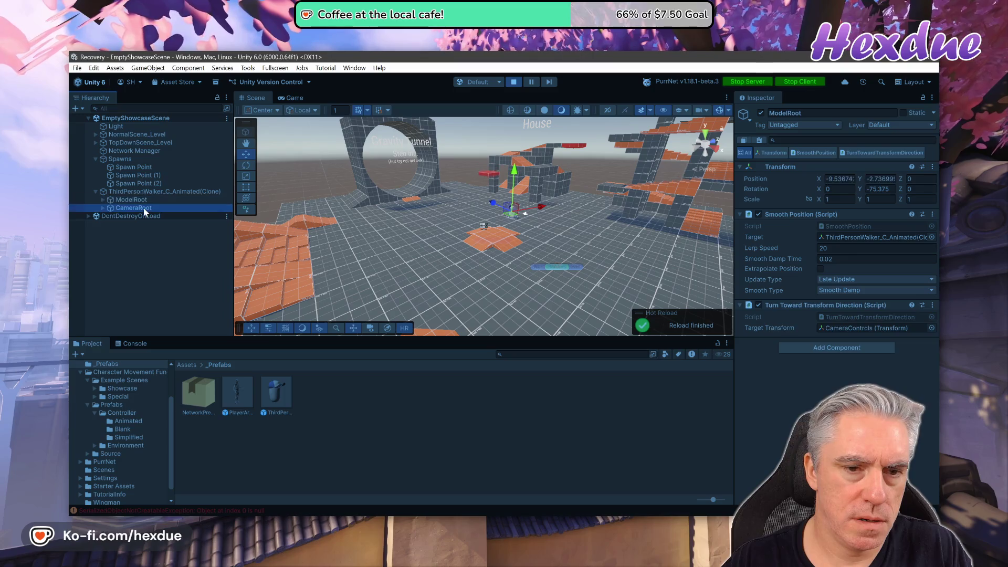
{"action": "left_click", "coordinate": [147, 193]}
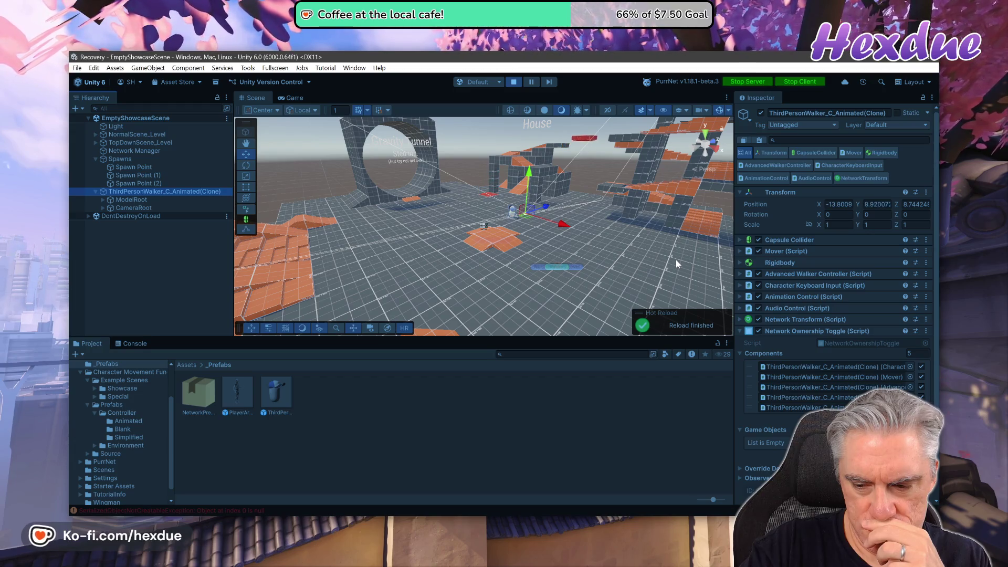
{"action": "left_click", "coordinate": [516, 82]}
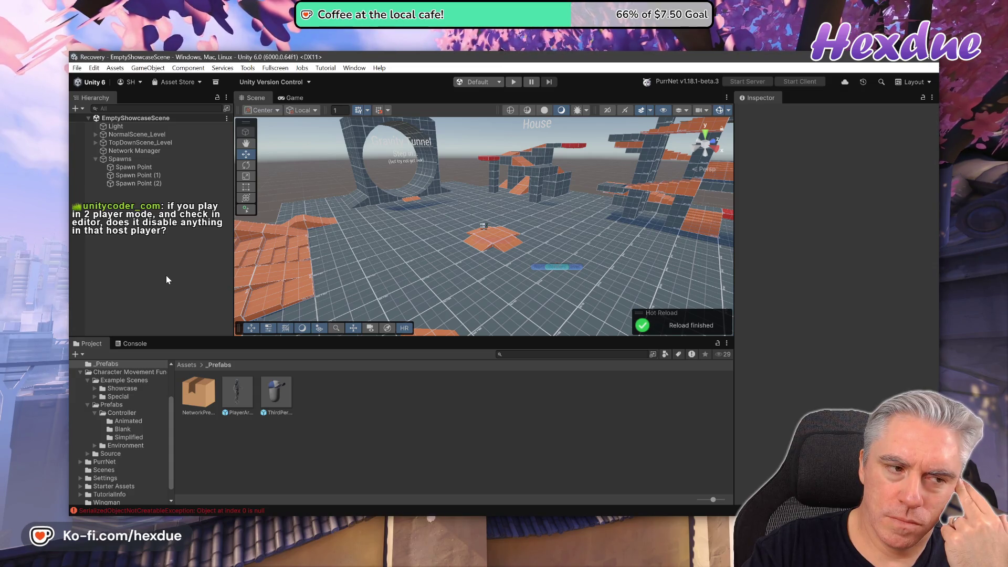
- Switch the scenario back to 2UP and start the two-player test
{"action": "left_click", "coordinate": [498, 82]}
{"action": "left_click", "coordinate": [464, 107]}
{"action": "left_click", "coordinate": [539, 82]}
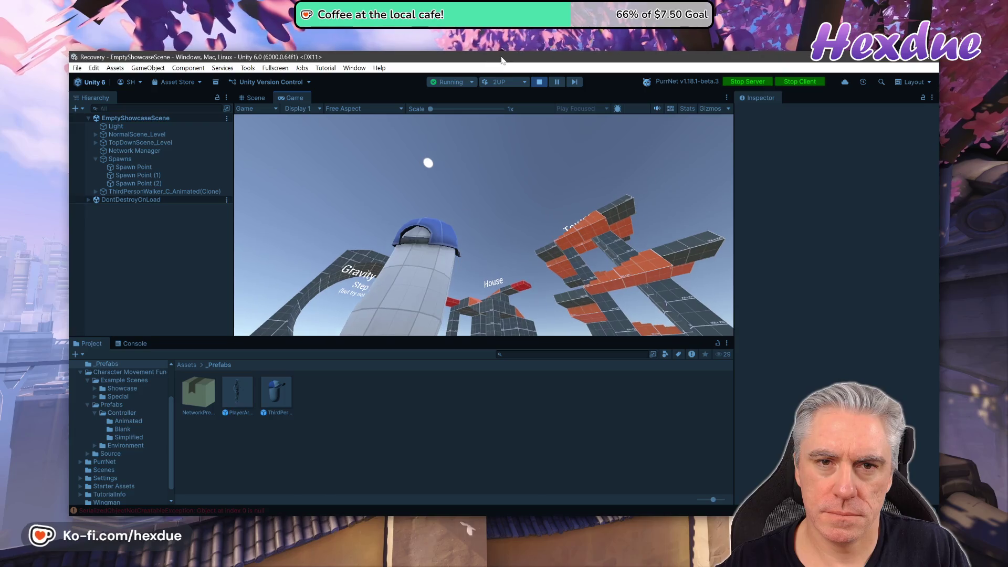
- Snap the main editor left and Player 2 right, turn Player 2's camera, then stop
{"action": "left_click_drag", "start_coordinate": [368, 57], "coordinate": [71, 100]}
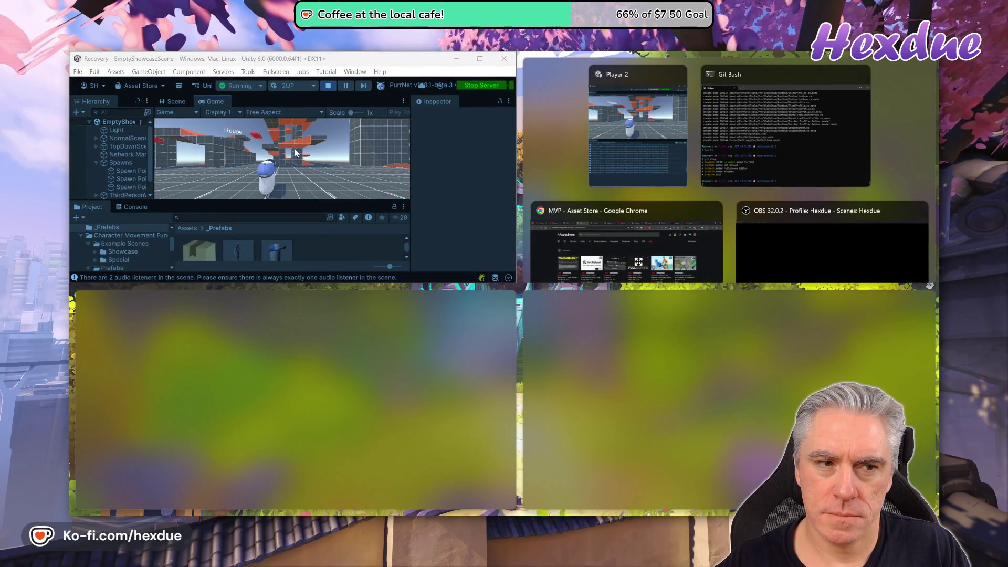
{"action": "mouse_move", "coordinate": [341, 64]}
{"action": "left_mouse_down"}
{"action": "mouse_move", "coordinate": [74, 155]}
{"action": "mouse_move", "coordinate": [84, 160]}
{"action": "left_mouse_up"}
{"action": "left_click", "coordinate": [643, 115]}
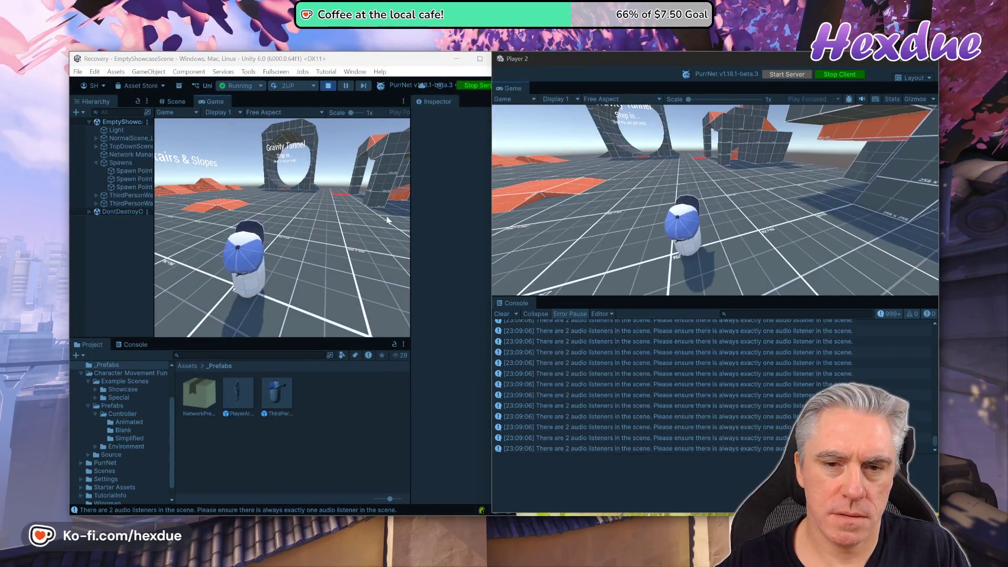
{"action": "left_click_drag", "start_coordinate": [776, 216], "coordinate": [514, 190]}
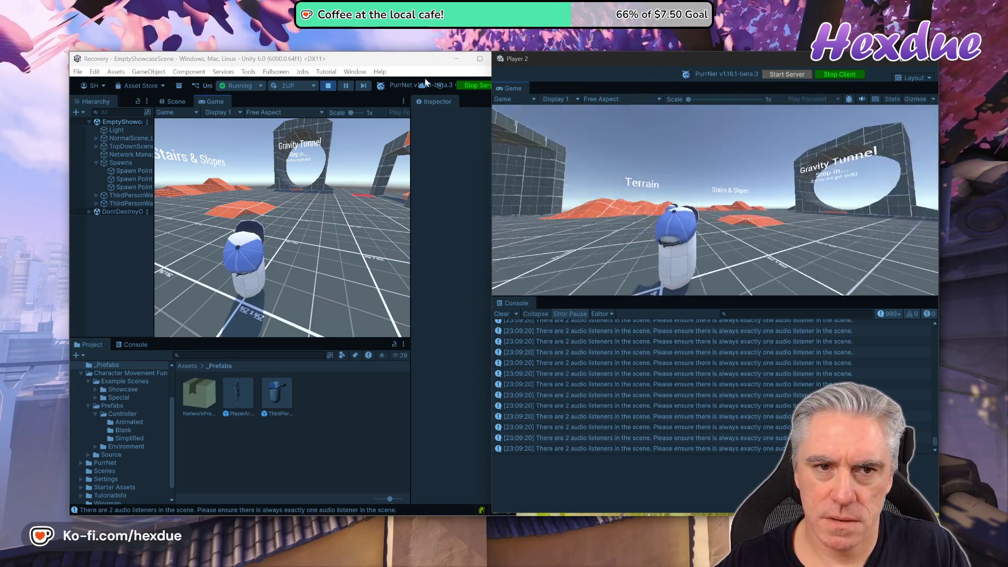
{"action": "left_click", "coordinate": [327, 85]}
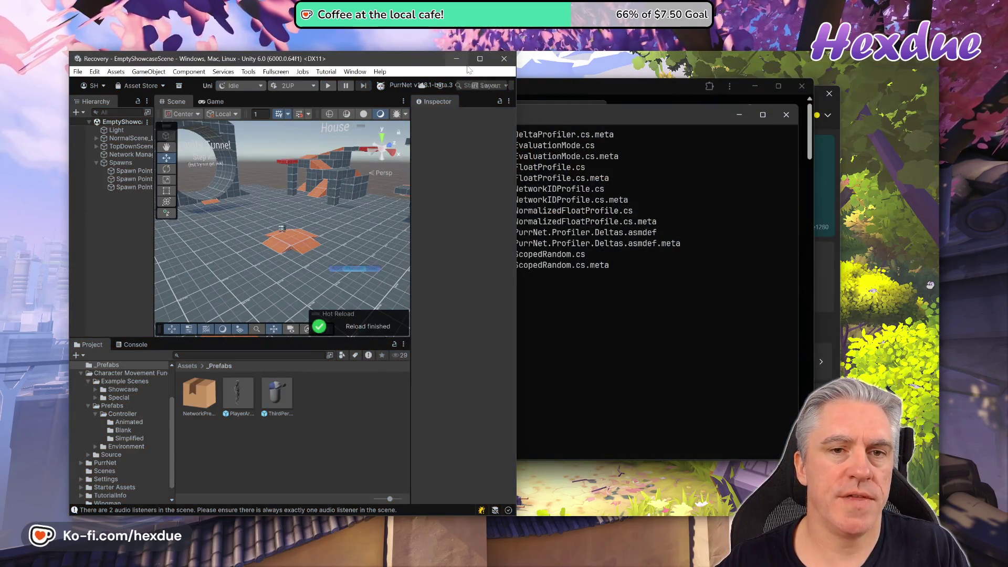
- Maximise the editor and review the 2UP scenario in Configure Play Mode Scenarios, then close it
{"action": "double_click", "coordinate": [481, 59]}
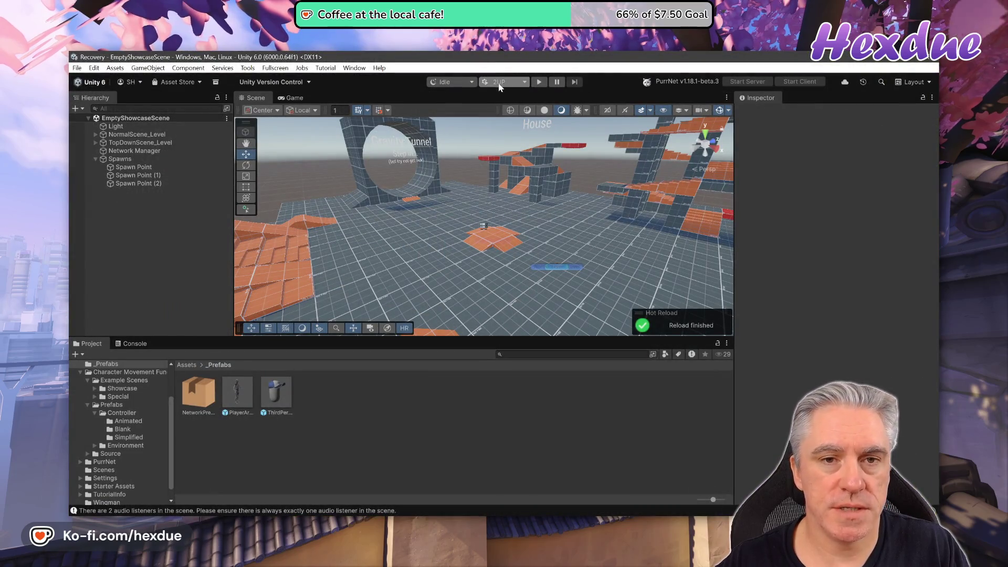
{"action": "left_click", "coordinate": [523, 83]}
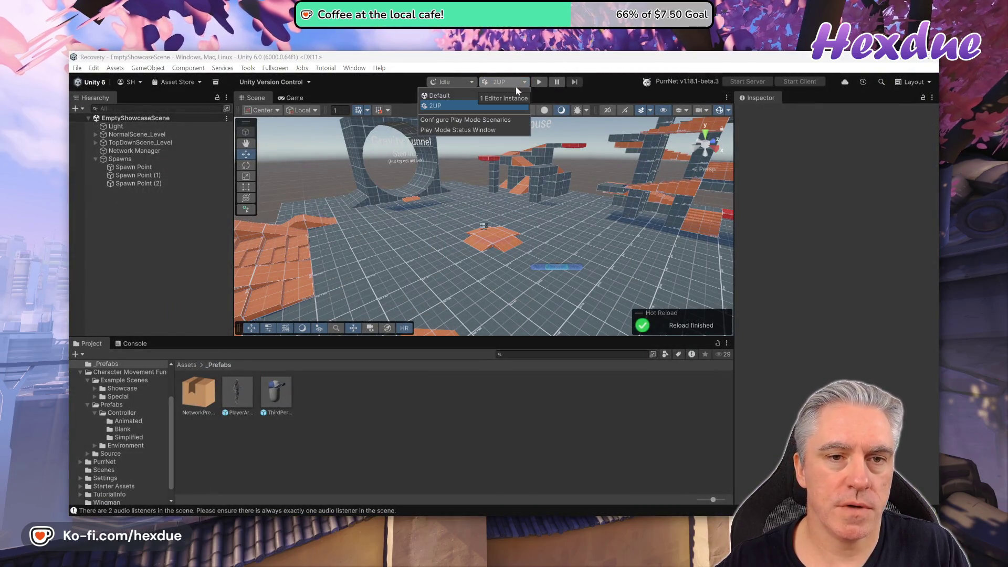
{"action": "left_click", "coordinate": [469, 121]}
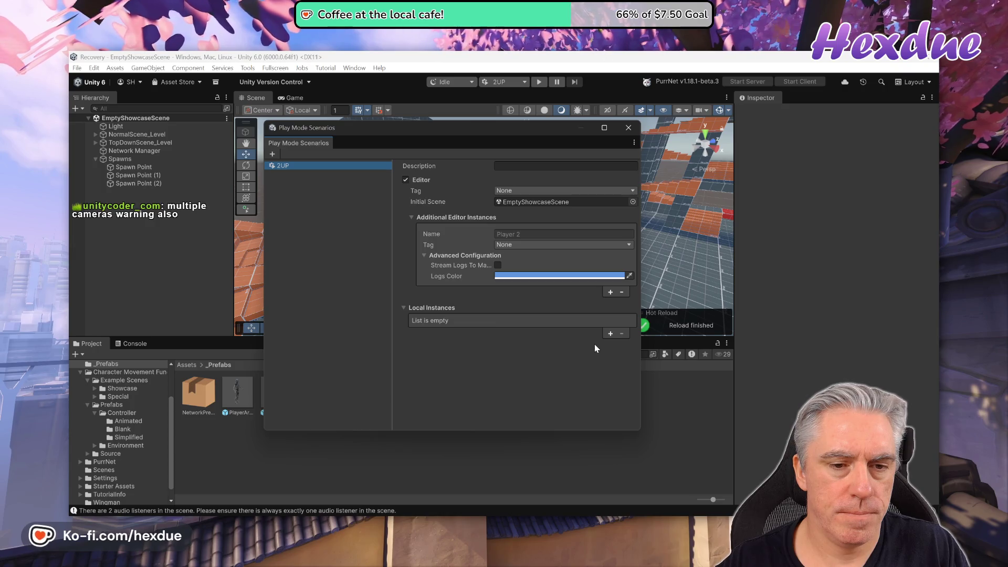
{"action": "mouse_move", "coordinate": [581, 333]}
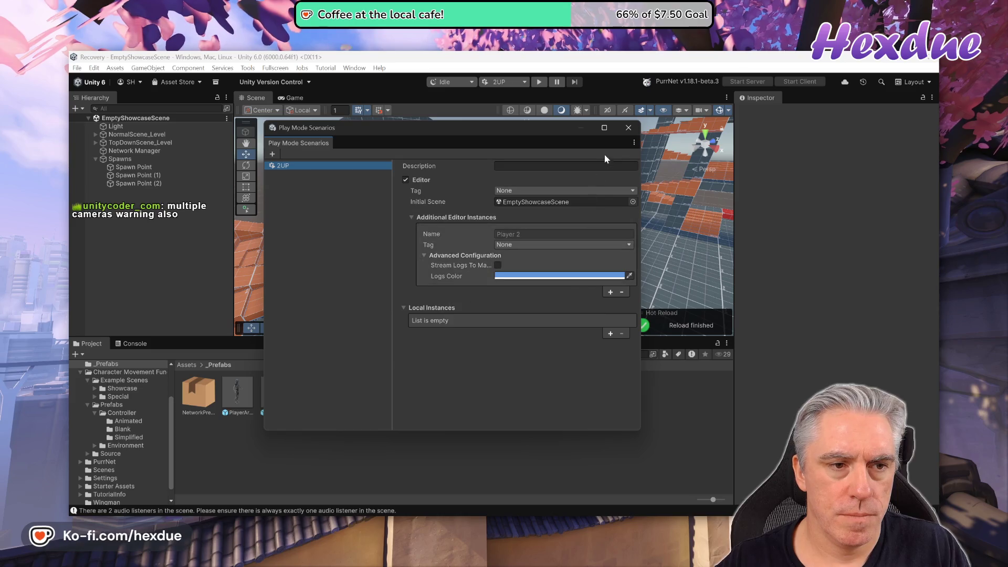
{"action": "left_click", "coordinate": [629, 128]}
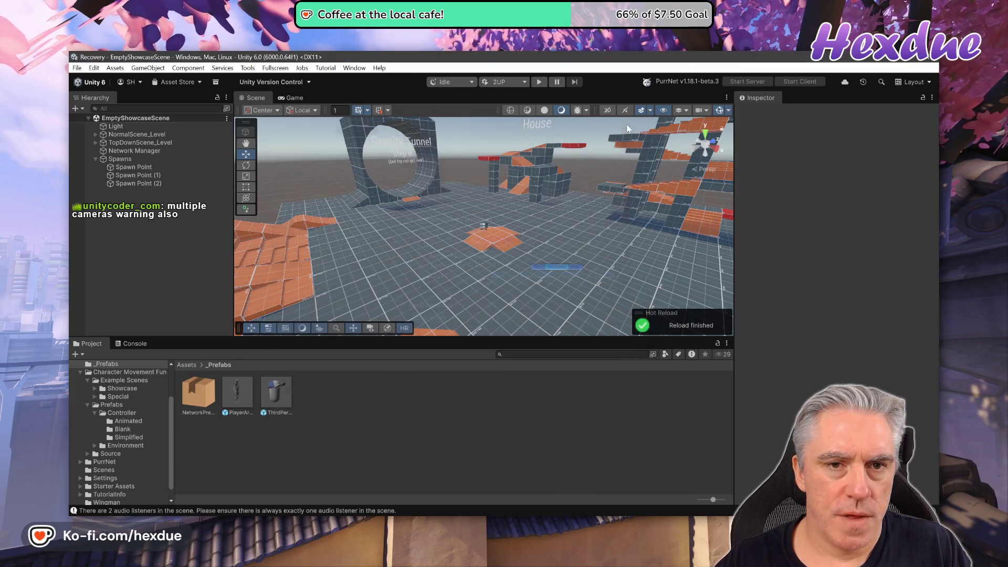
- Set the scenario to Default and open Window > Multiplayer > Multiplayer Play Mode
{"action": "left_click", "coordinate": [506, 82]}
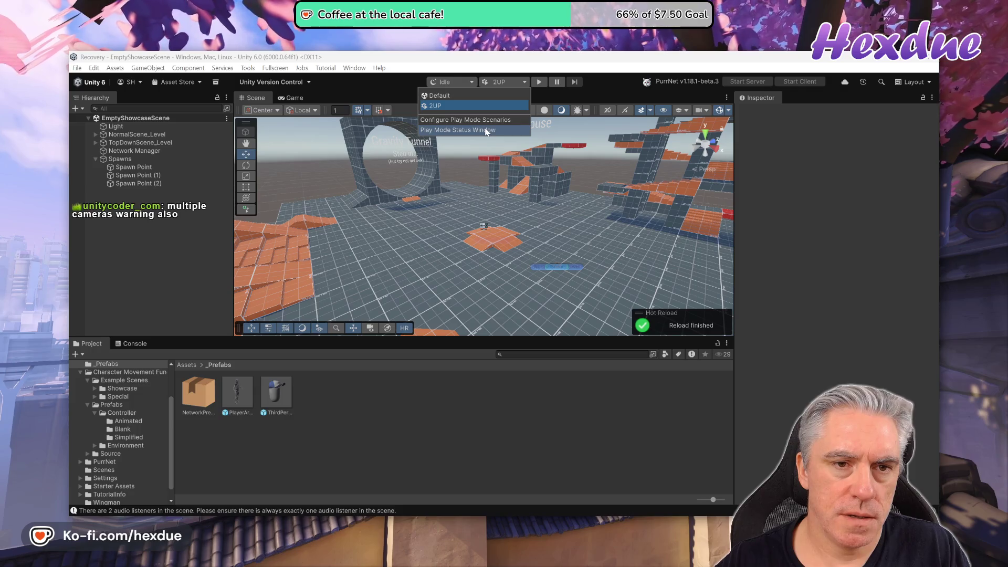
{"action": "left_click", "coordinate": [452, 94]}
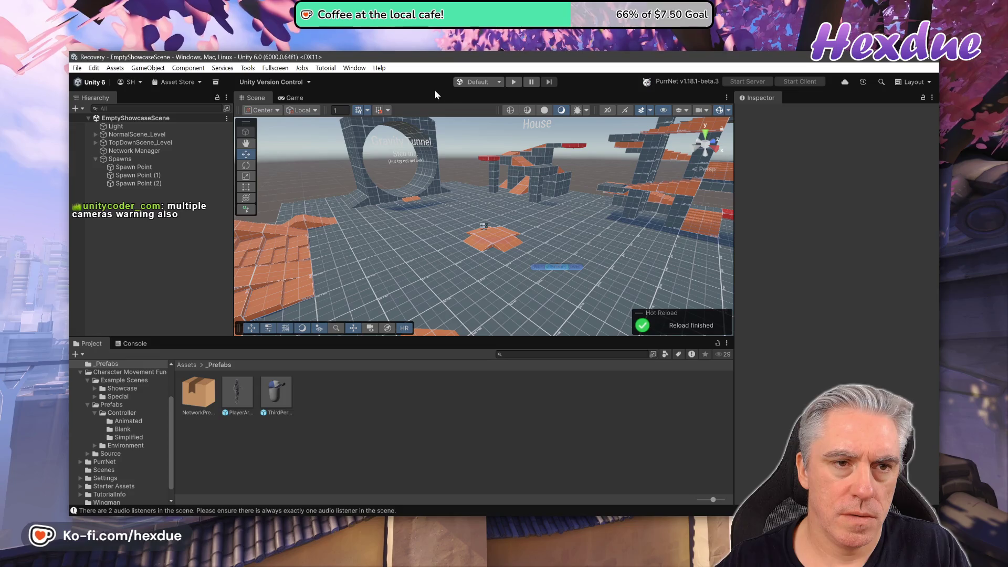
{"action": "left_click", "coordinate": [354, 69]}
{"action": "mouse_move", "coordinate": [409, 150]}
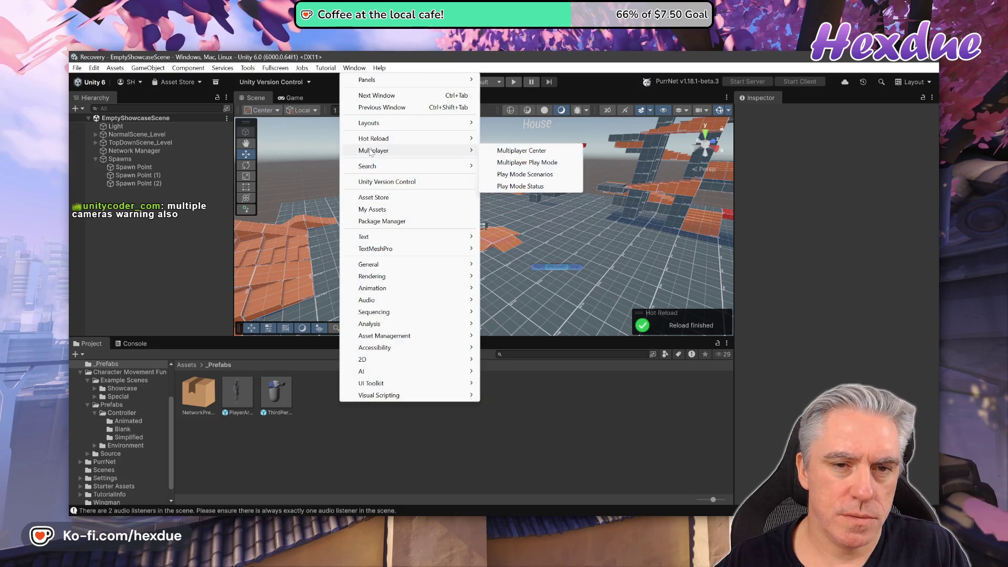
{"action": "left_click", "coordinate": [546, 164]}
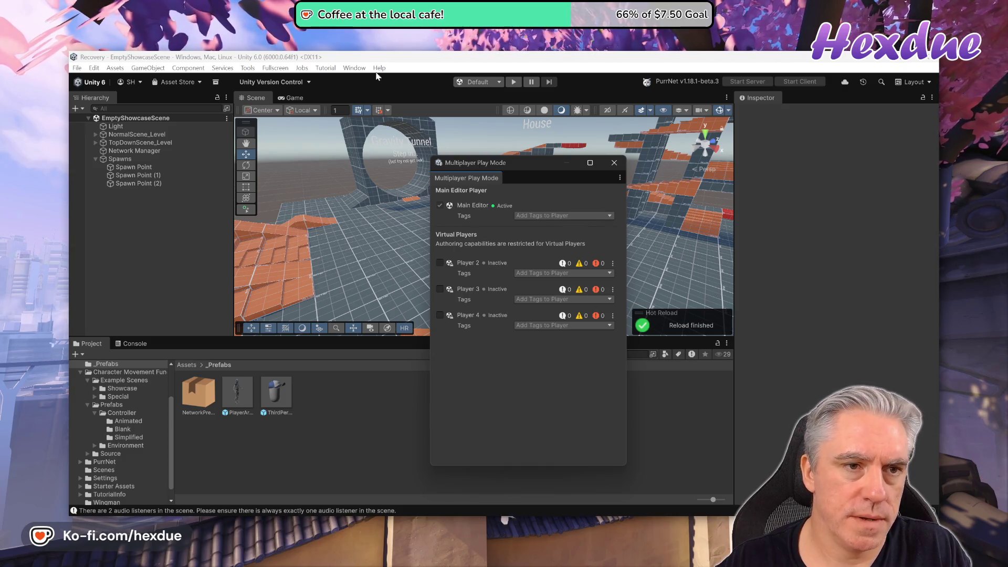
{"action": "left_click", "coordinate": [616, 164]}
{"action": "left_click", "coordinate": [354, 67]}
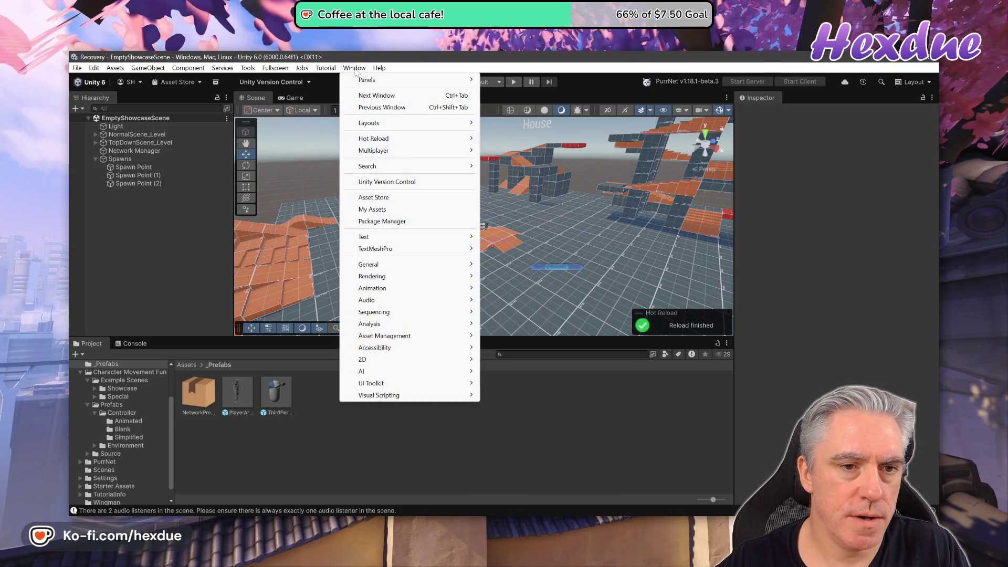
{"action": "mouse_move", "coordinate": [381, 152]}
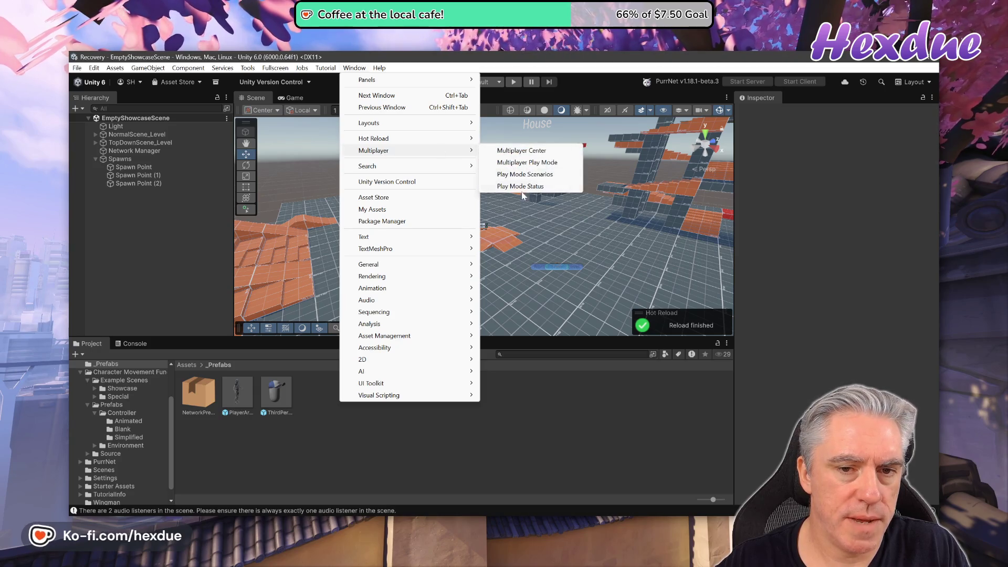
{"action": "left_click", "coordinate": [522, 164]}
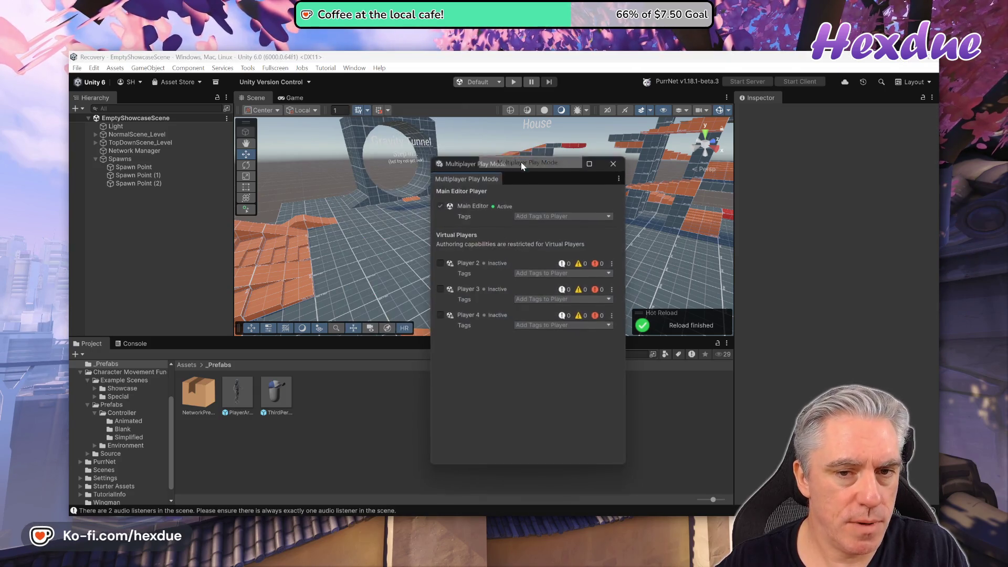
- Activate virtual Player 2, glance at its Layout and options menus, then close the panel
{"action": "left_click", "coordinate": [440, 263]}
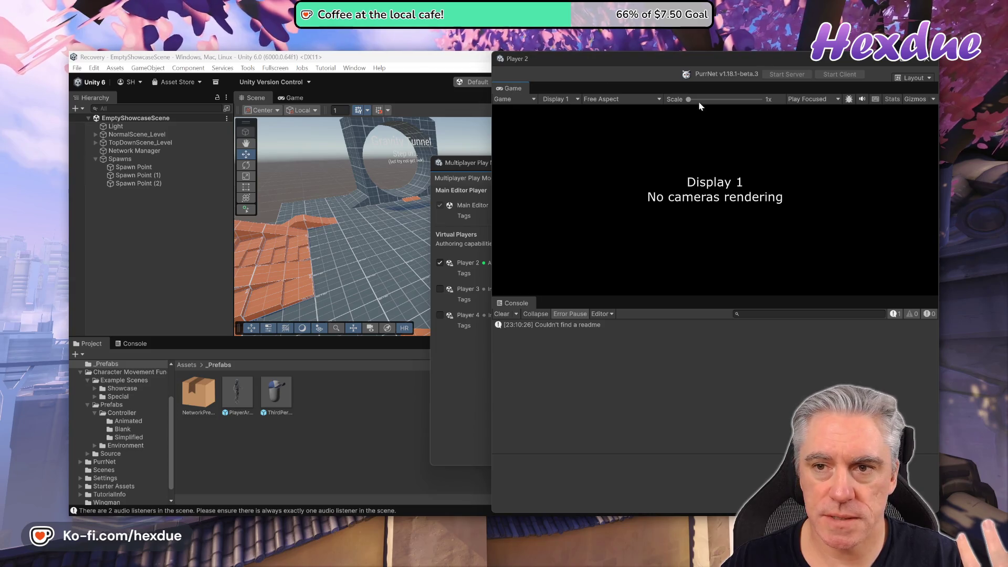
{"action": "left_click", "coordinate": [902, 79]}
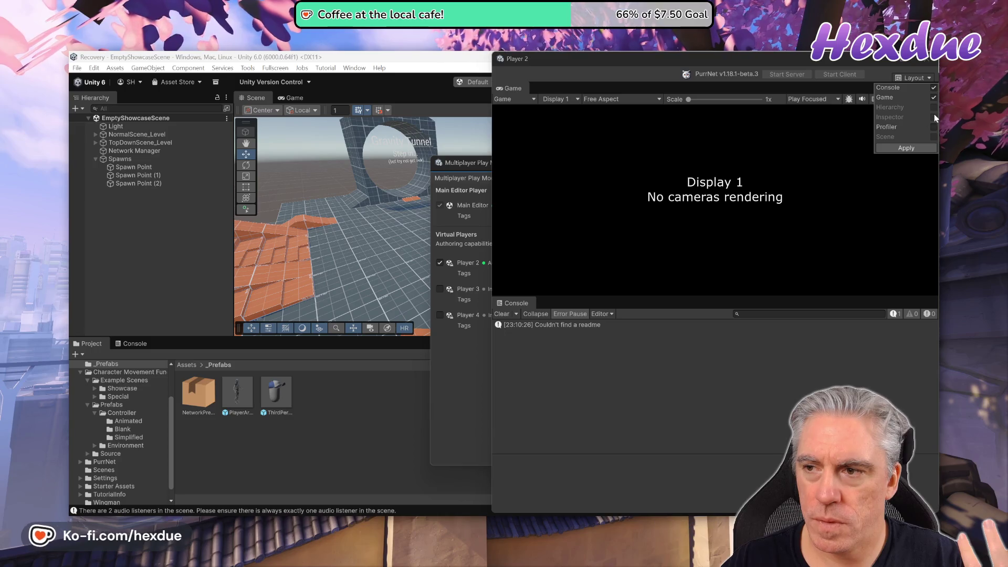
{"action": "left_click", "coordinate": [734, 367]}
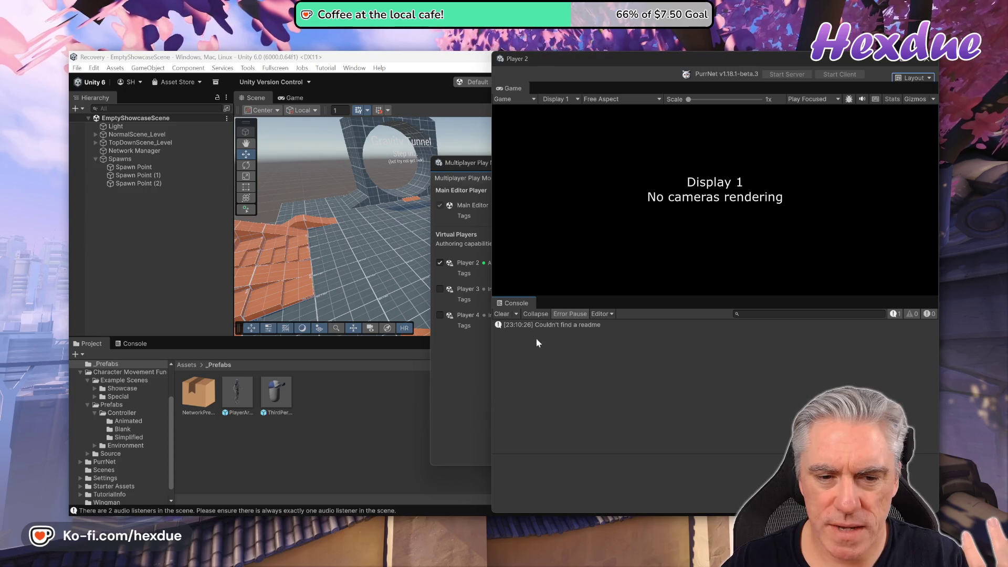
{"action": "left_click", "coordinate": [467, 371]}
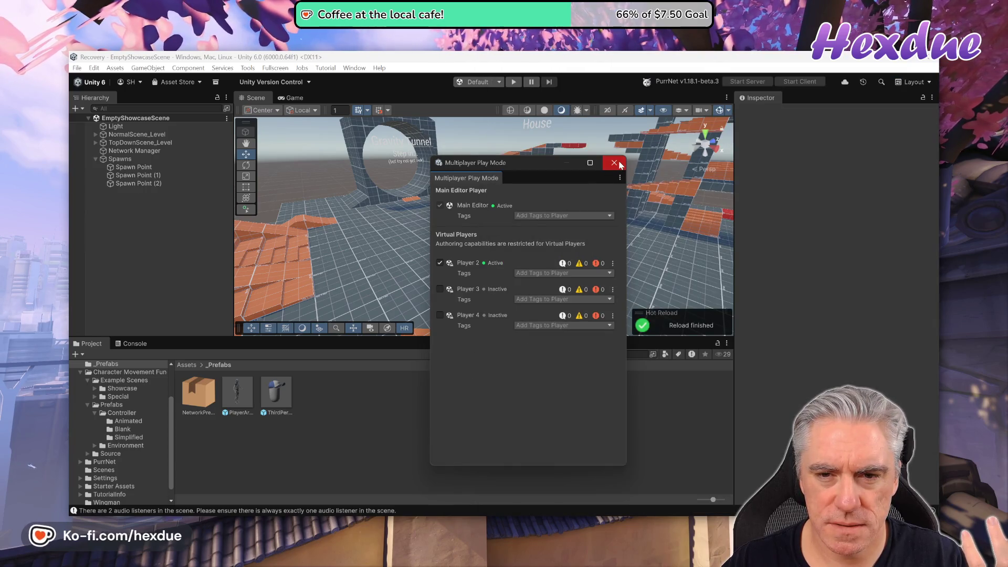
{"action": "left_click", "coordinate": [613, 263]}
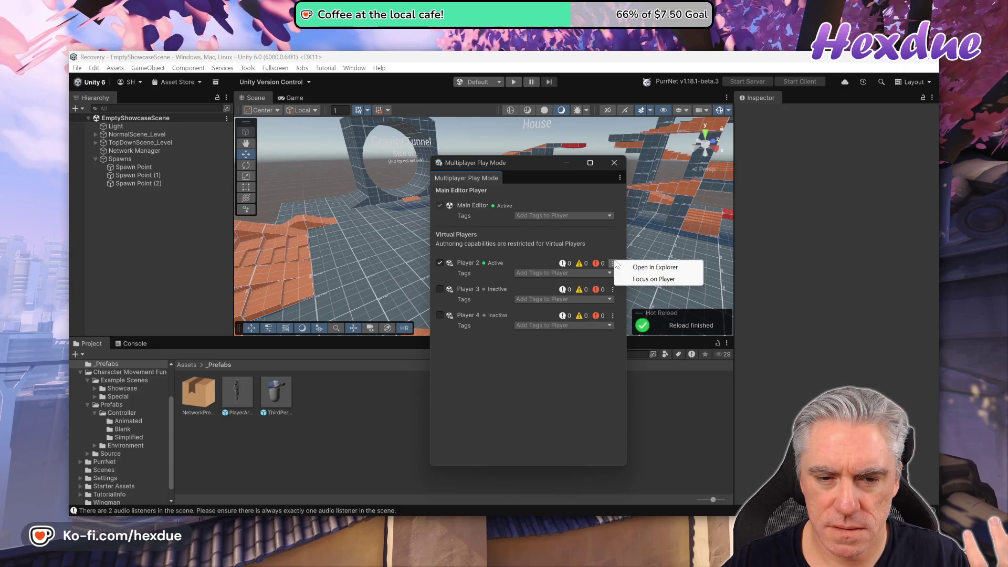
{"action": "left_click", "coordinate": [611, 165]}
{"action": "left_click", "coordinate": [613, 163]}
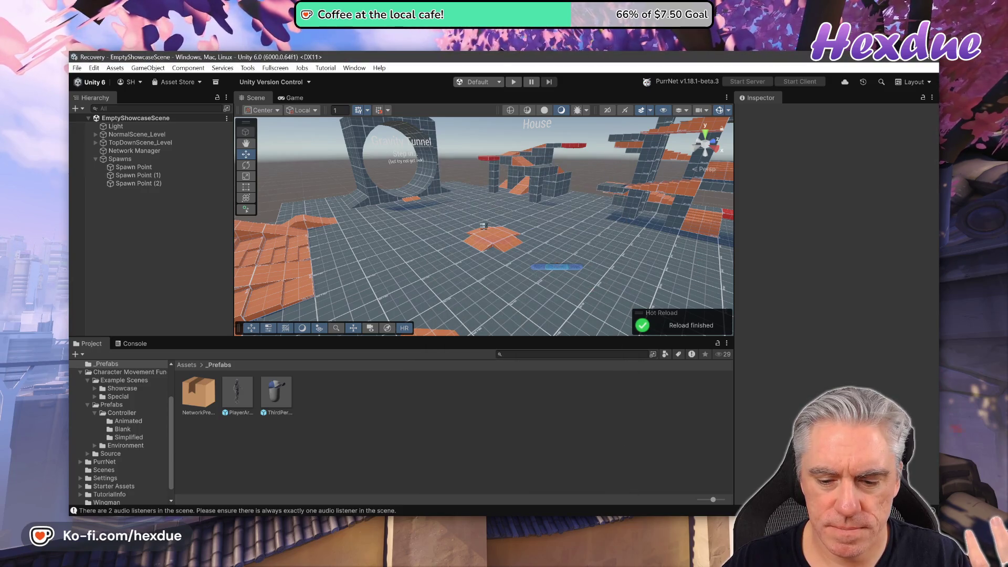
- Bring the Player 2 window forward and check its Console's connection and clear options
{"action": "left_click", "coordinate": [704, 473]}
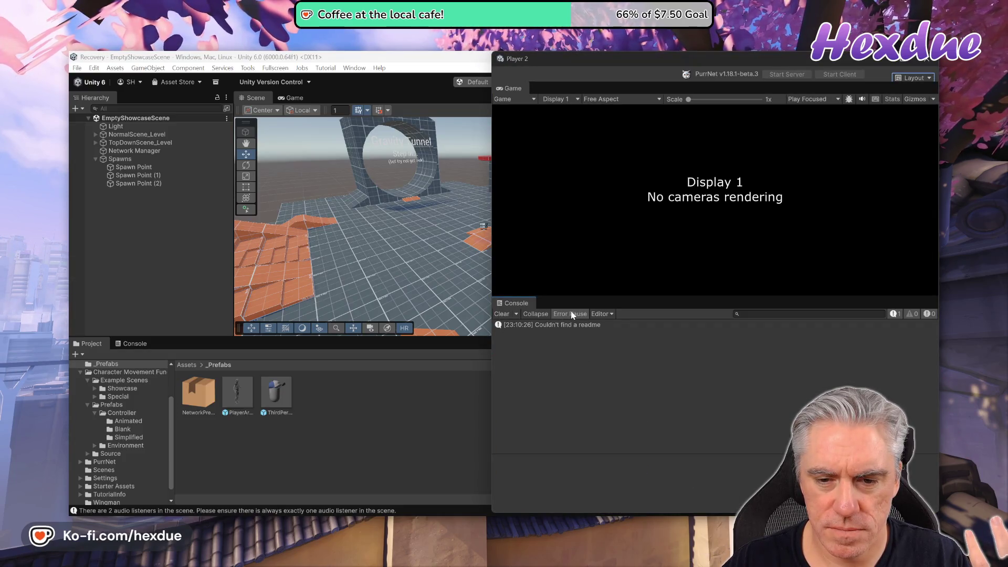
{"action": "left_click", "coordinate": [600, 314]}
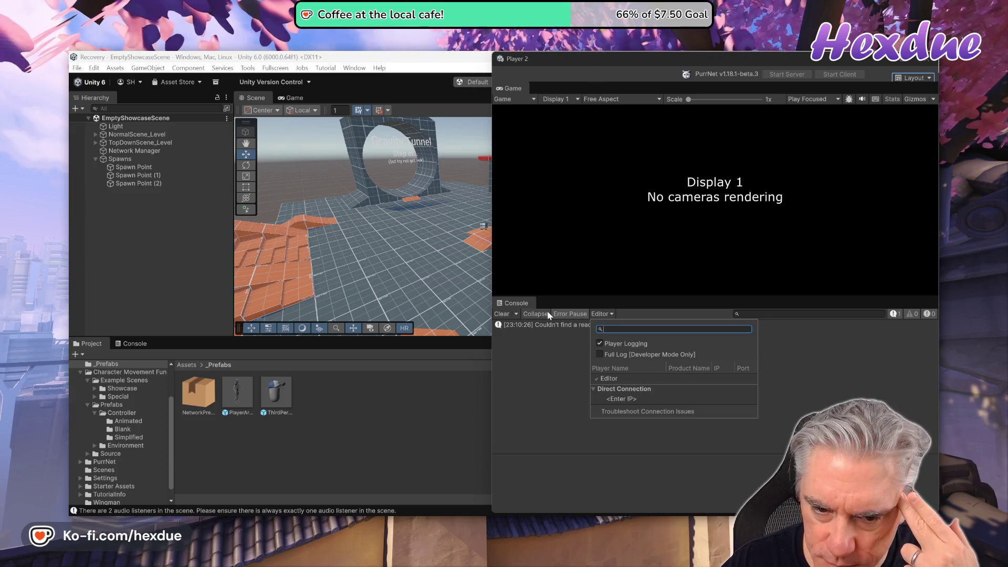
{"action": "left_click", "coordinate": [514, 311]}
{"action": "left_click", "coordinate": [516, 314]}
{"action": "left_click", "coordinate": [522, 322]}
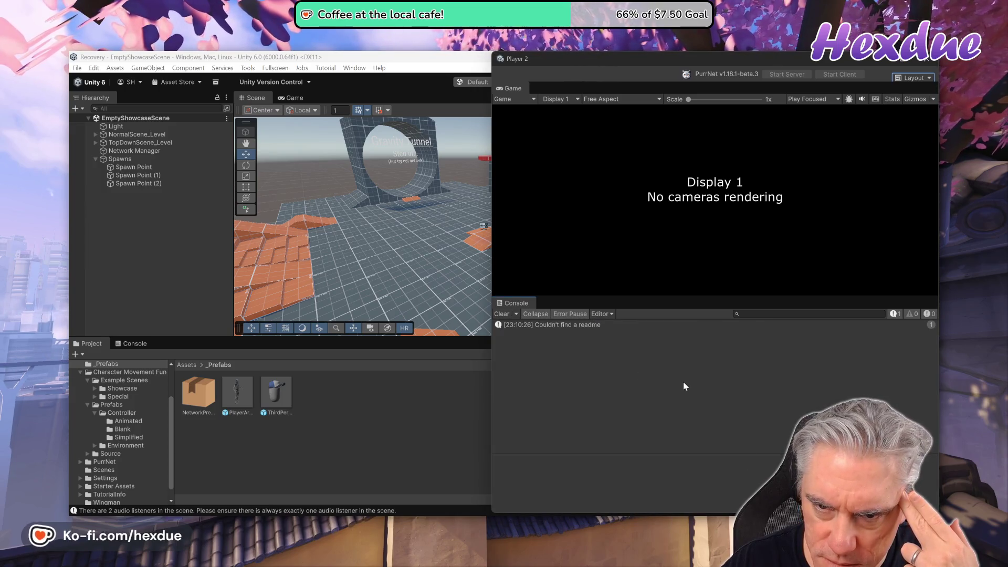
- Toggle Console off and back on in Player 2's Layout, applying Game plus Console
{"action": "left_click", "coordinate": [901, 79]}
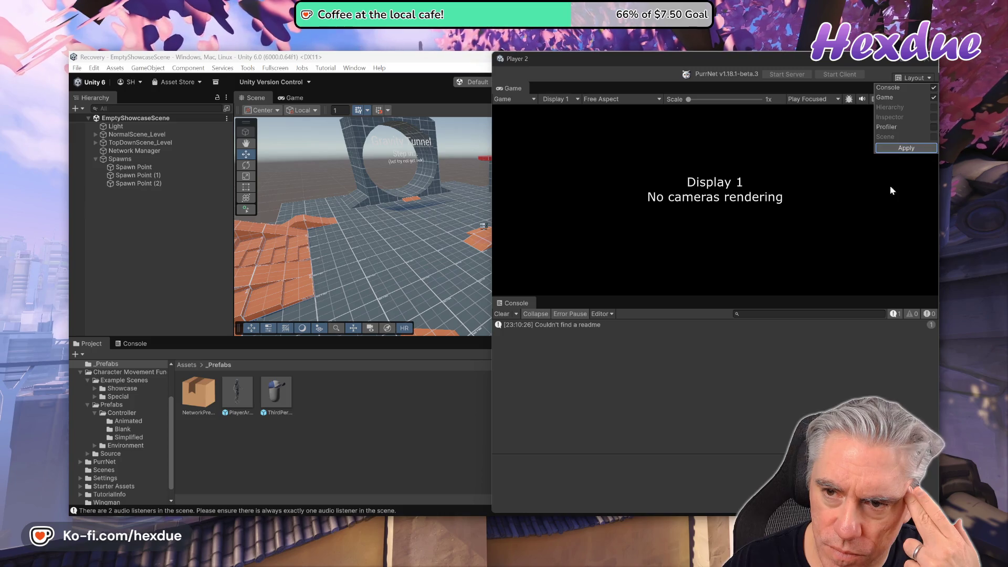
{"action": "left_click", "coordinate": [933, 88]}
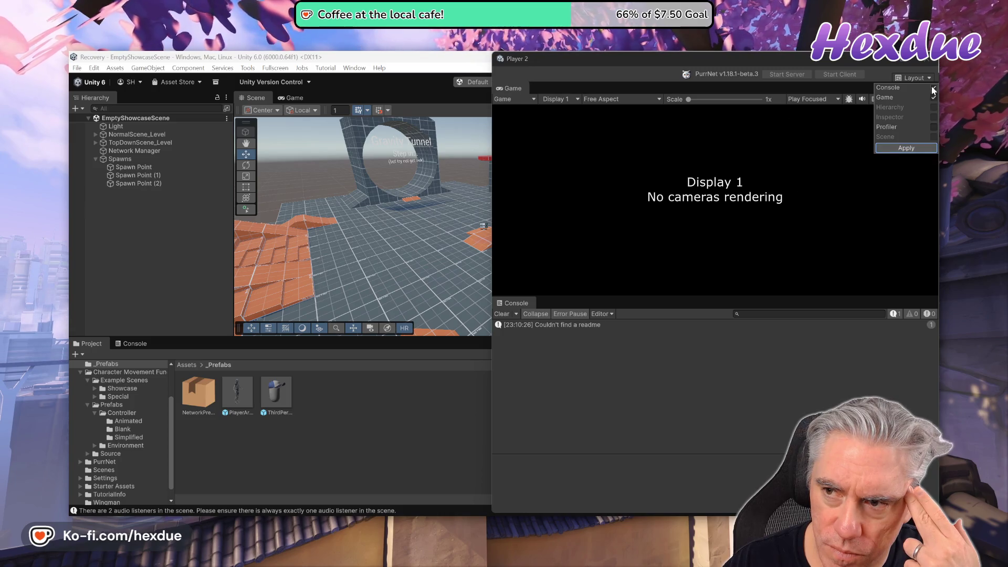
{"action": "left_click", "coordinate": [906, 148]}
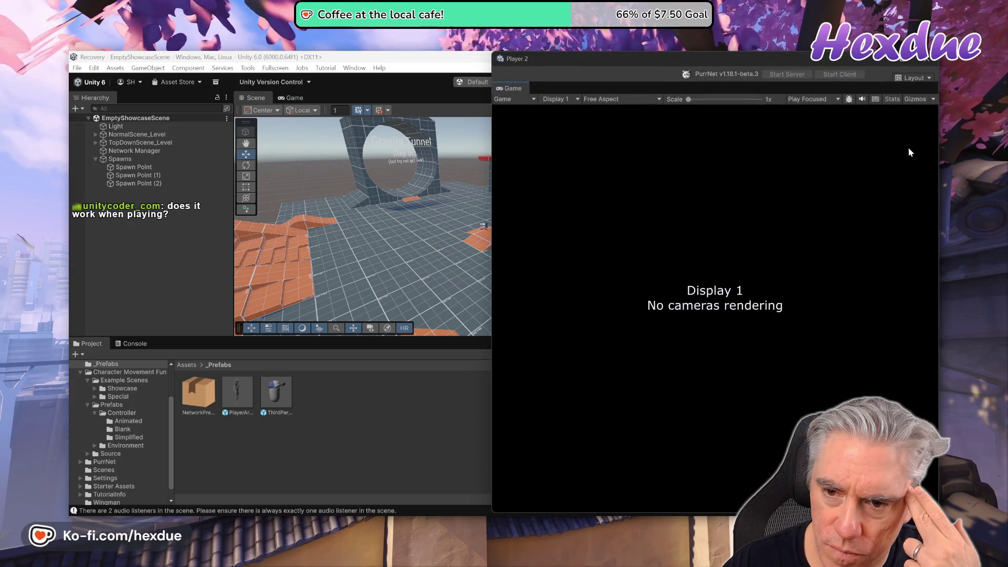
{"action": "left_click", "coordinate": [916, 79]}
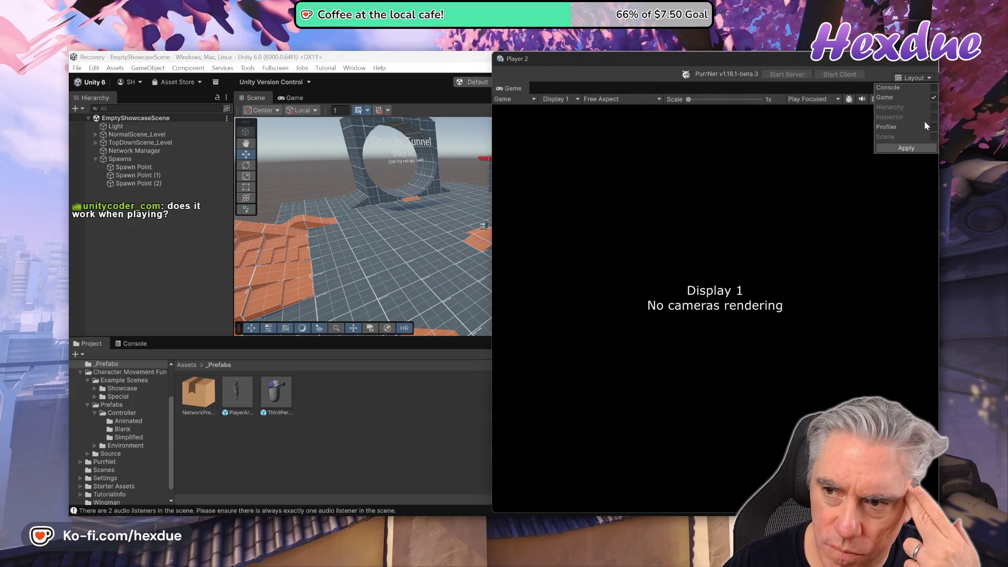
{"action": "left_click", "coordinate": [934, 88]}
{"action": "left_click", "coordinate": [909, 149]}
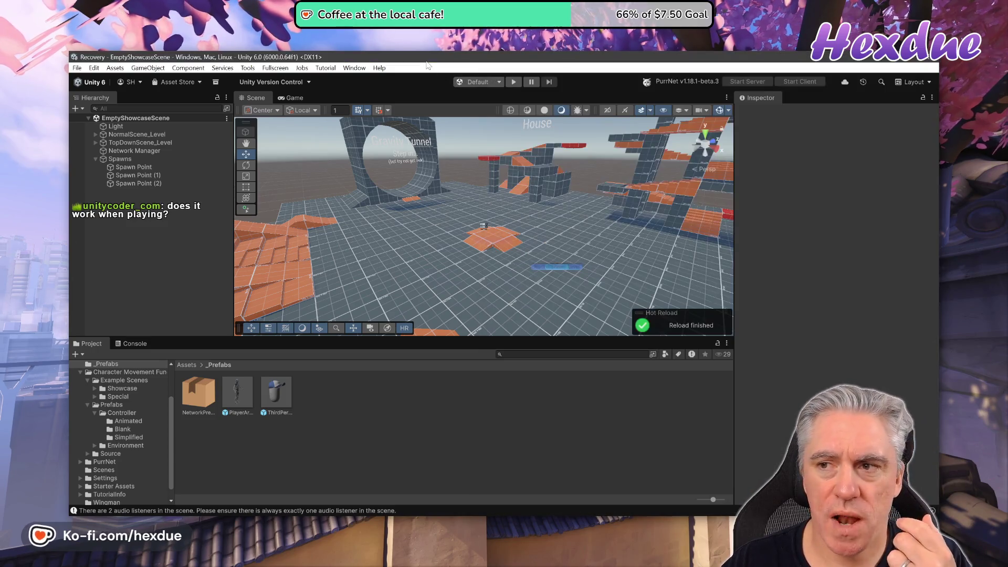
- Start play mode from the main editor and bring the Player 2 window forward
{"action": "left_click", "coordinate": [504, 83]}
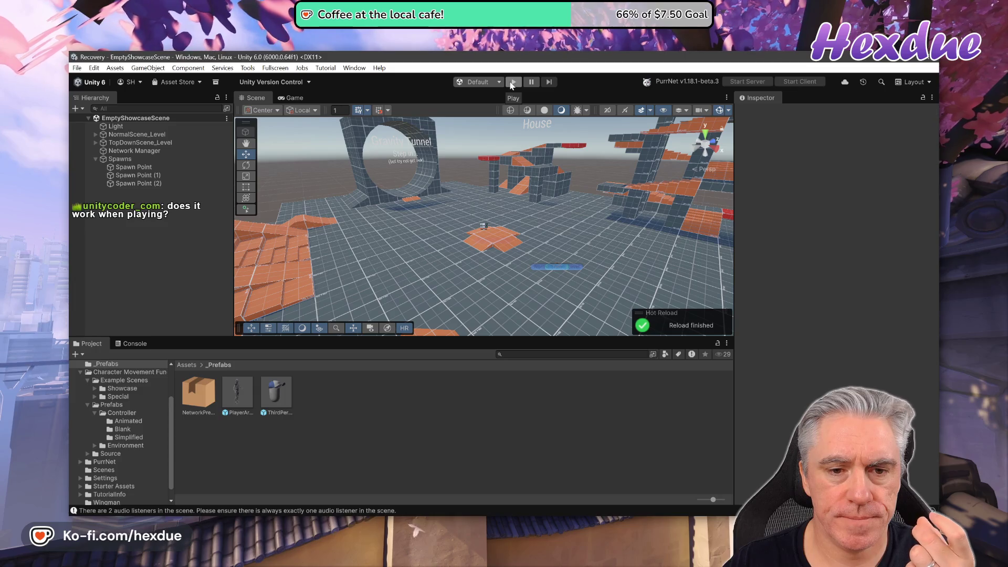
{"action": "left_click", "coordinate": [513, 82]}
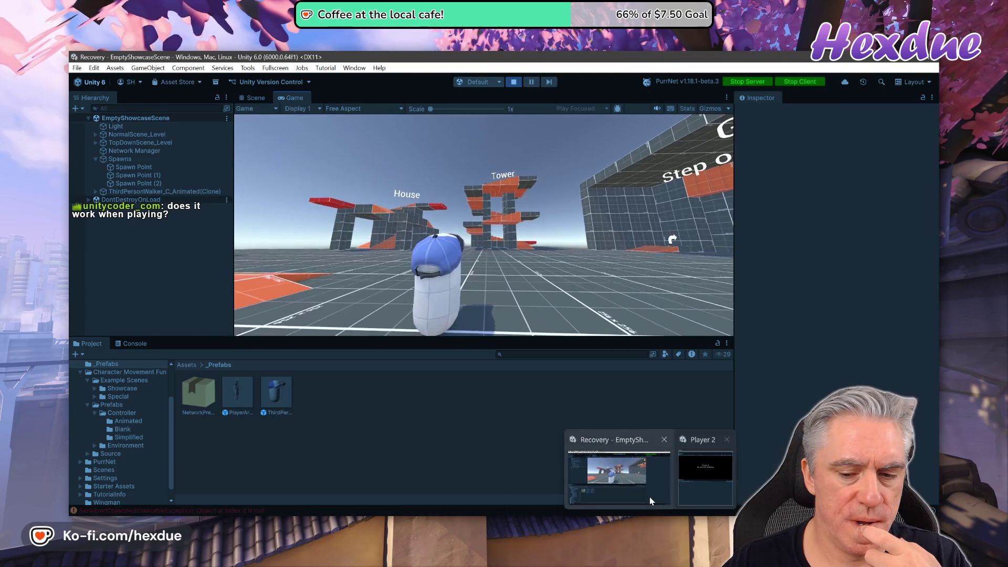
{"action": "left_click", "coordinate": [649, 495]}
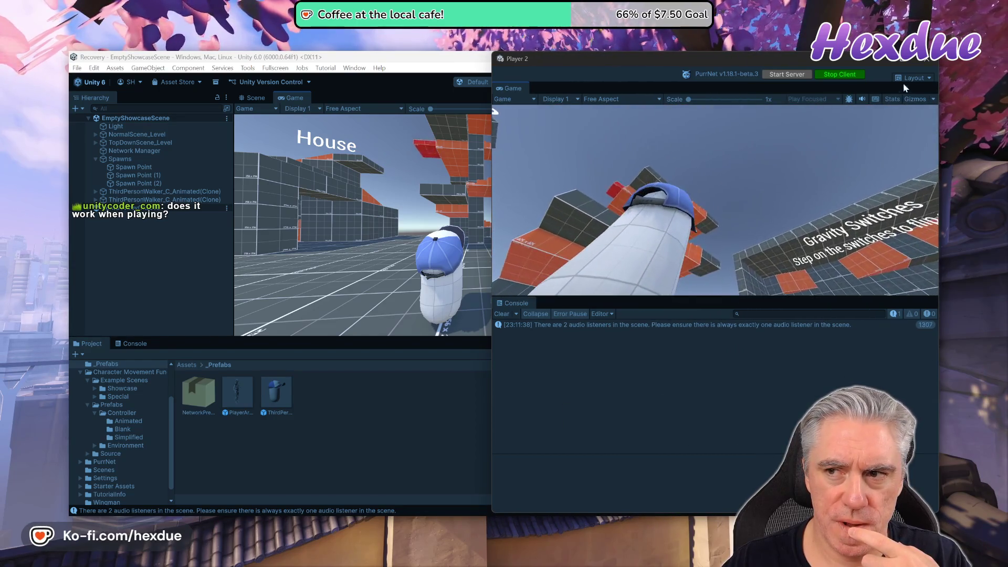
- Add an Inspector panel to Player 2's layout and widen its window
{"action": "left_click", "coordinate": [922, 79]}
{"action": "left_click", "coordinate": [931, 118]}
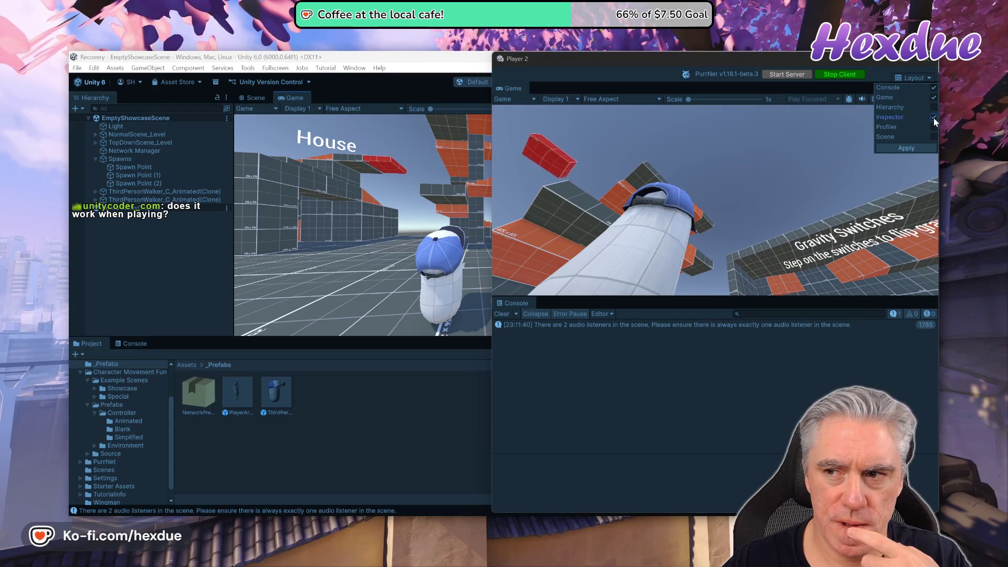
{"action": "left_click", "coordinate": [917, 147]}
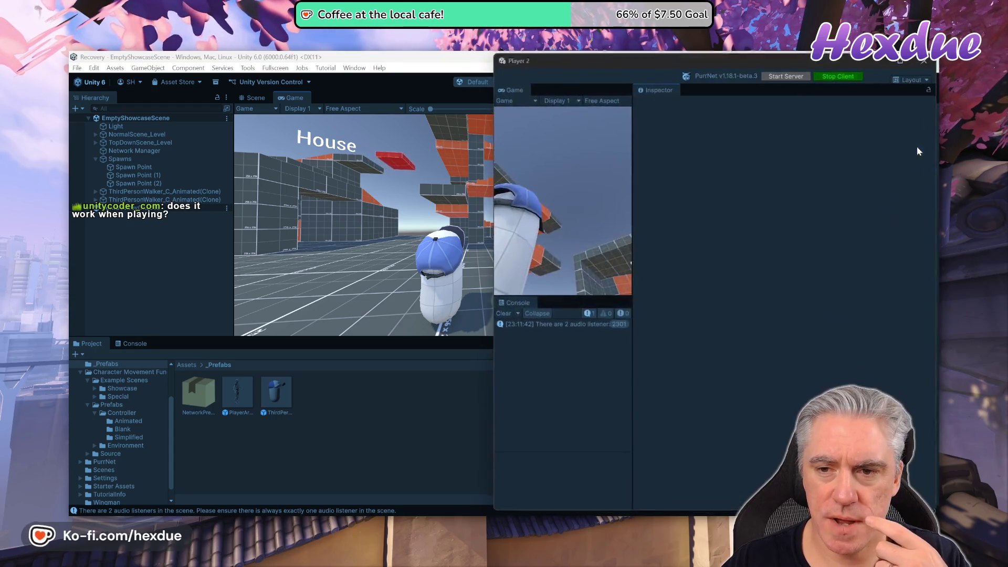
{"action": "left_click_drag", "start_coordinate": [490, 230], "coordinate": [432, 230]}
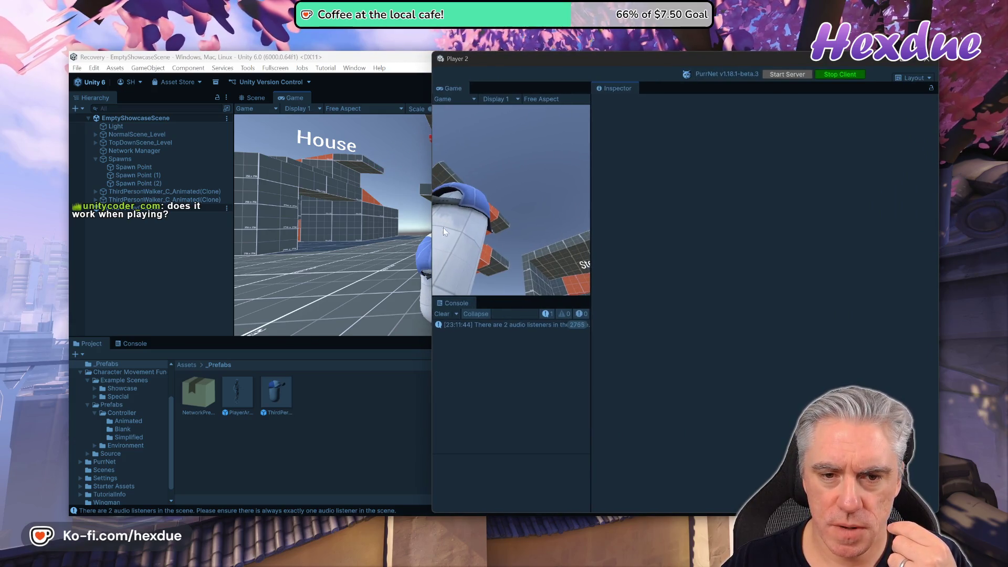
- Add a Scene panel, enlarge the Game and Scene area, and select Player 2's character
{"action": "left_click", "coordinate": [919, 81]}
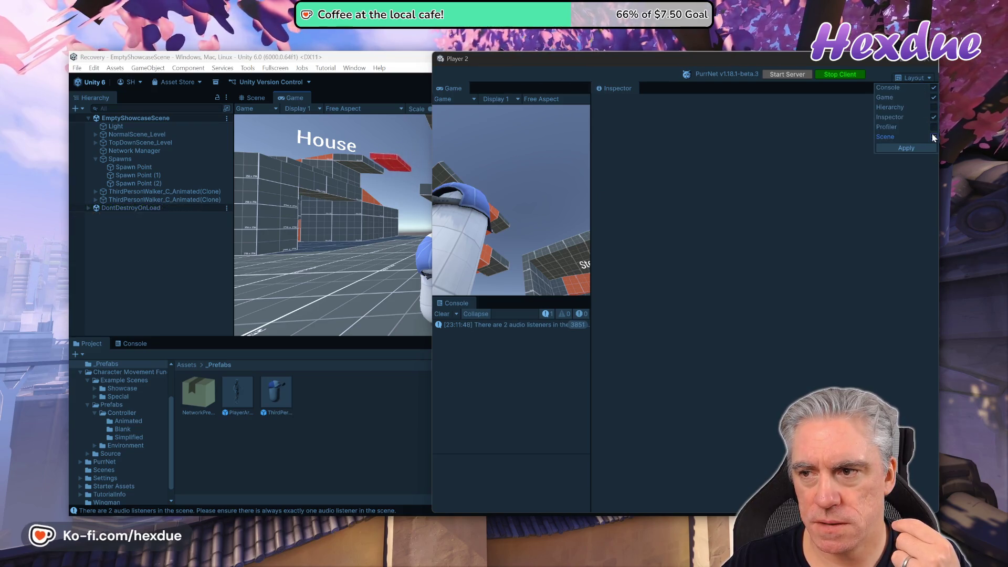
{"action": "left_click", "coordinate": [919, 150]}
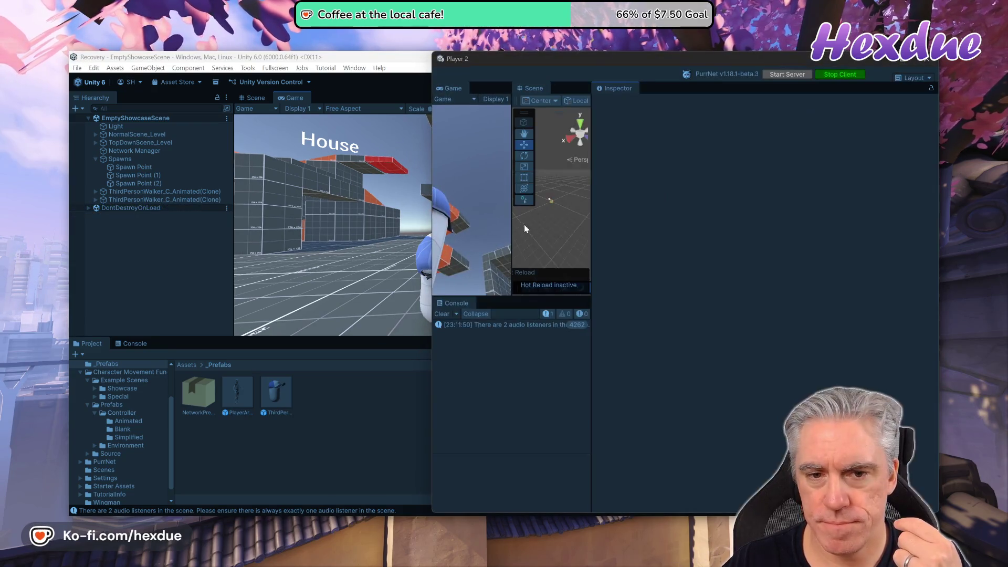
{"action": "left_click", "coordinate": [930, 79]}
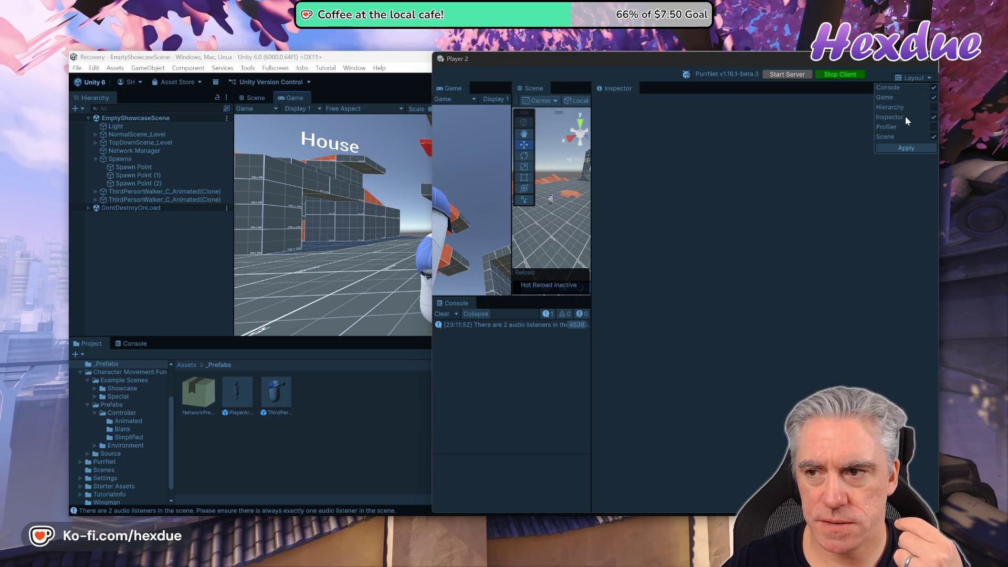
{"action": "left_click", "coordinate": [782, 220]}
{"action": "left_click_drag", "start_coordinate": [593, 202], "coordinate": [820, 200]}
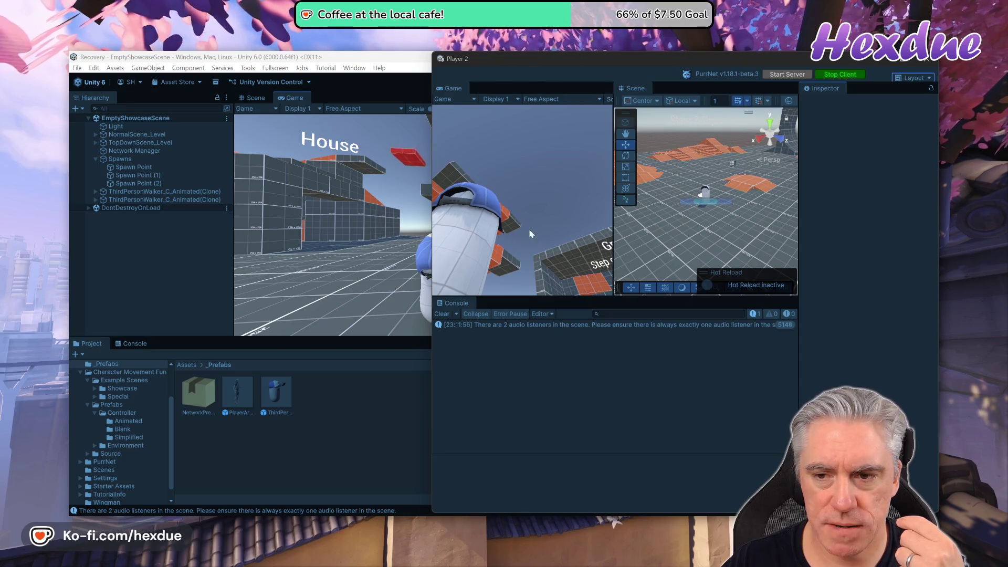
{"action": "left_click", "coordinate": [703, 188]}
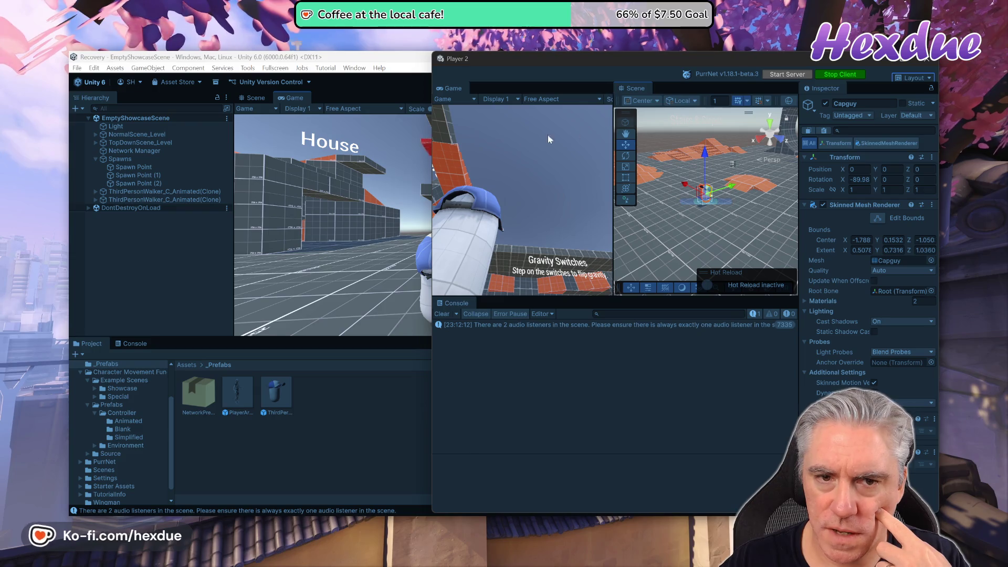
- Maximise the Player 2 window to view Capguy's Skinned Mesh Renderer in full
{"action": "left_click", "coordinate": [905, 59]}
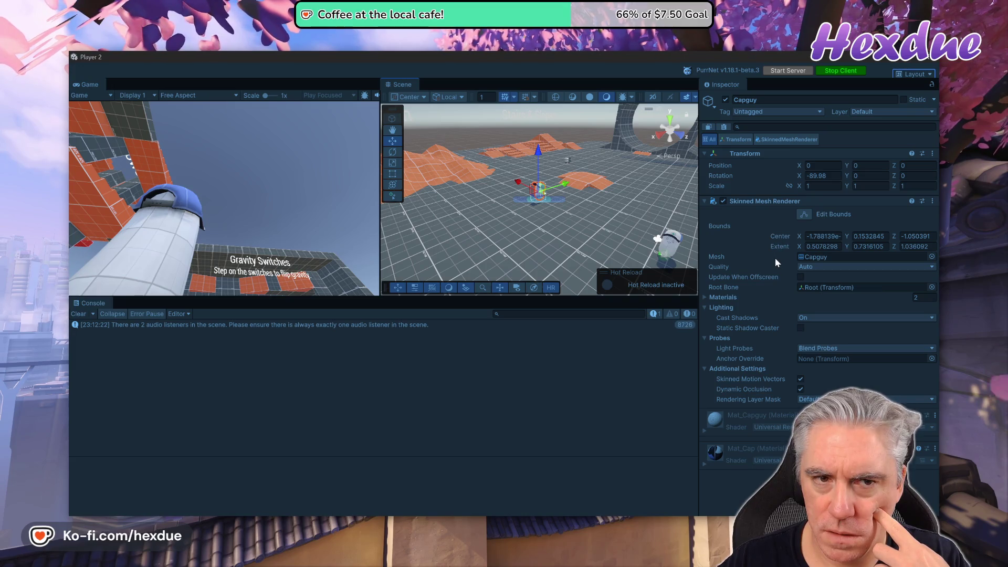
- Tile Player 2 beside the main editor, select the character in the Scene view, then maximize the editor
{"action": "key", "text": "super+Down"}
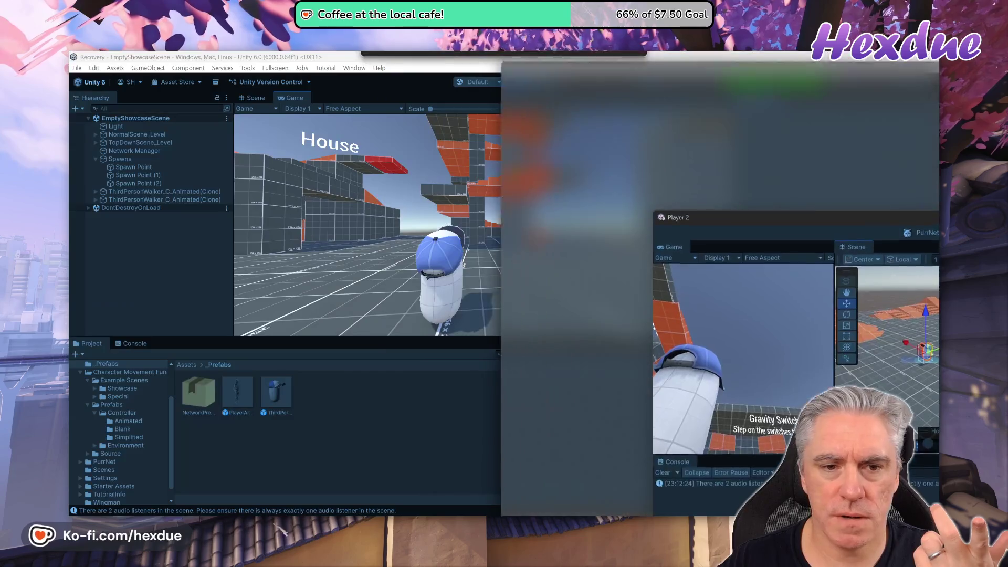
{"action": "left_click_drag", "start_coordinate": [697, 229], "coordinate": [697, 229]}
{"action": "left_click", "coordinate": [221, 126]}
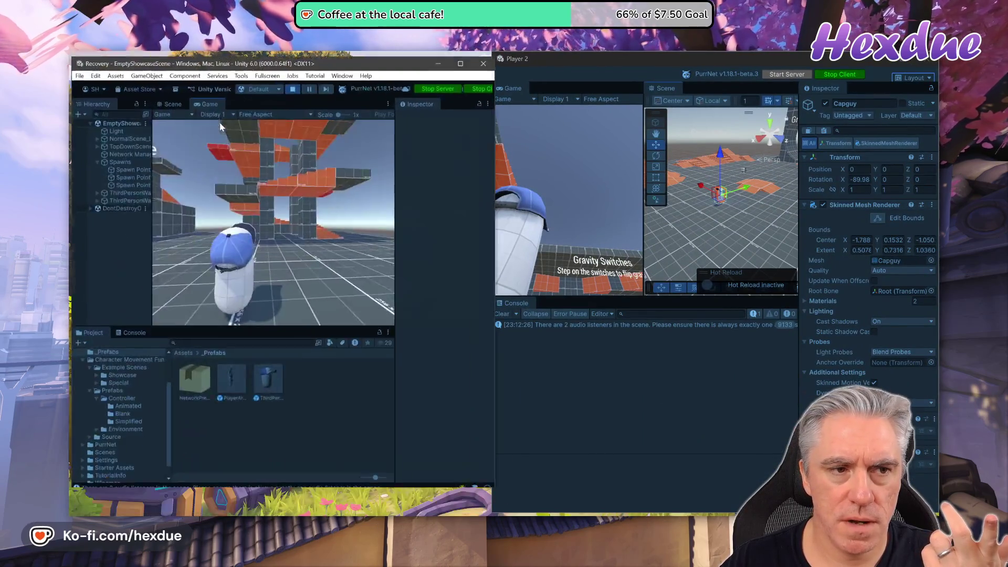
{"action": "left_click", "coordinate": [176, 101]}
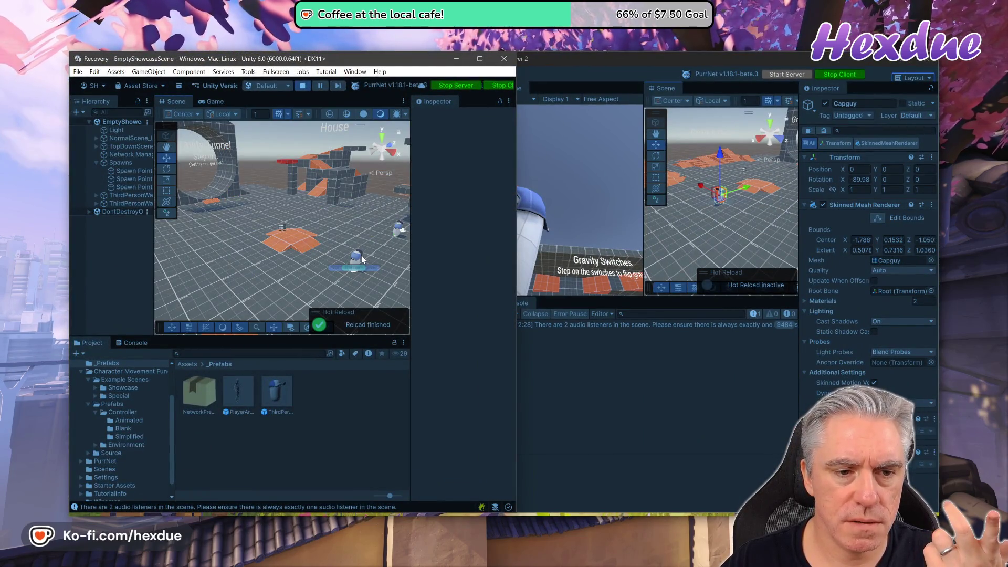
{"action": "left_click", "coordinate": [362, 256]}
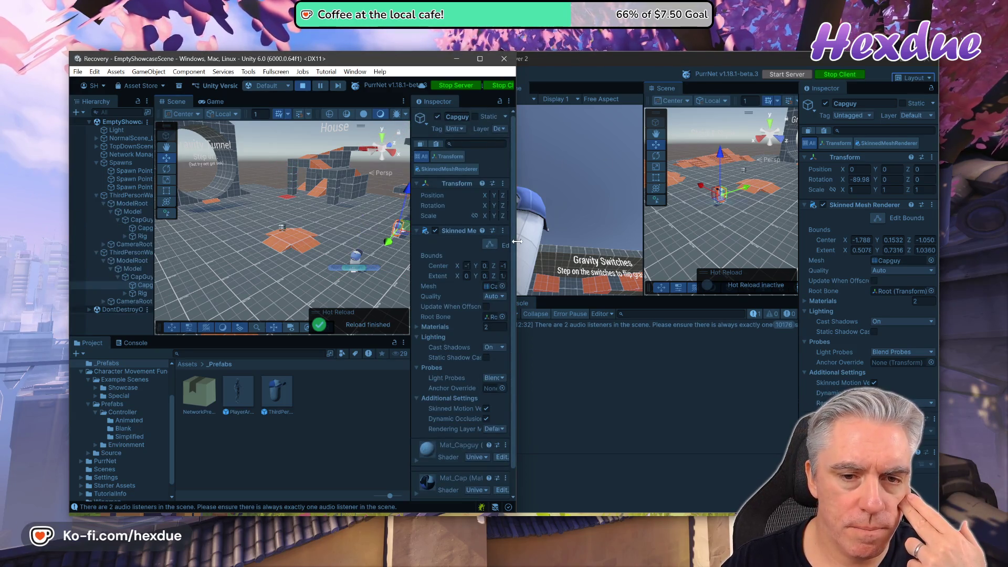
{"action": "left_click", "coordinate": [480, 58]}
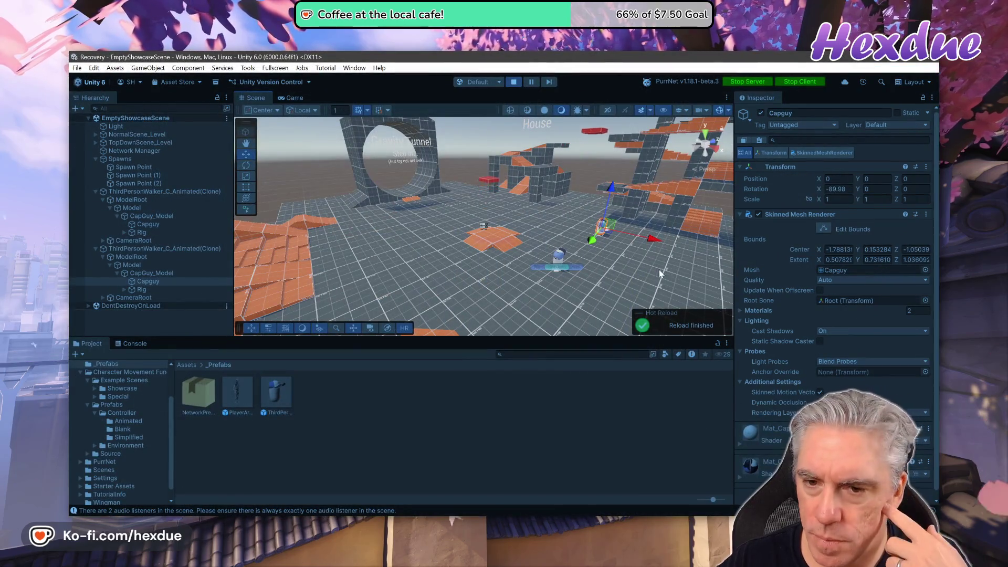
- Inspect the Capguy mesh and both ThirdPersonWalker_C_Animated(Clone) objects' network components
{"action": "left_click", "coordinate": [560, 260]}
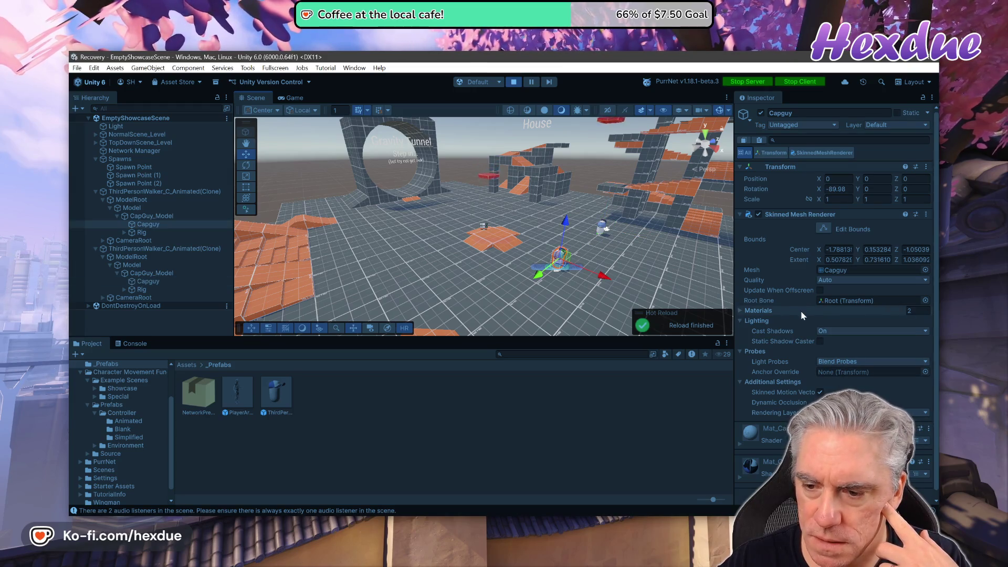
{"action": "scroll", "coordinate": [804, 313], "scroll_direction": "down", "scroll_amount": 1}
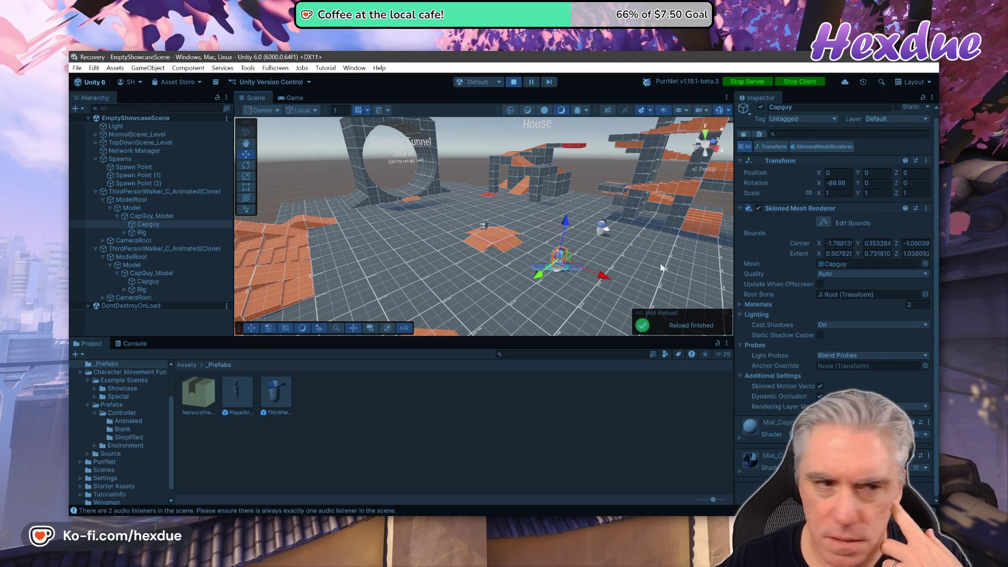
{"action": "left_click", "coordinate": [114, 192]}
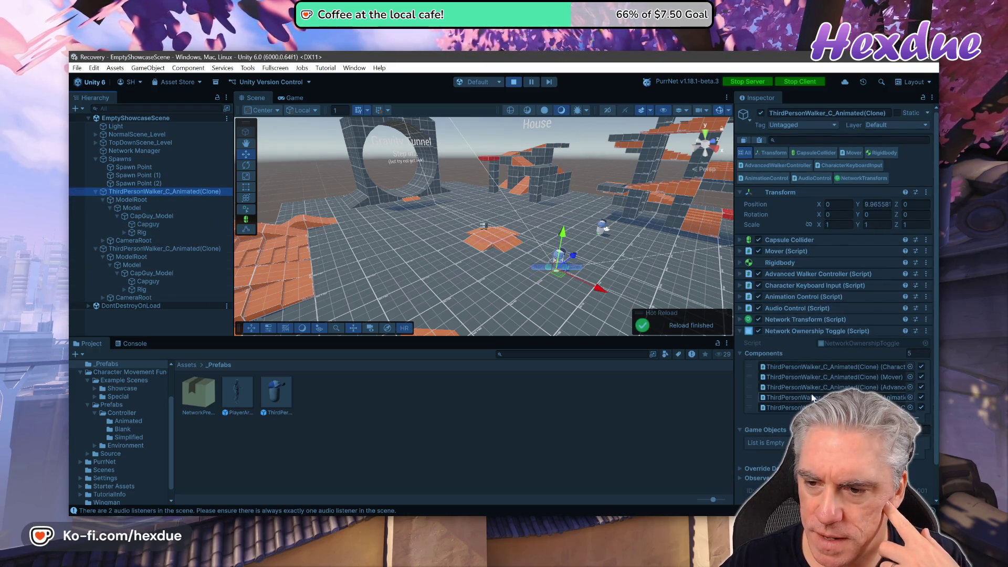
{"action": "left_click", "coordinate": [177, 250]}
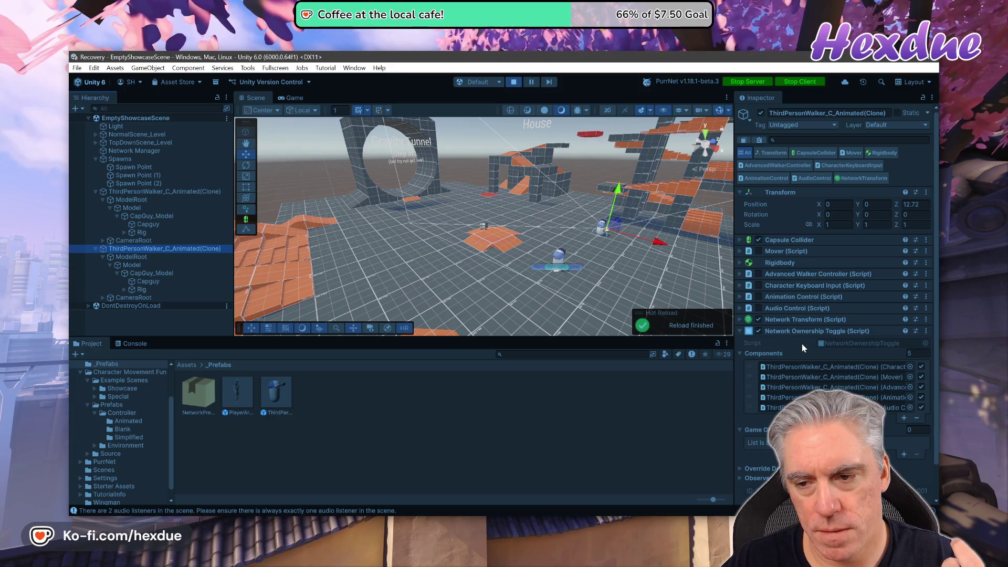
- Stop the game and open the ThirdPersonWalker_C_Animated prefab with its root object selected
{"action": "left_click", "coordinate": [515, 82]}
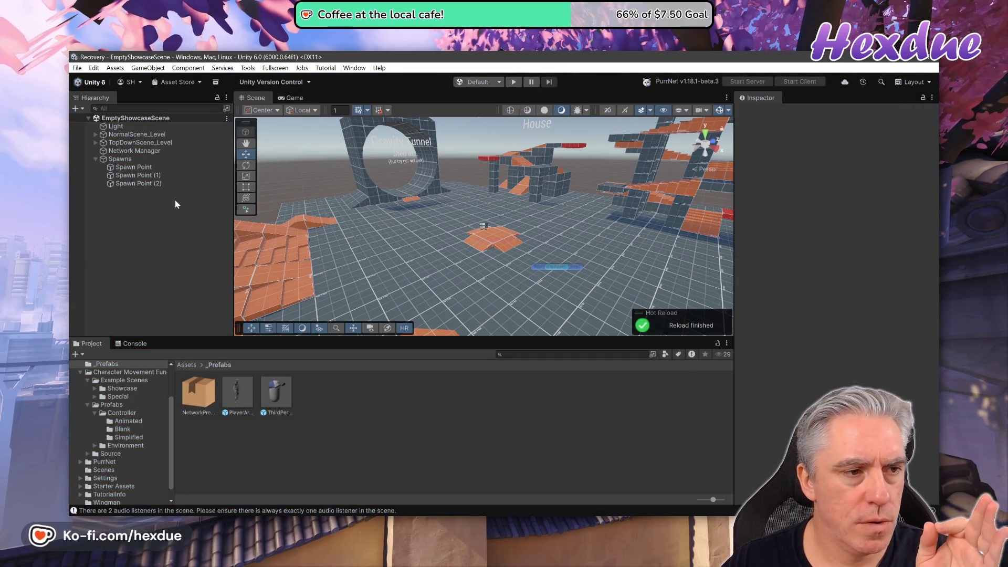
{"action": "double_click", "coordinate": [287, 390]}
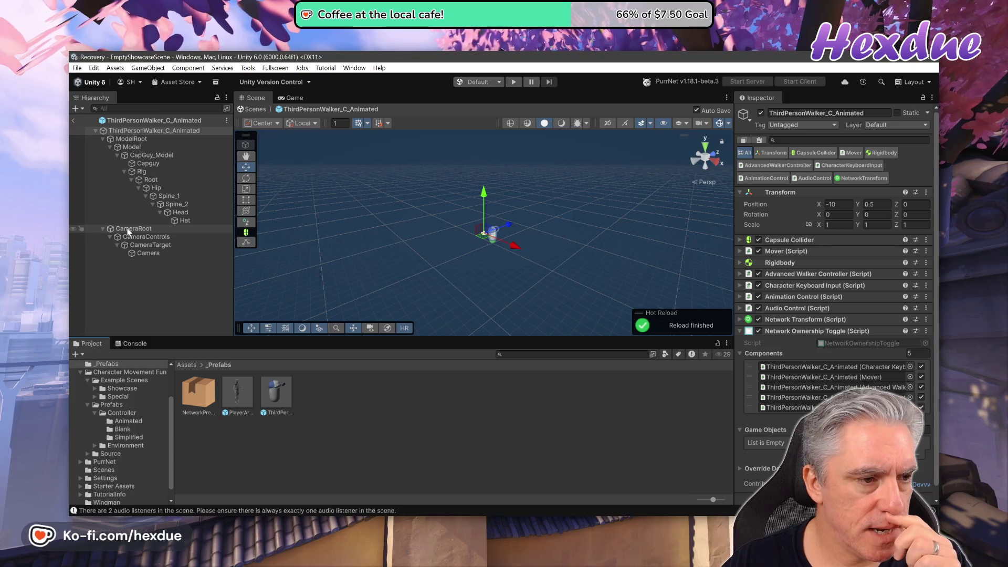
{"action": "left_click", "coordinate": [142, 131]}
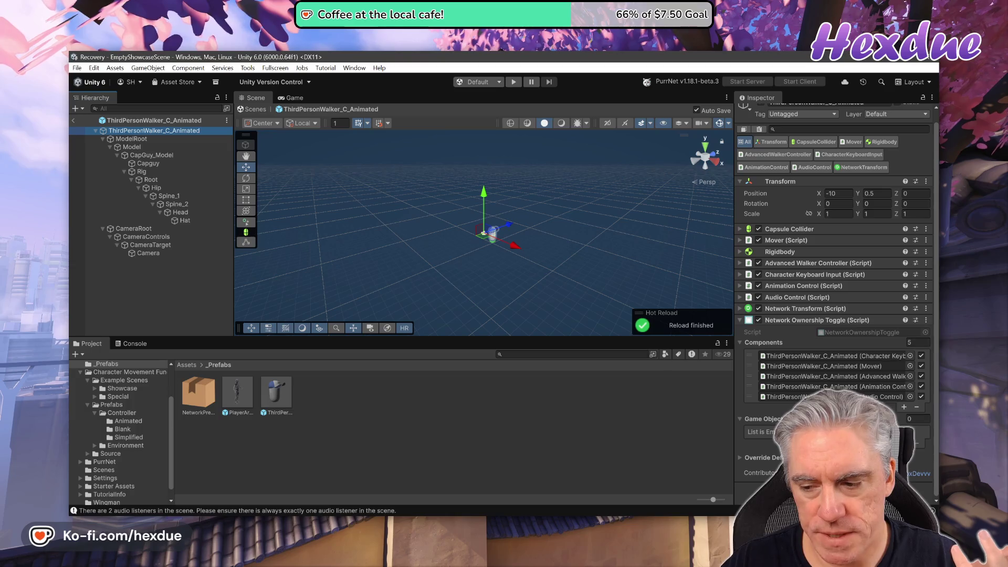
- Assign CameraRoot to a new Game Objects slot on the root, then start play mode
{"action": "left_click", "coordinate": [904, 444]}
{"action": "left_click", "coordinate": [124, 230]}
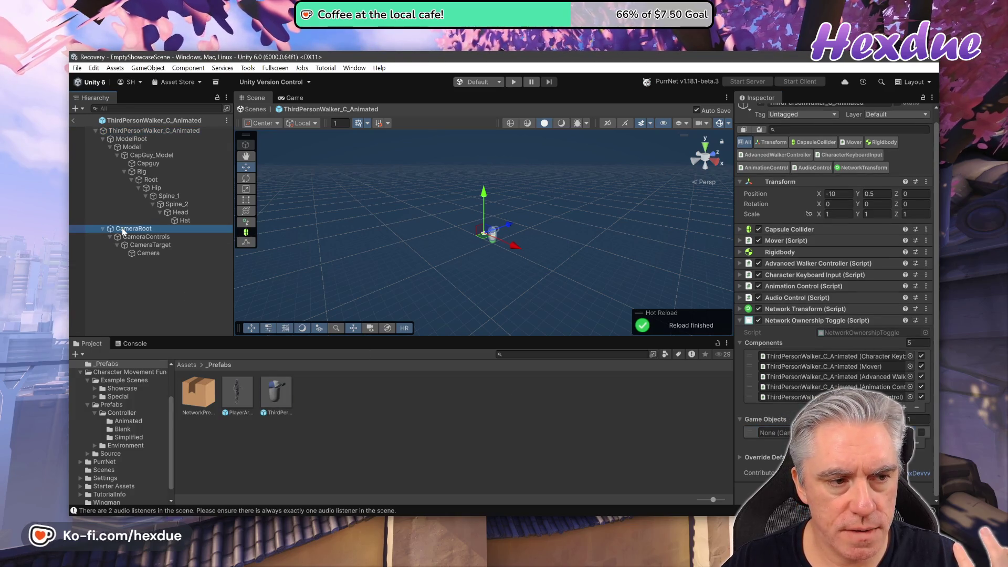
{"action": "mouse_move", "coordinate": [128, 229]}
{"action": "left_mouse_down"}
{"action": "mouse_move", "coordinate": [368, 295]}
{"action": "mouse_move", "coordinate": [769, 433]}
{"action": "left_mouse_up"}
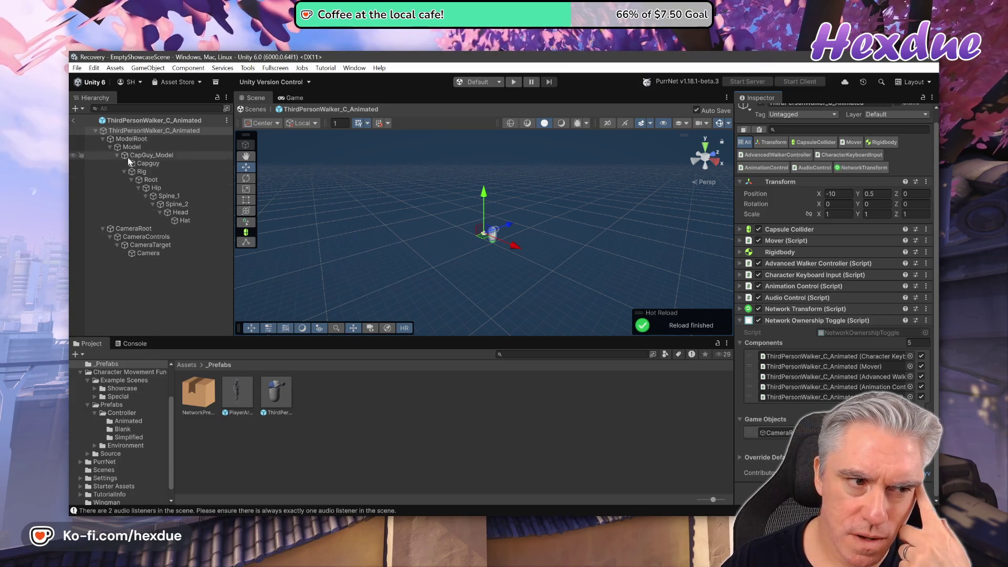
{"action": "left_click", "coordinate": [512, 82]}
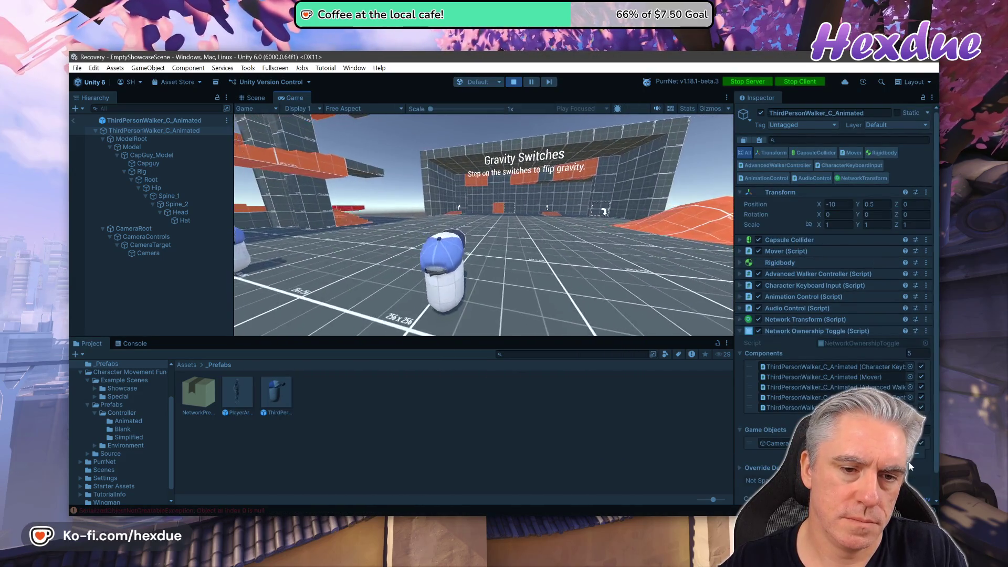
- Walk the host's character toward the gravity area, then walk Player 2's character toward Gravity Switches
{"action": "key", "text": "w"}
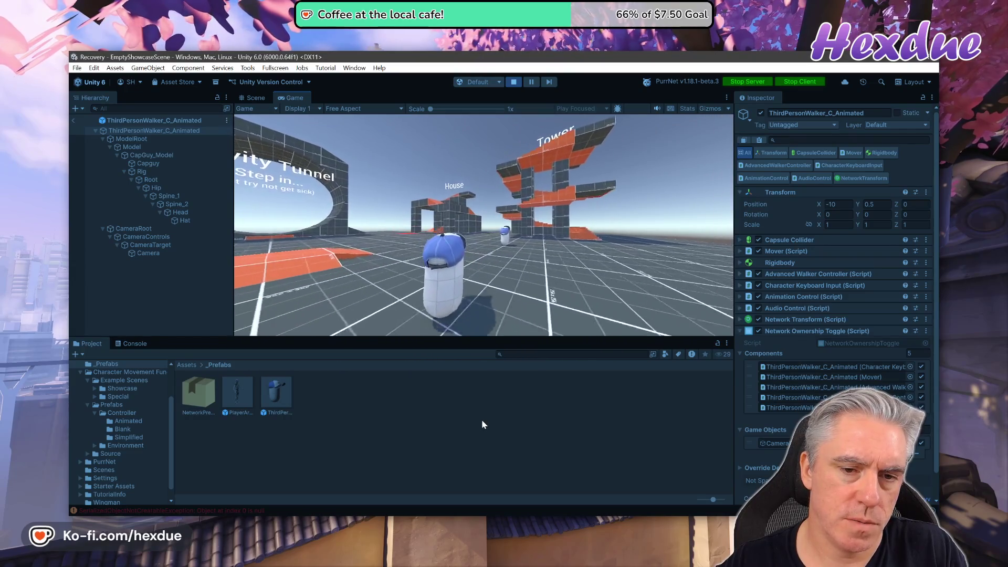
{"action": "key", "text": "w"}
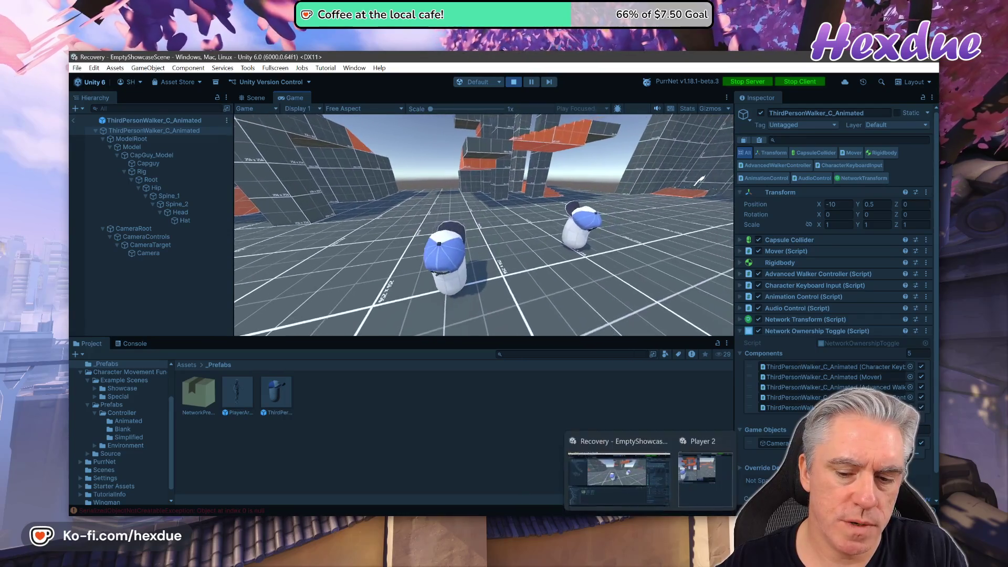
{"action": "left_click", "coordinate": [698, 472]}
{"action": "key", "text": "w"}
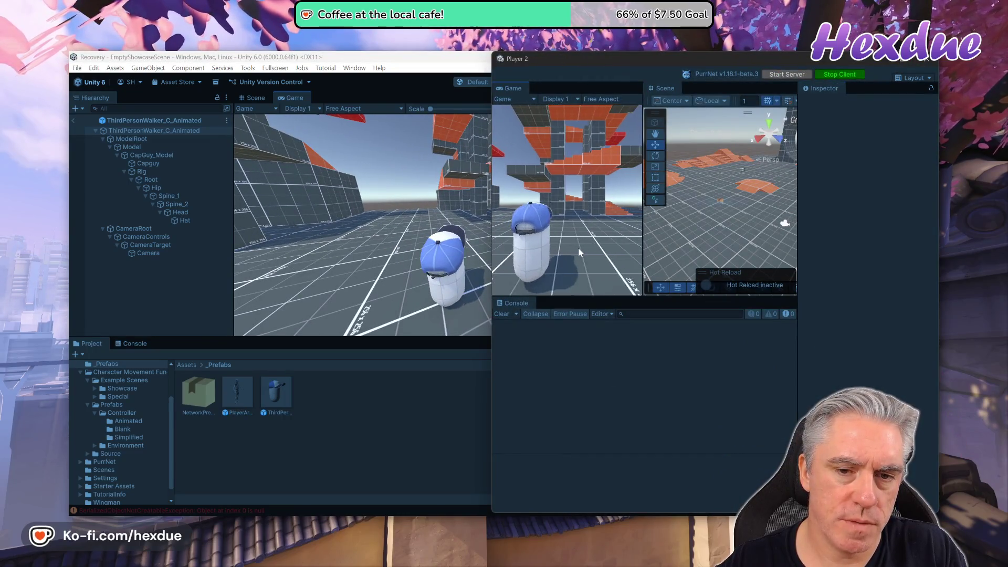
{"action": "key", "text": "w"}
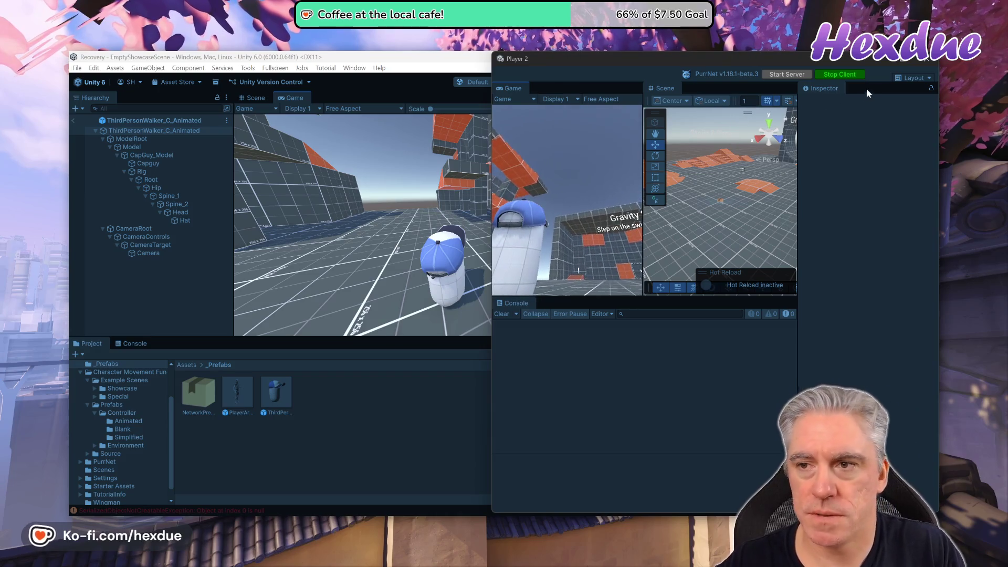
- Reduce Player 2's layout to Game and Console, test walking toward Terrain, then close Player 2
{"action": "left_click", "coordinate": [919, 77]}
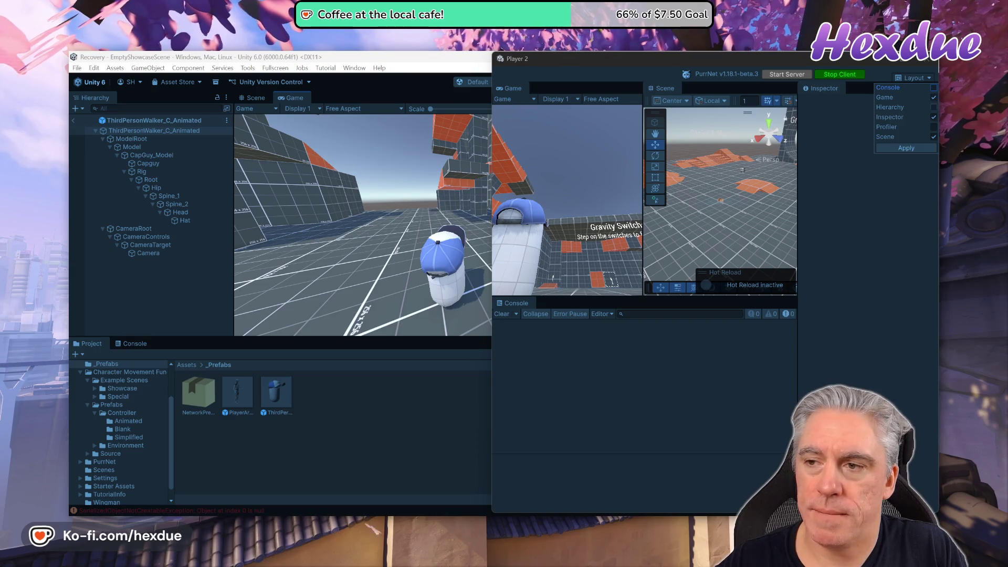
{"action": "left_click", "coordinate": [933, 117]}
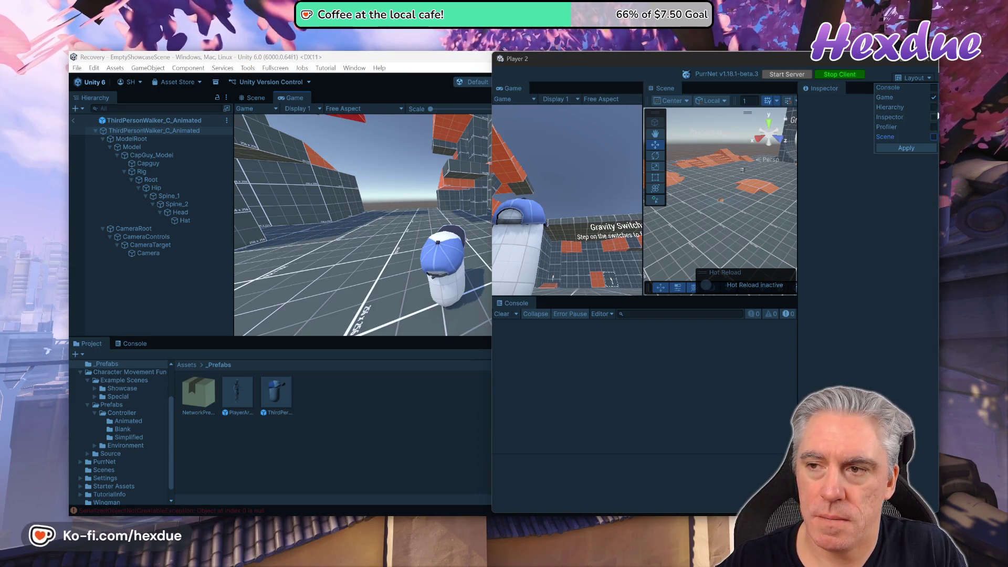
{"action": "left_click", "coordinate": [912, 150]}
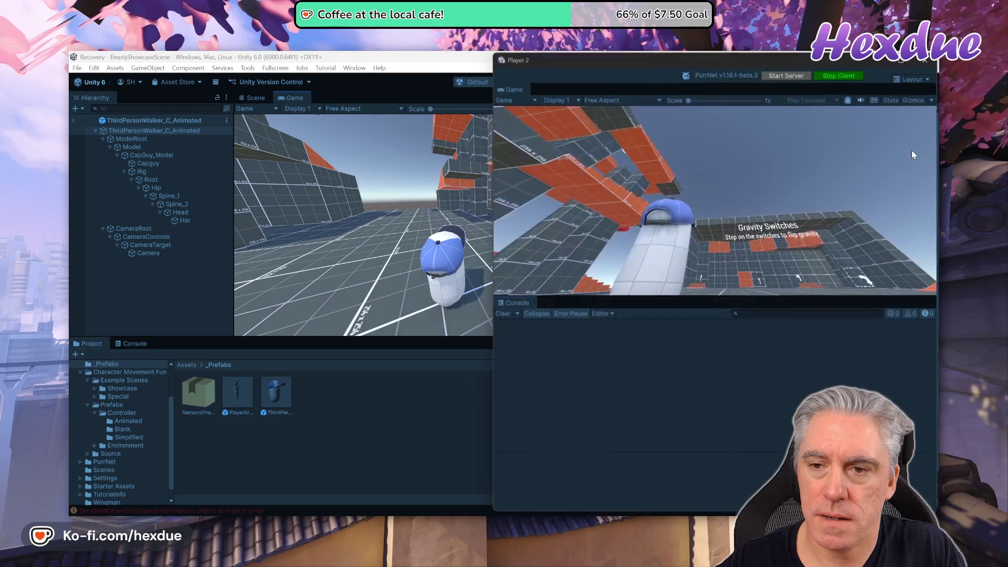
{"action": "left_click_drag", "start_coordinate": [718, 298], "coordinate": [715, 431]}
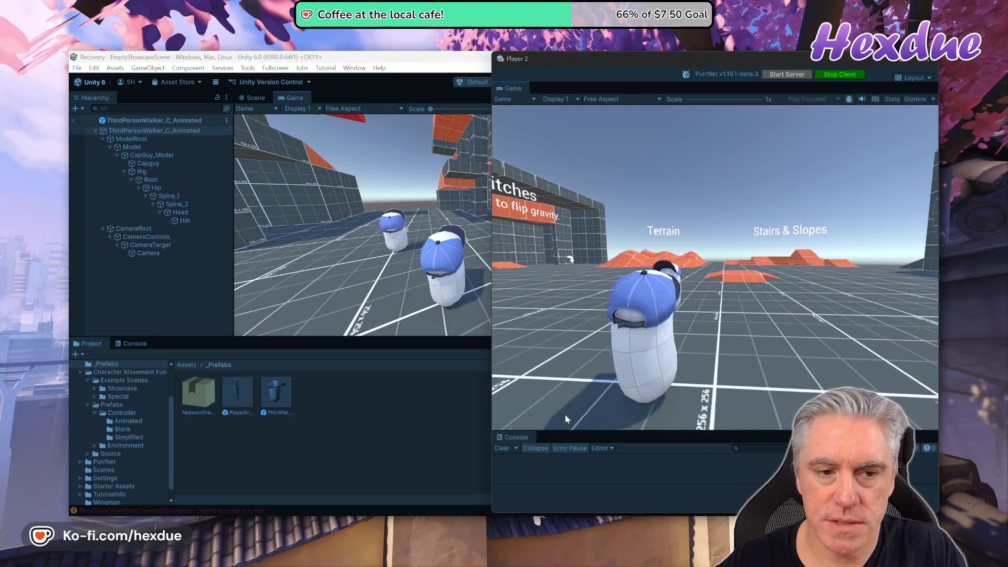
{"action": "key", "text": "w"}
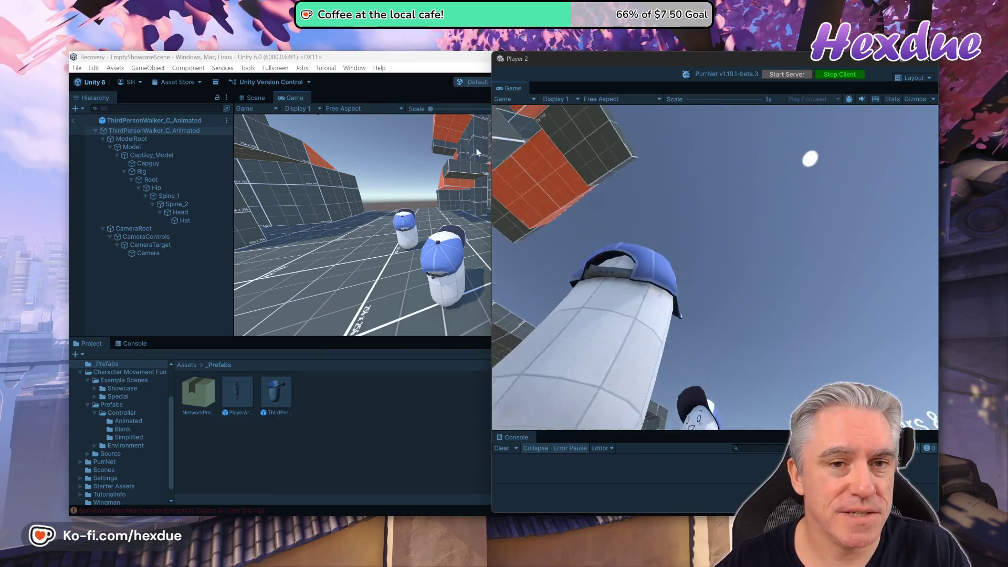
{"action": "left_click", "coordinate": [925, 62]}
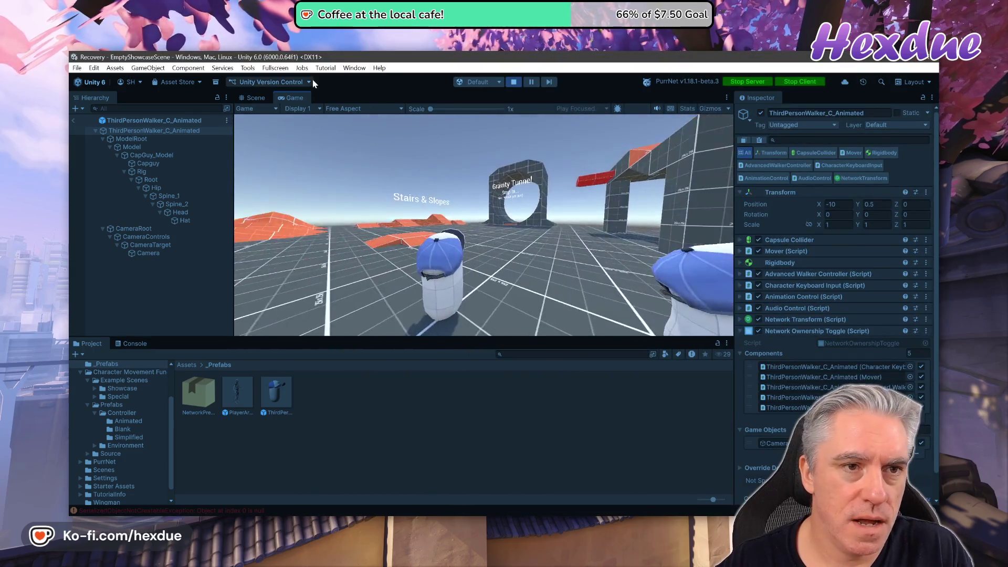
- Stop play from the Multiplayer Play Mode window and deactivate the Player 2 virtual player
{"action": "left_click", "coordinate": [354, 68]}
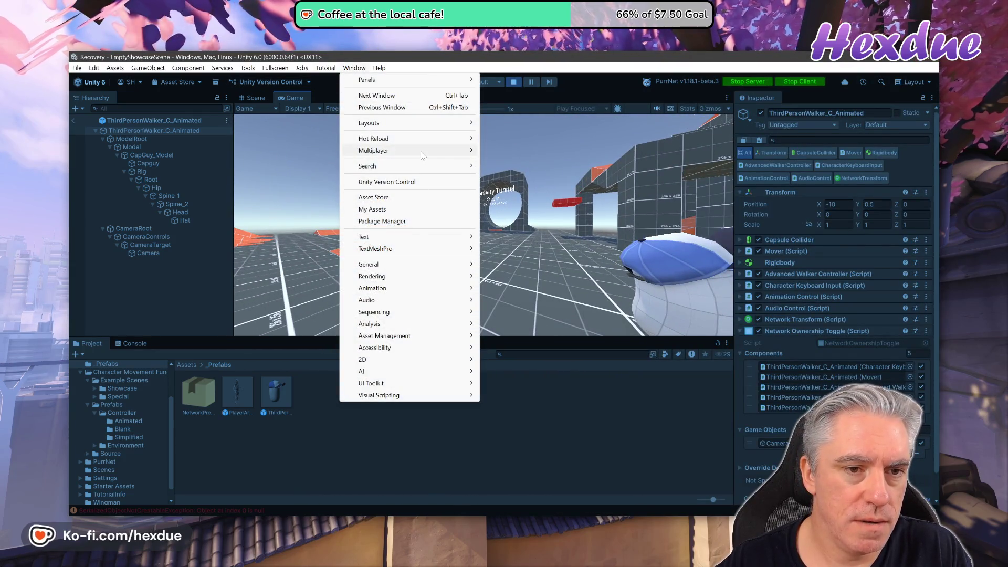
{"action": "mouse_move", "coordinate": [415, 151]}
{"action": "left_click", "coordinate": [545, 163]}
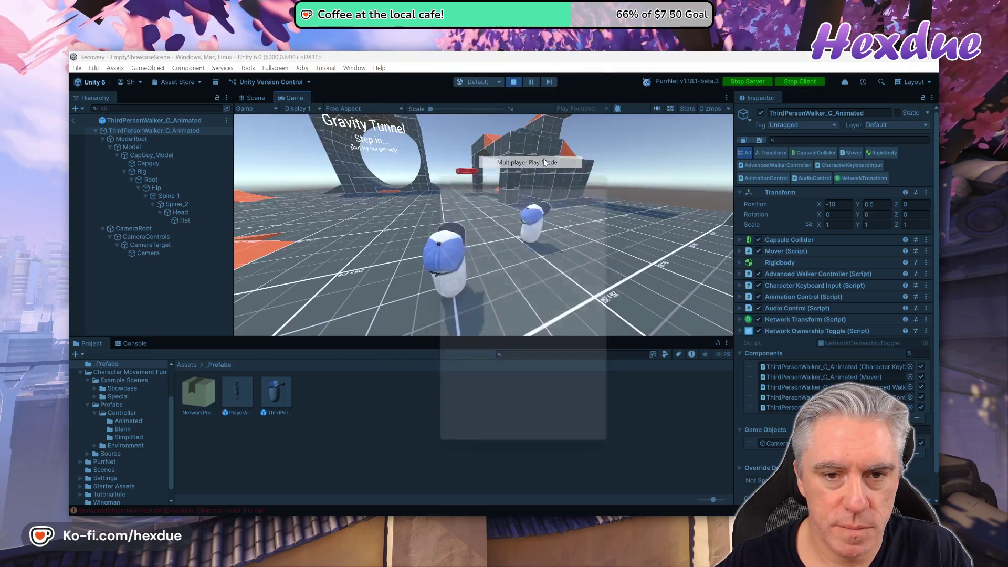
{"action": "left_click", "coordinate": [520, 82]}
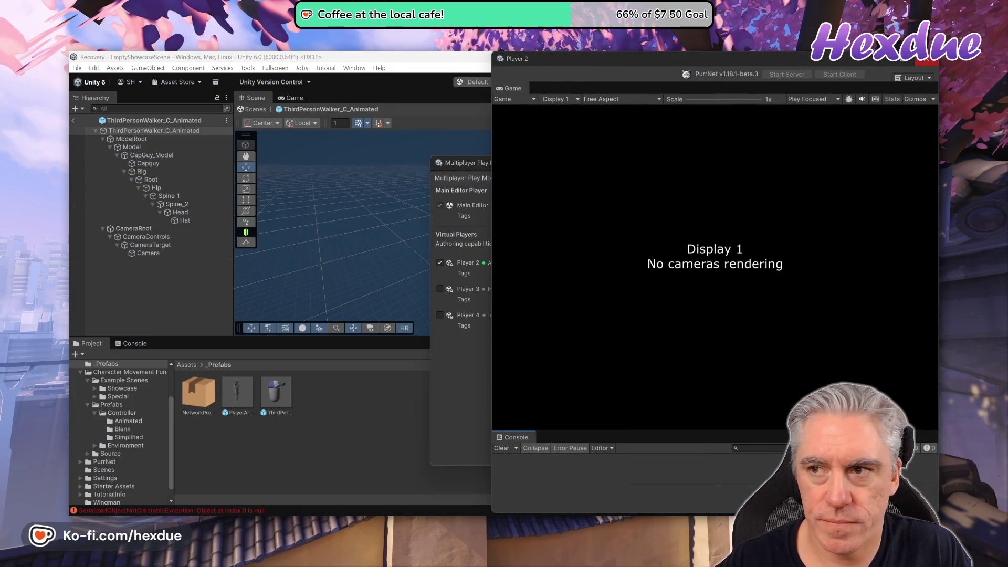
{"action": "left_click", "coordinate": [440, 262]}
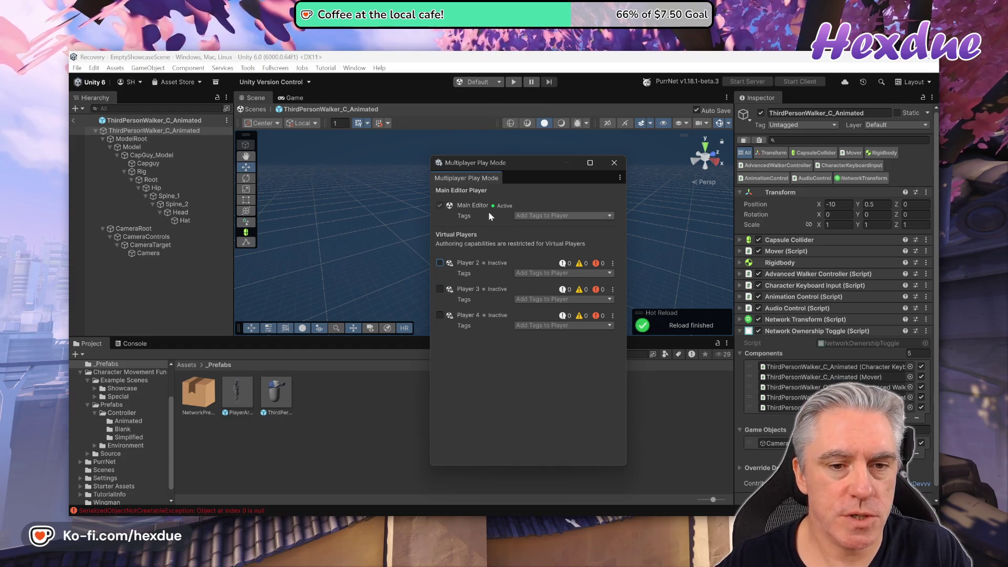
- Close Multiplayer Play Mode and review the Model and ModelRoot objects' components
{"action": "left_click", "coordinate": [619, 164]}
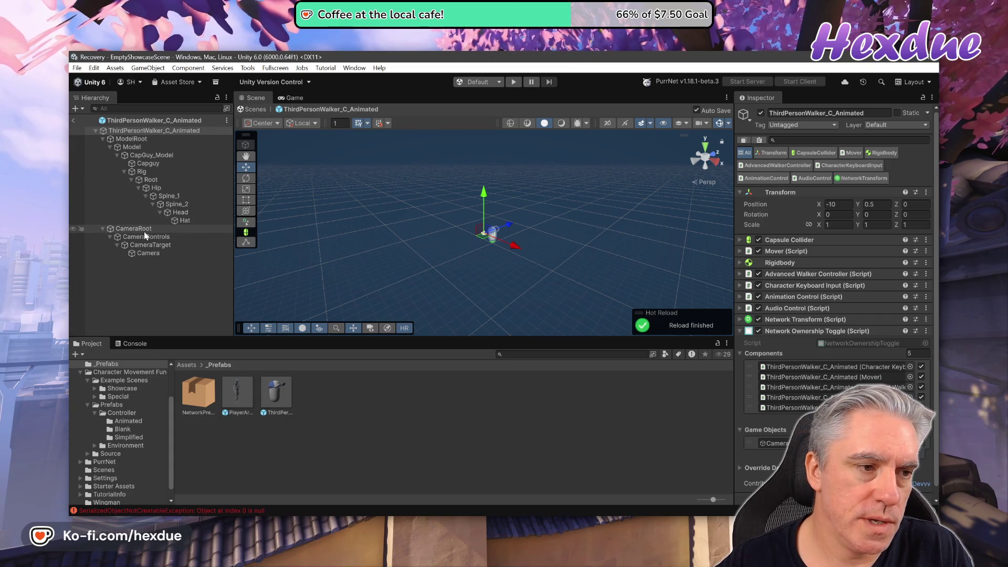
{"action": "left_click", "coordinate": [127, 148]}
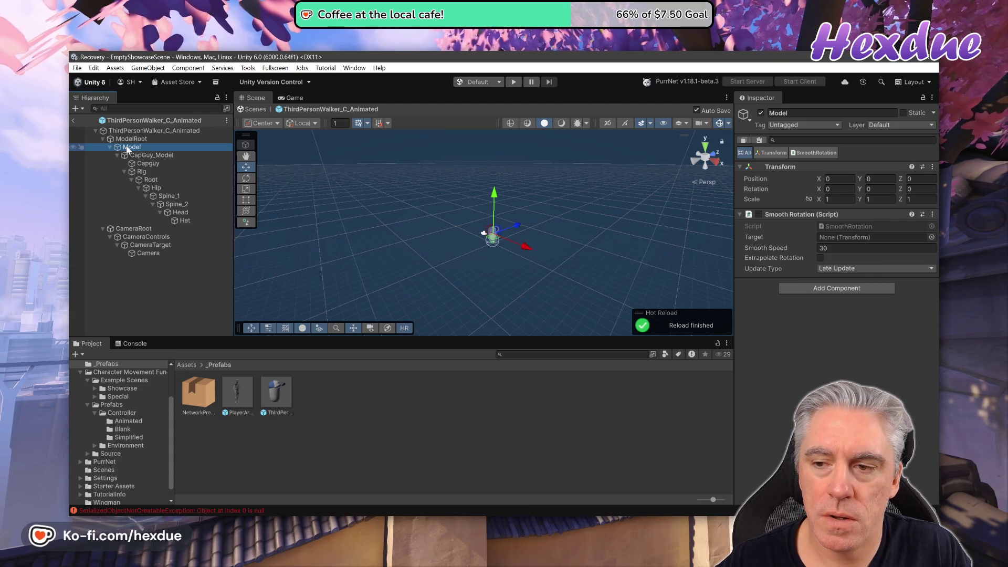
{"action": "left_click", "coordinate": [129, 140]}
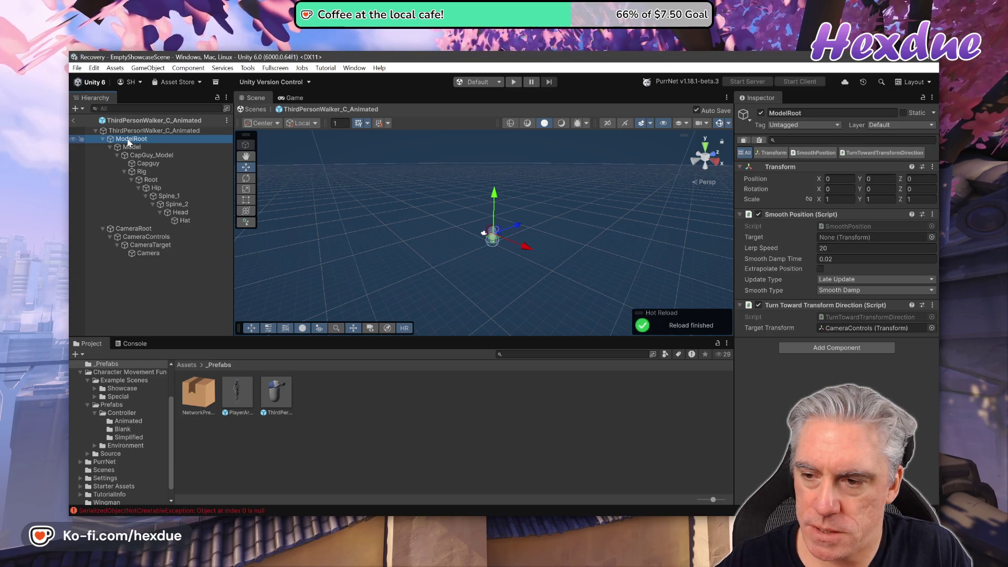
{"action": "left_click", "coordinate": [138, 148]}
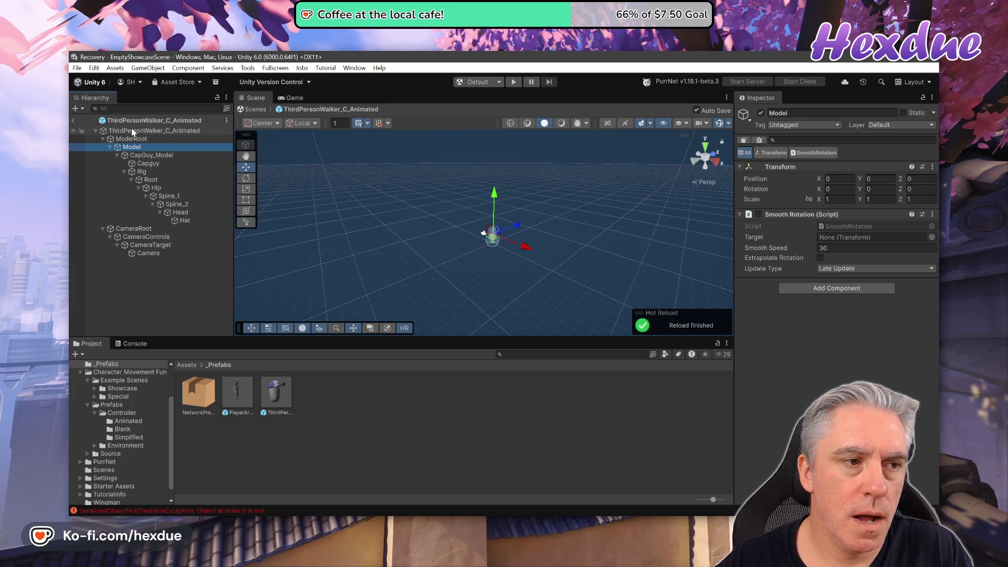
- Set Sync Rotation to No in the ThirdPersonWalker_C_Animated root's Network Transform
{"action": "left_click", "coordinate": [133, 131]}
{"action": "scroll", "coordinate": [835, 294], "scroll_direction": "down", "scroll_amount": 1}
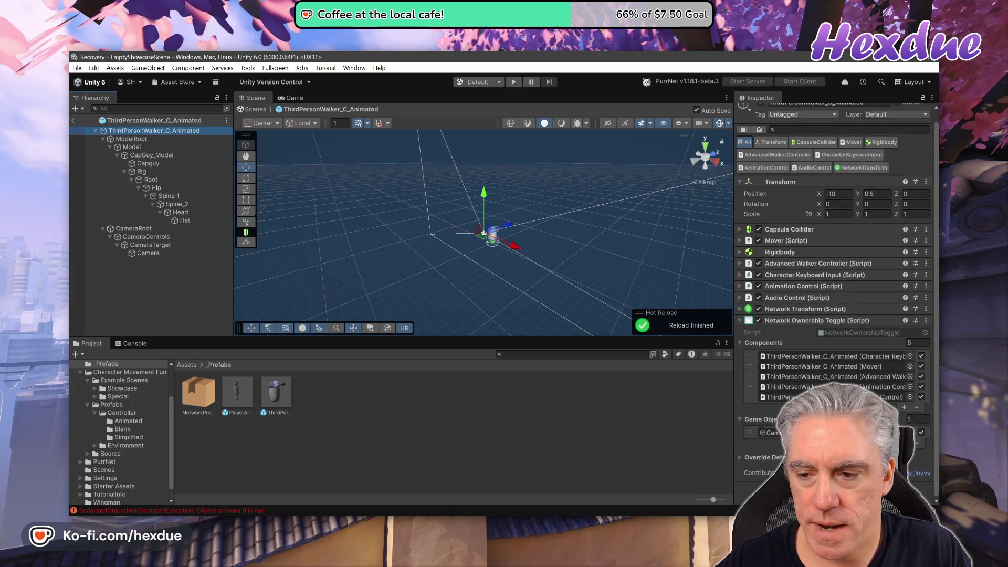
{"action": "left_click", "coordinate": [740, 308]}
{"action": "scroll", "coordinate": [739, 307], "scroll_direction": "down", "scroll_amount": 5}
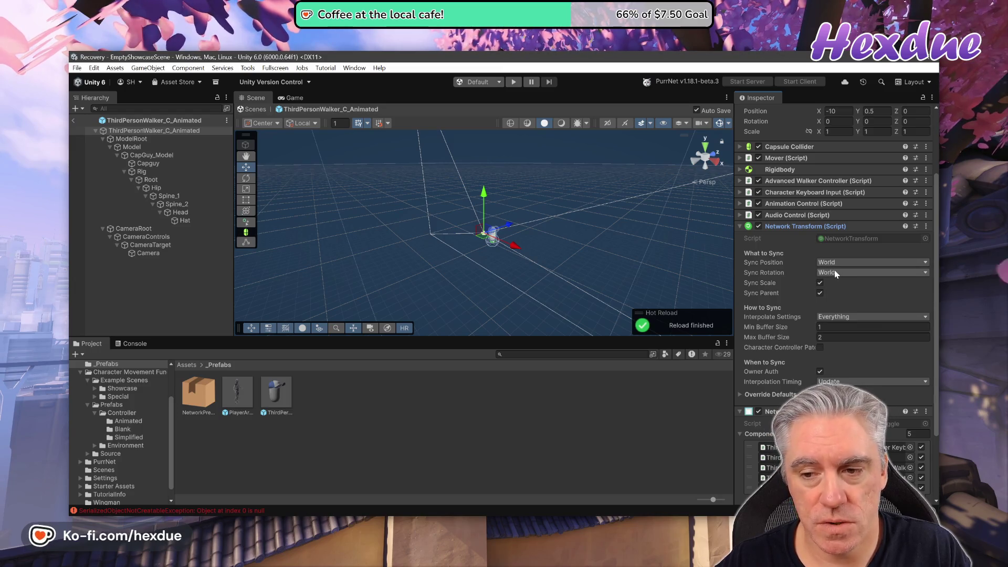
{"action": "left_click", "coordinate": [834, 272]}
{"action": "left_click", "coordinate": [840, 283]}
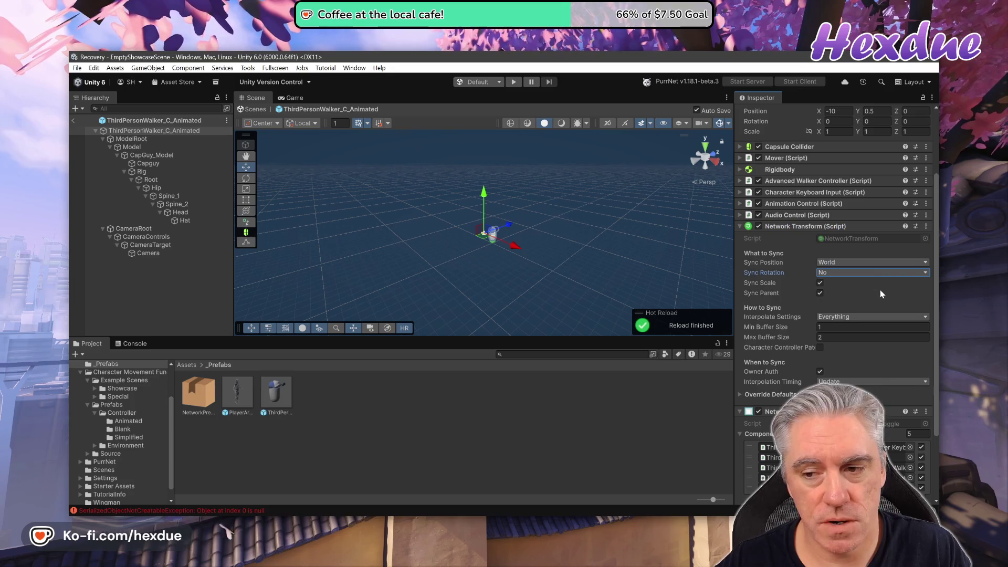
- Remove the Network Ownership Toggle accidentally added to ModelRoot
{"action": "left_click", "coordinate": [131, 140]}
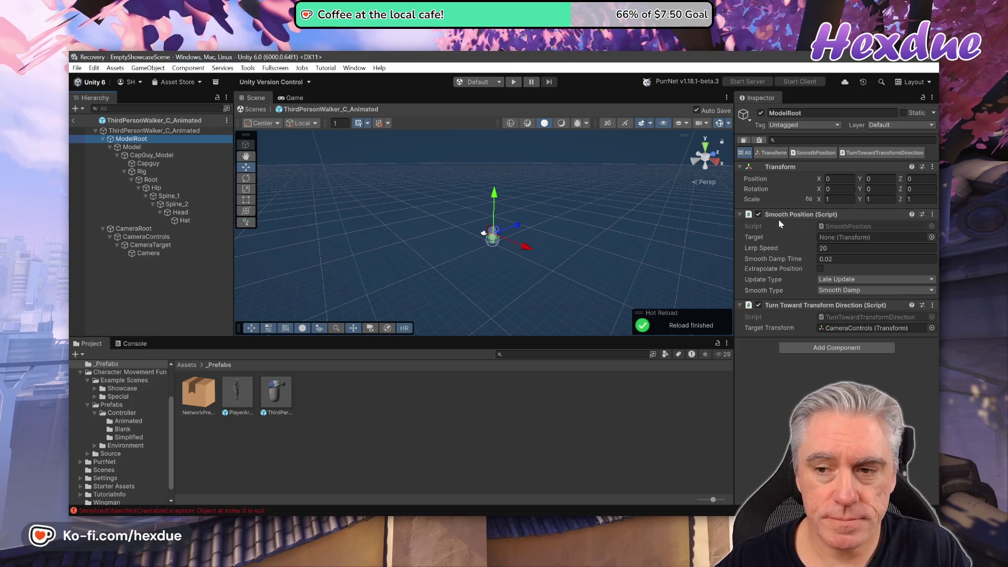
{"action": "left_click", "coordinate": [831, 350]}
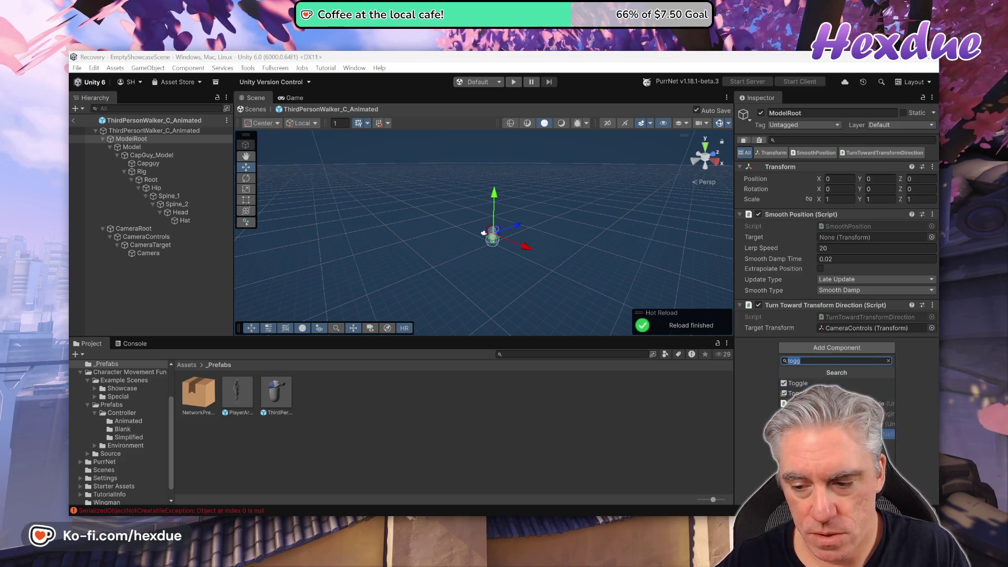
{"action": "key", "text": "Return"}
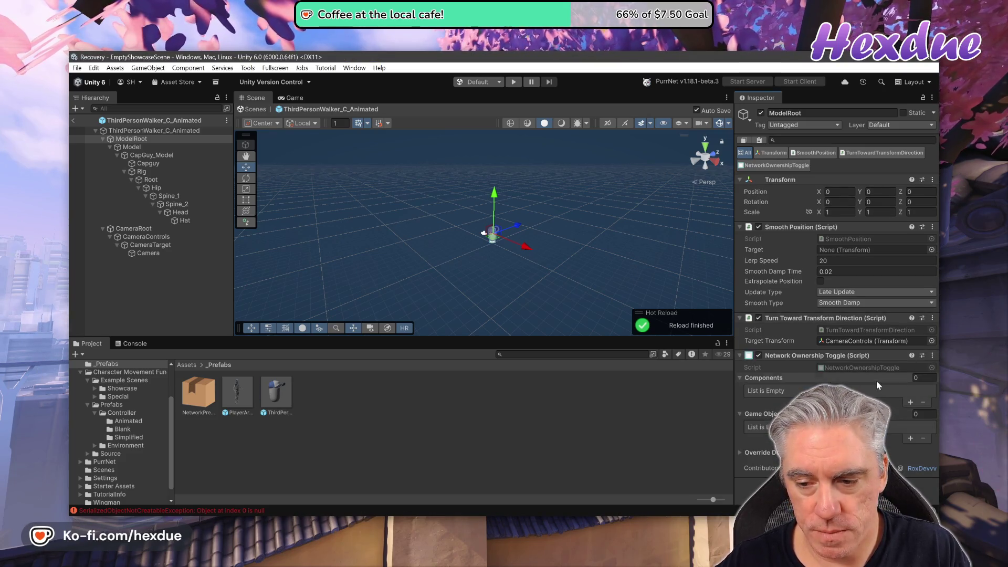
{"action": "left_click", "coordinate": [932, 356]}
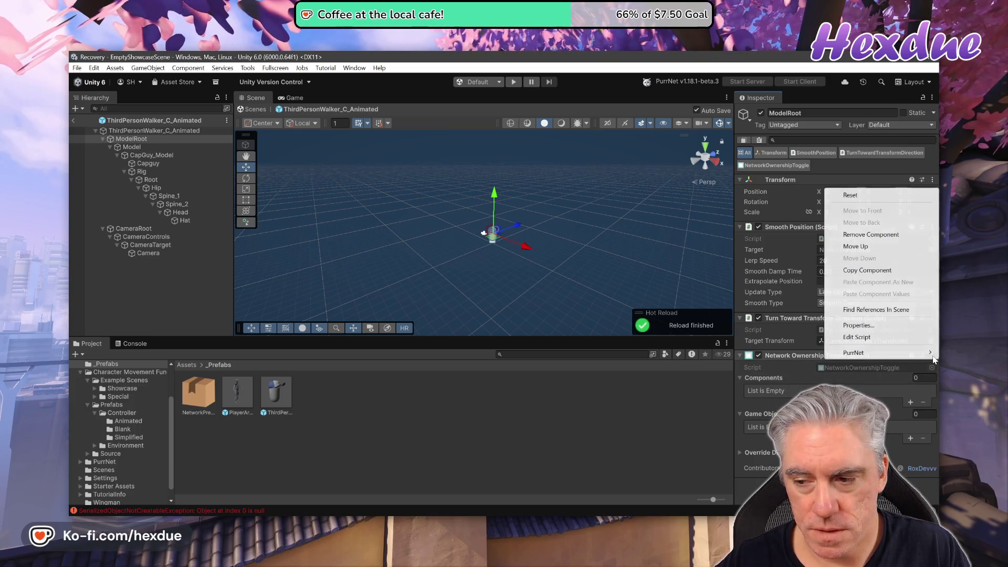
{"action": "left_click", "coordinate": [864, 236]}
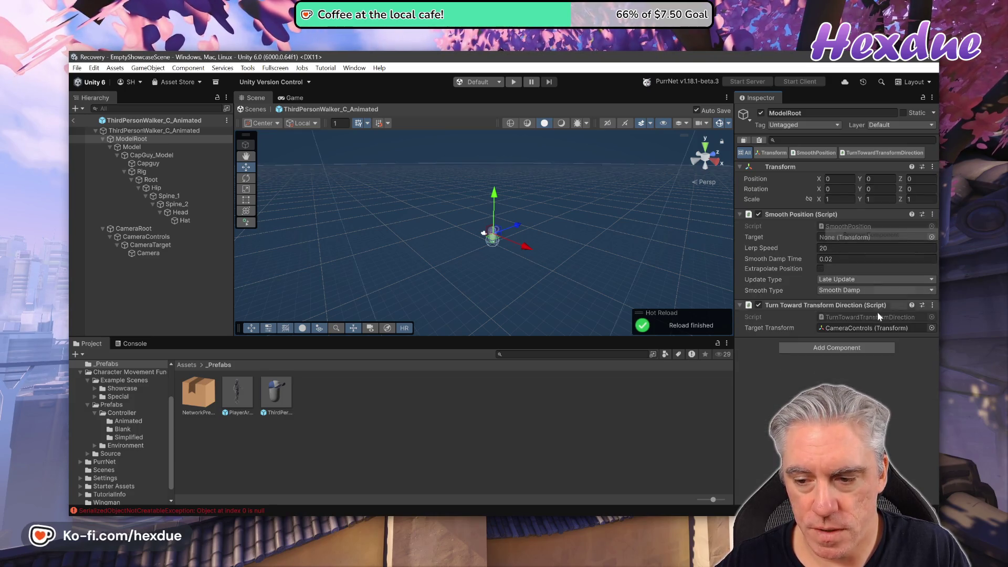
- Add a Network Transform to ModelRoot with Sync Position set to No, comparing it with the root
{"action": "left_click", "coordinate": [846, 348]}
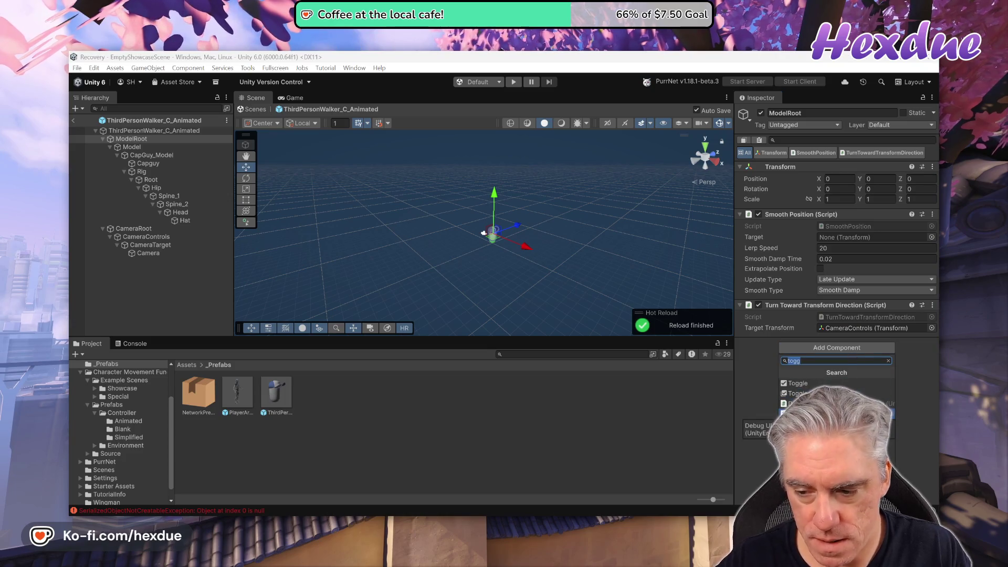
{"action": "type", "text": "transform"}
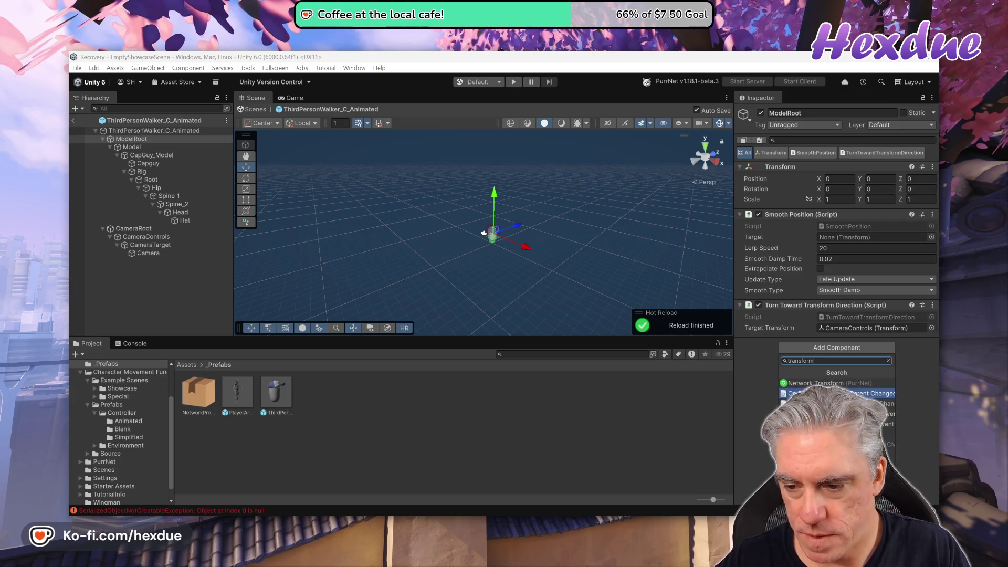
{"action": "left_click", "coordinate": [821, 383]}
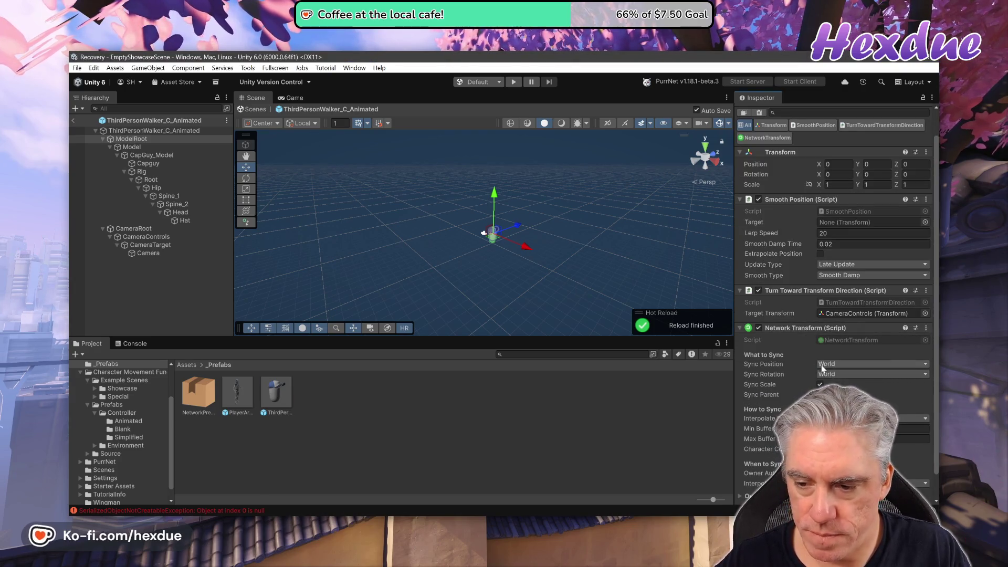
{"action": "left_click", "coordinate": [823, 365]}
{"action": "left_click", "coordinate": [839, 373]}
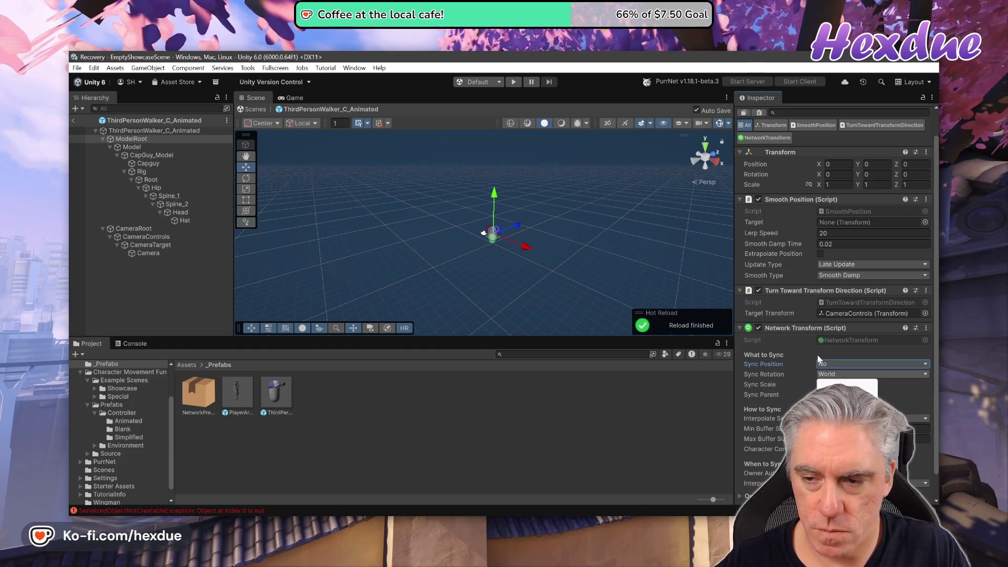
{"action": "left_click", "coordinate": [128, 131]}
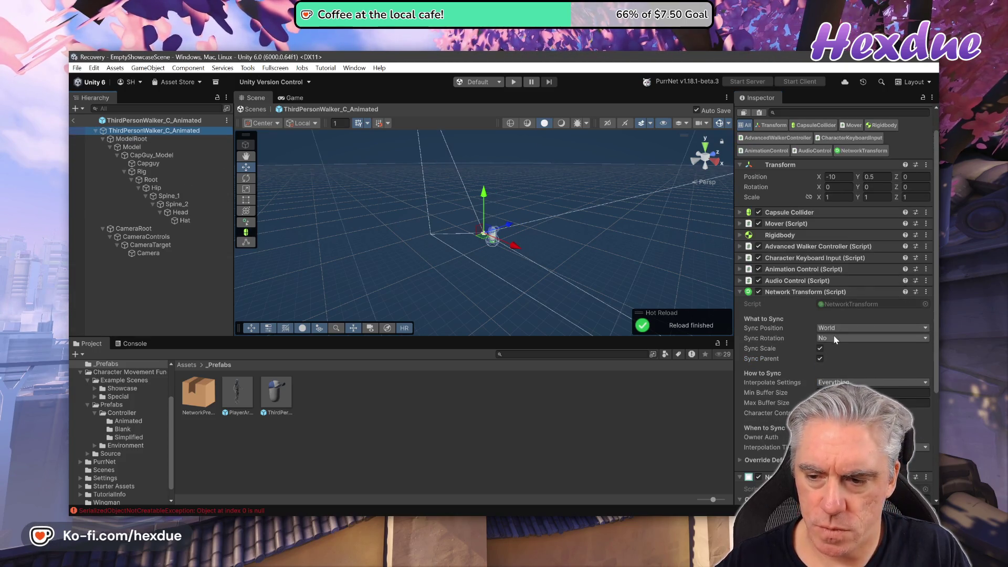
{"action": "left_click", "coordinate": [142, 138]}
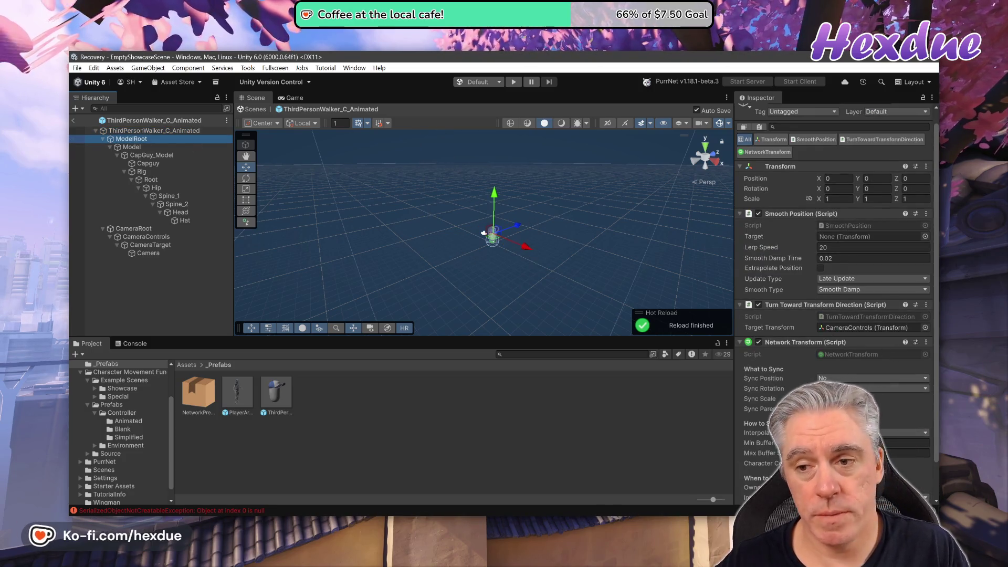
- Add a Network Animator to CapGuy_Model, referencing the model's Animator
{"action": "left_click", "coordinate": [140, 146]}
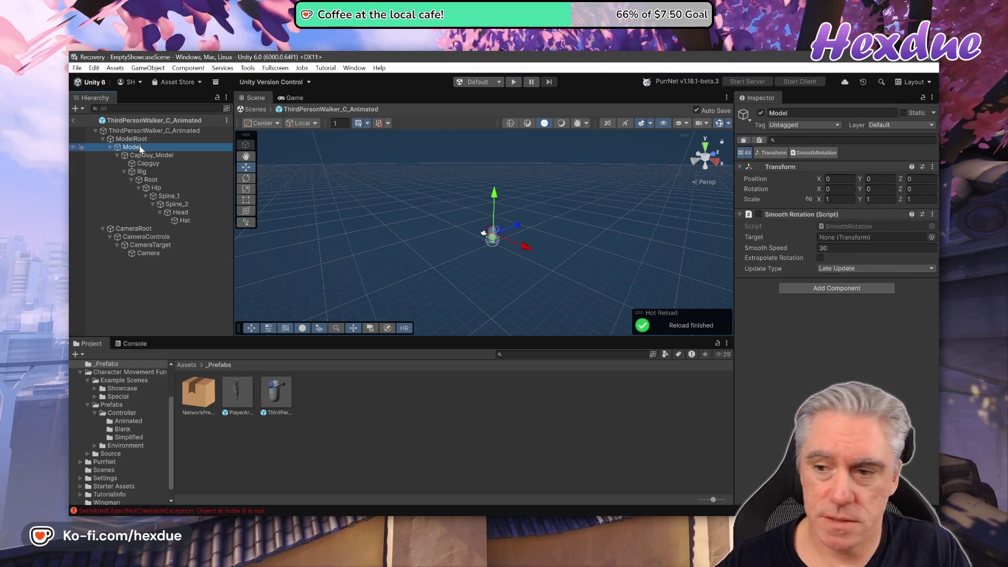
{"action": "left_click", "coordinate": [140, 156]}
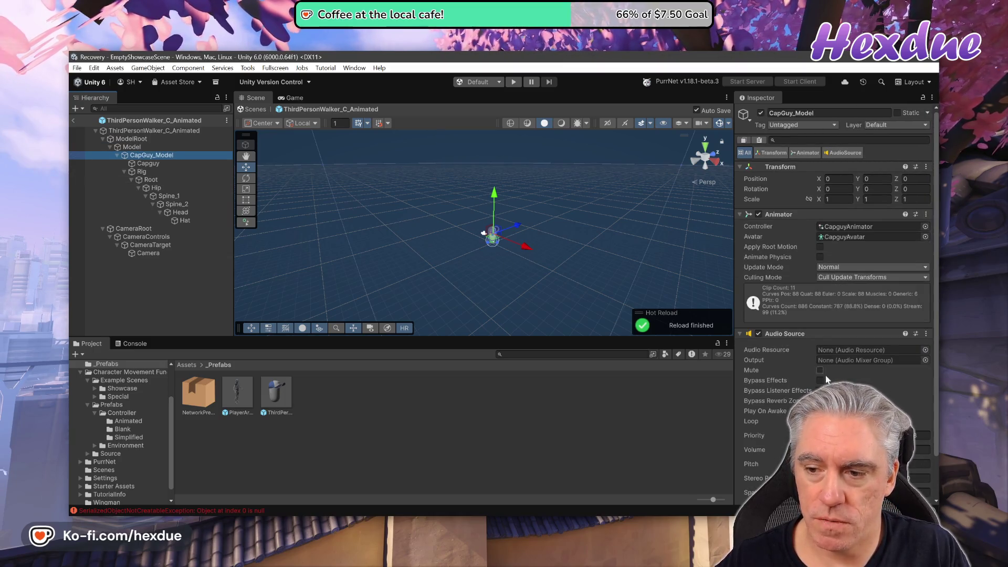
{"action": "scroll", "coordinate": [826, 380], "scroll_direction": "down", "scroll_amount": 3}
{"action": "left_click", "coordinate": [835, 494]}
{"action": "type", "text": "transform"}
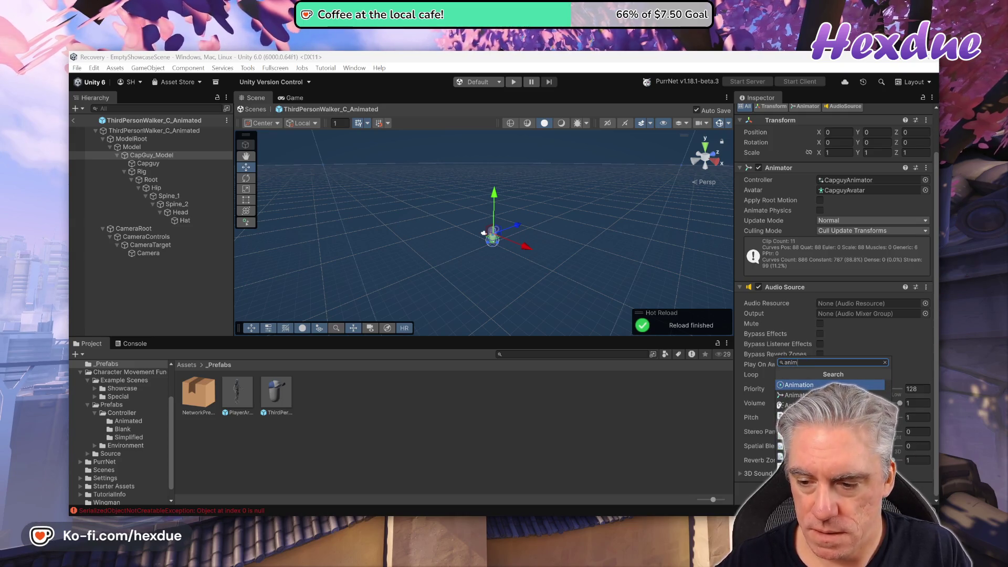
{"action": "key", "text": "Return"}
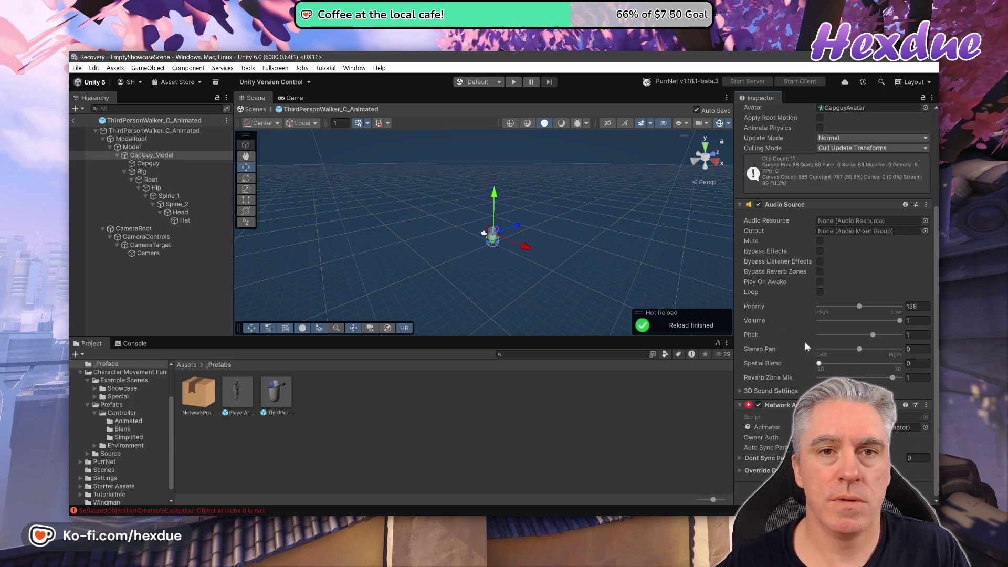
{"action": "mouse_move", "coordinate": [767, 454]}
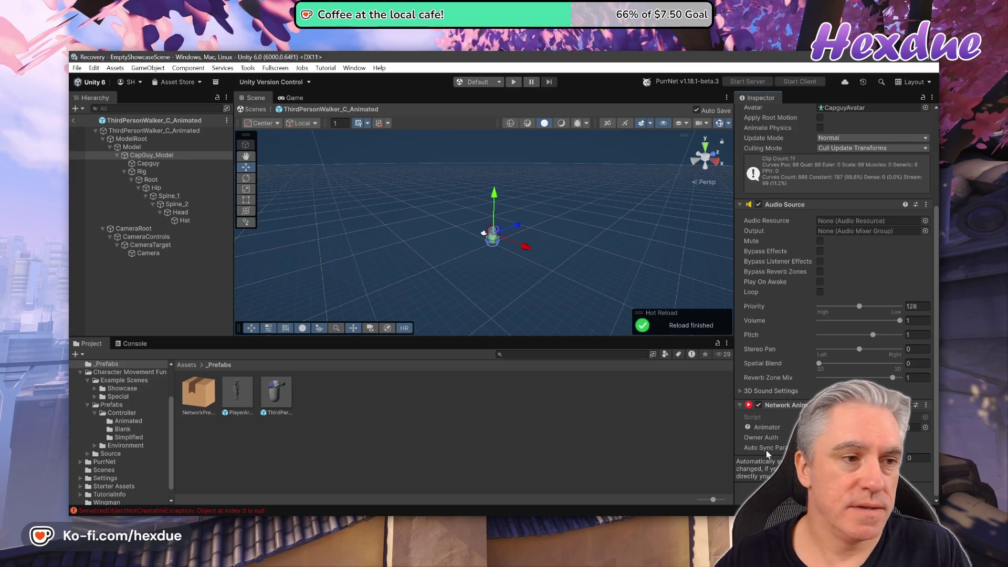
- Select the 2UP play-mode scenario and start playing with two players
{"action": "left_click", "coordinate": [499, 83]}
{"action": "left_click", "coordinate": [465, 107]}
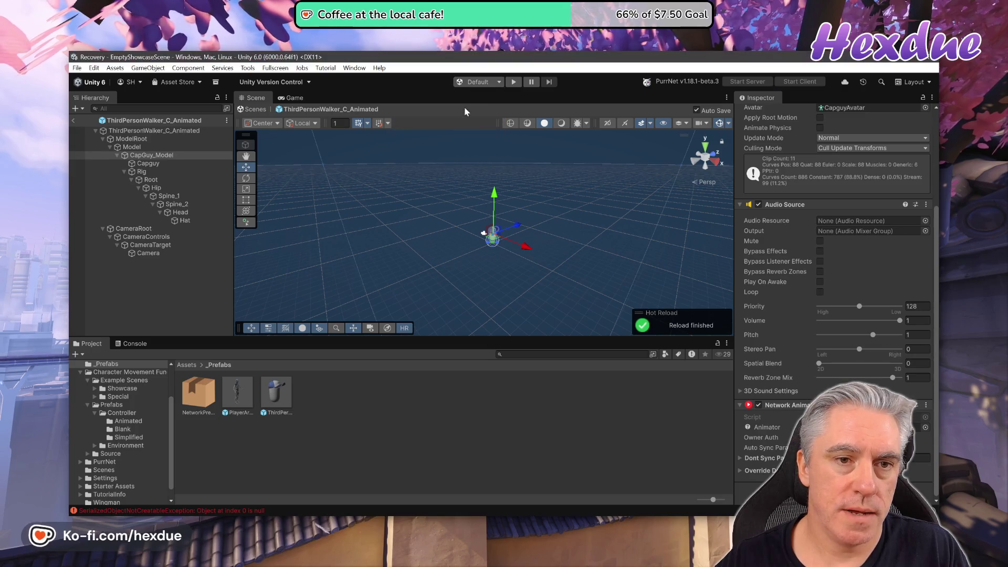
{"action": "left_click", "coordinate": [541, 82]}
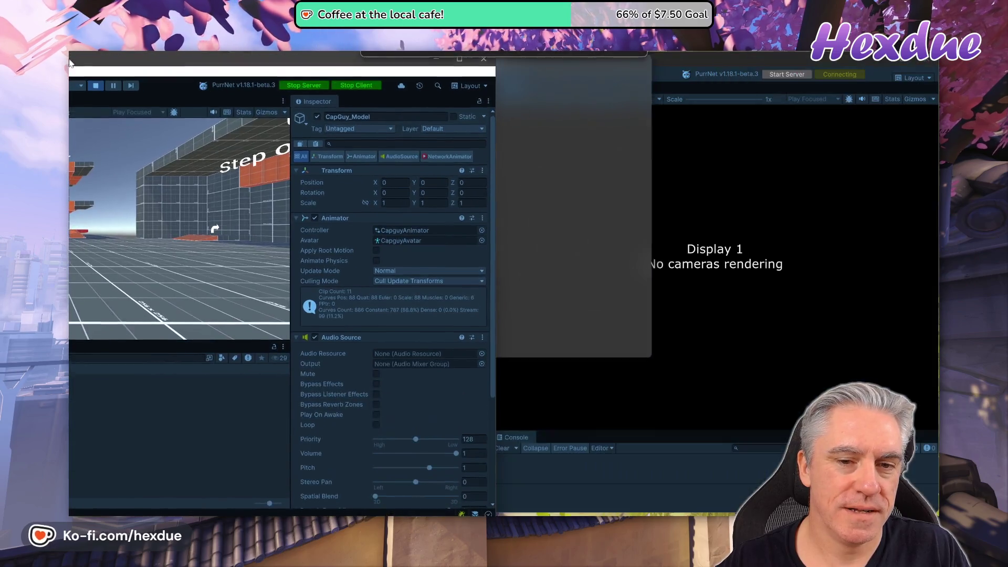
- Place Player 2's window beside the editor, walk Player 2 to the other player, then stop
{"action": "mouse_move", "coordinate": [70, 62]}
{"action": "left_mouse_down"}
{"action": "mouse_move", "coordinate": [80, 54]}
{"action": "mouse_move", "coordinate": [70, 205]}
{"action": "left_mouse_up"}
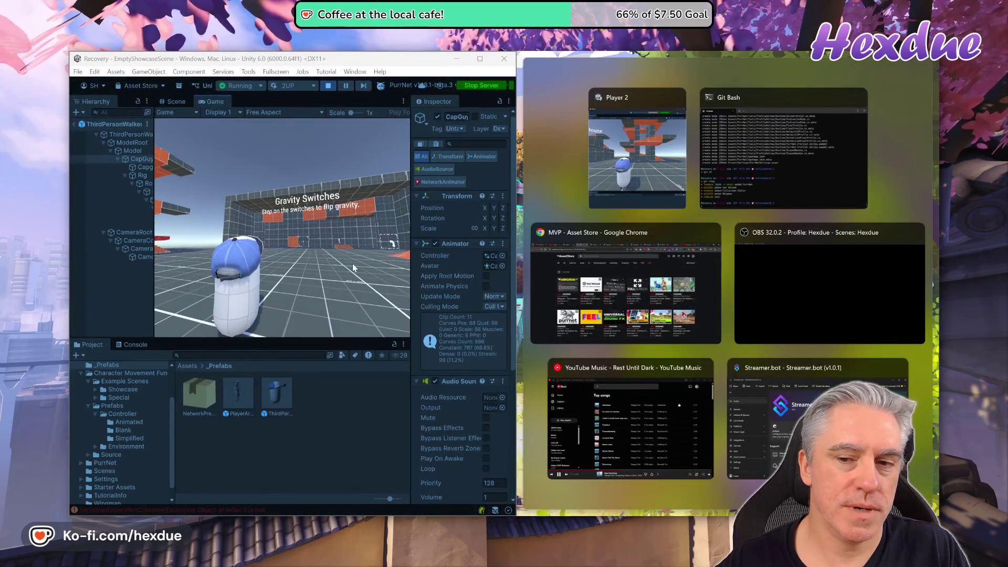
{"action": "left_click", "coordinate": [638, 153]}
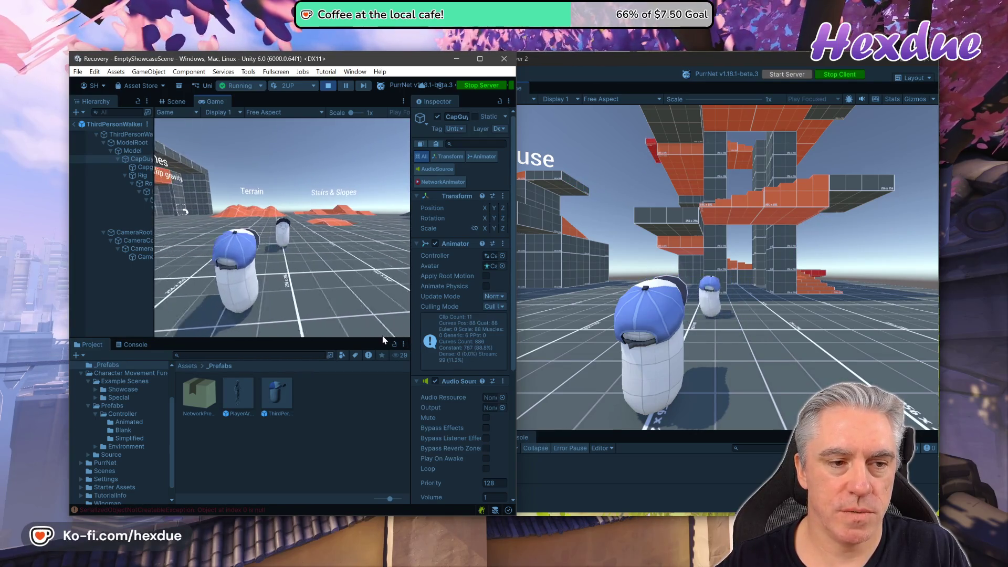
{"action": "left_click", "coordinate": [583, 292]}
{"action": "key", "text": "w"}
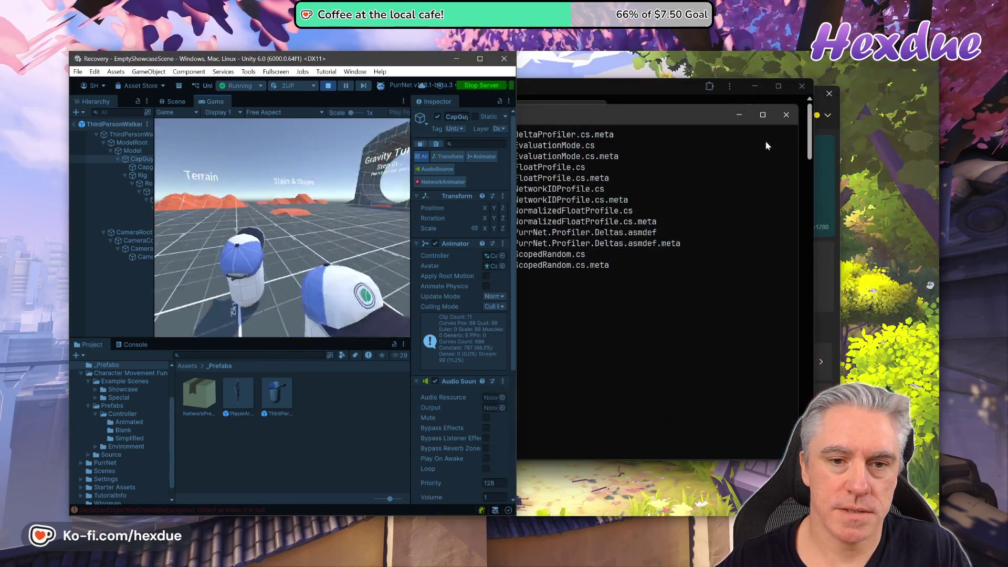
{"action": "left_click", "coordinate": [480, 59]}
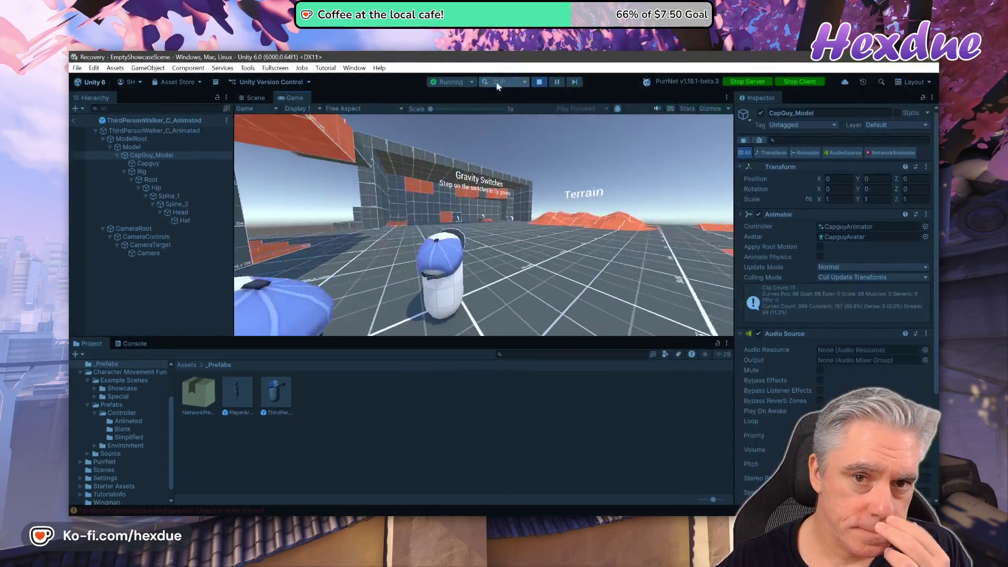
{"action": "left_click", "coordinate": [539, 81]}
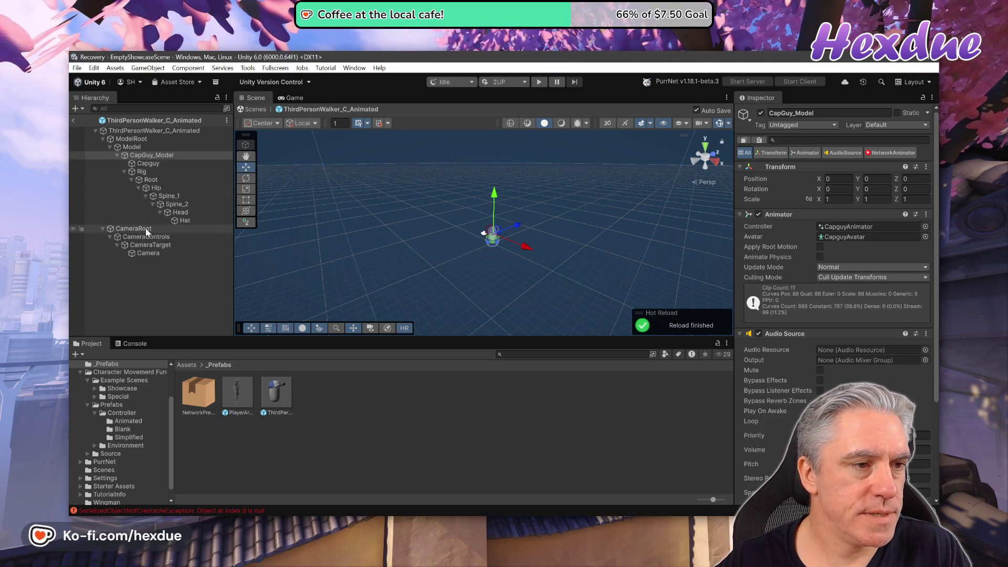
- Set the ThirdPersonWalker_C_Animated root's Network Transform Sync Rotation to World
{"action": "left_click", "coordinate": [133, 133]}
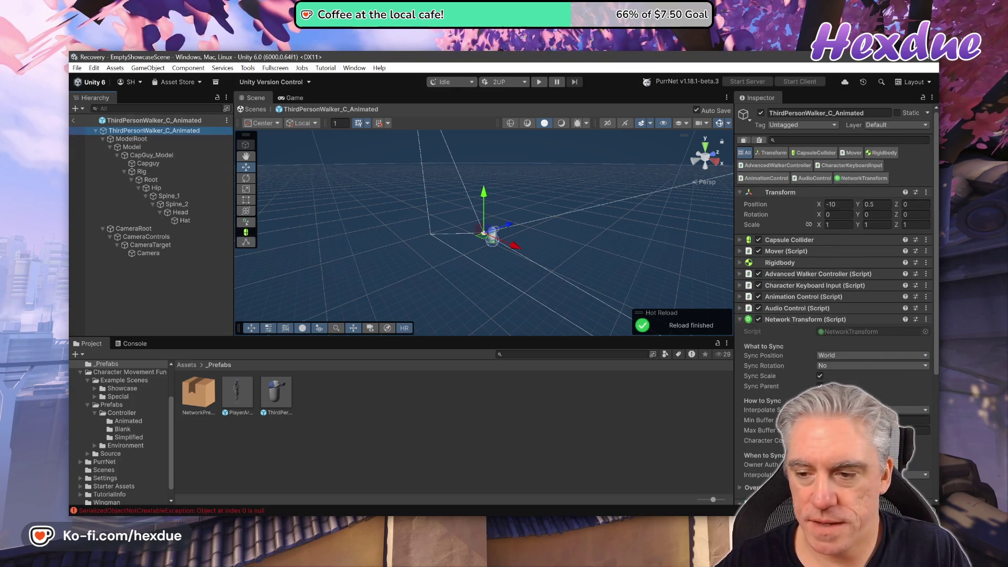
{"action": "scroll", "coordinate": [834, 304], "scroll_direction": "down", "scroll_amount": 6}
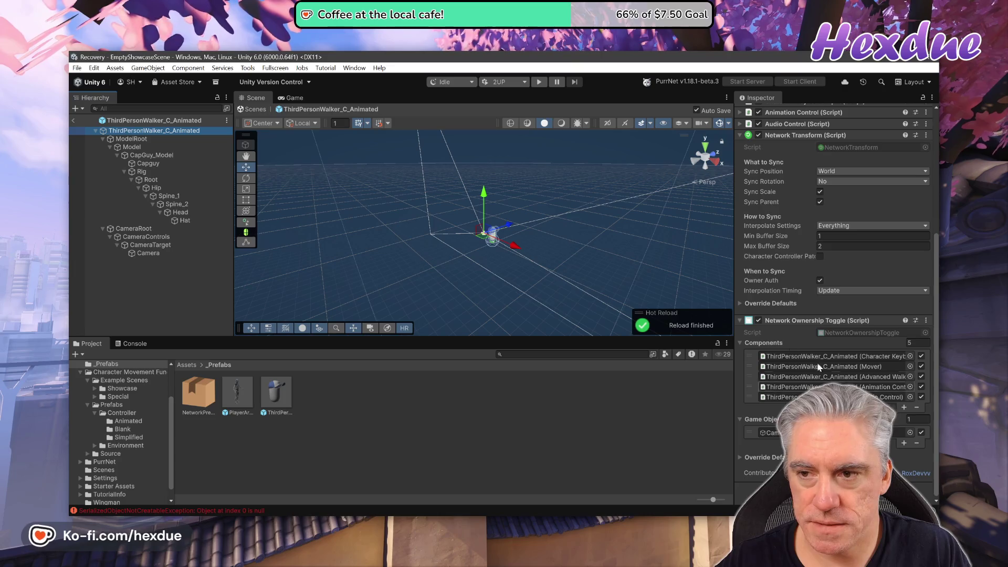
{"action": "left_click", "coordinate": [872, 181]}
{"action": "left_click", "coordinate": [838, 202]}
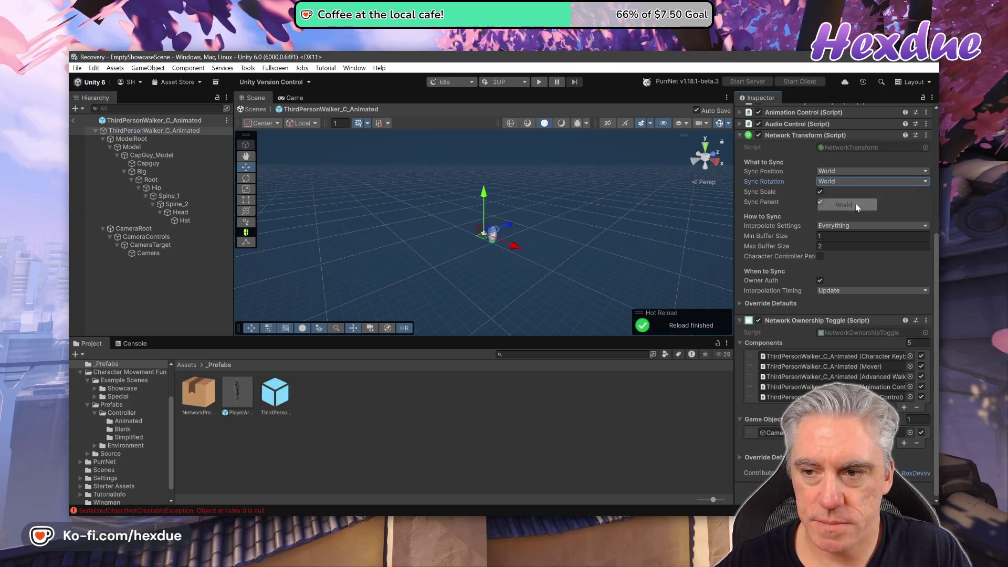
- Remove the Network Transform component from ModelRoot
{"action": "left_click", "coordinate": [158, 138]}
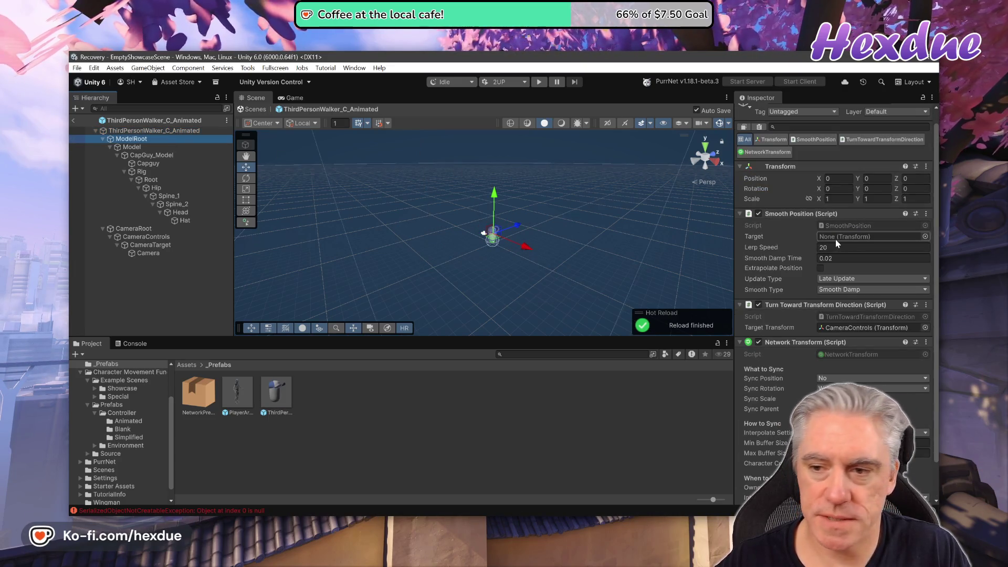
{"action": "left_click", "coordinate": [926, 343]}
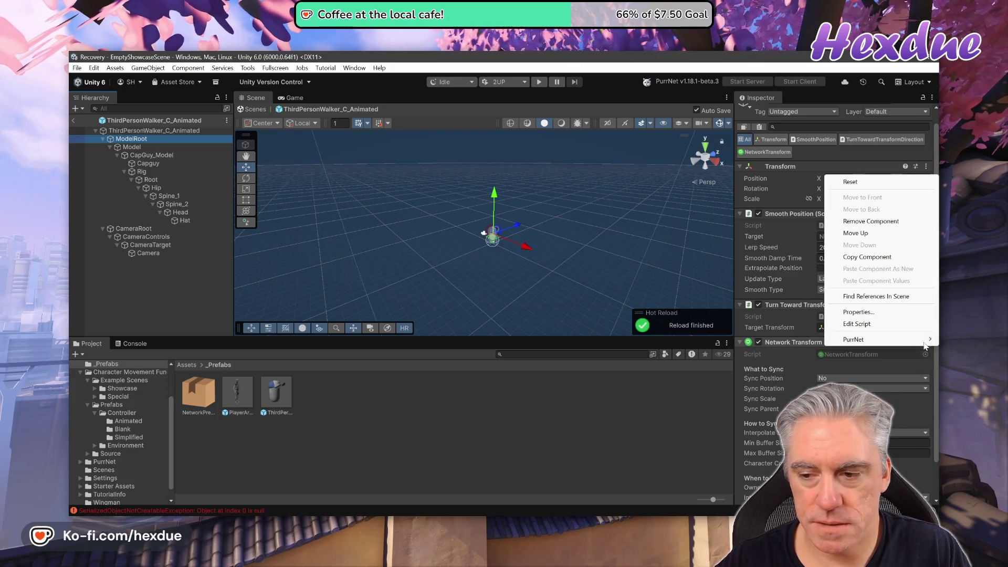
{"action": "left_click", "coordinate": [883, 221]}
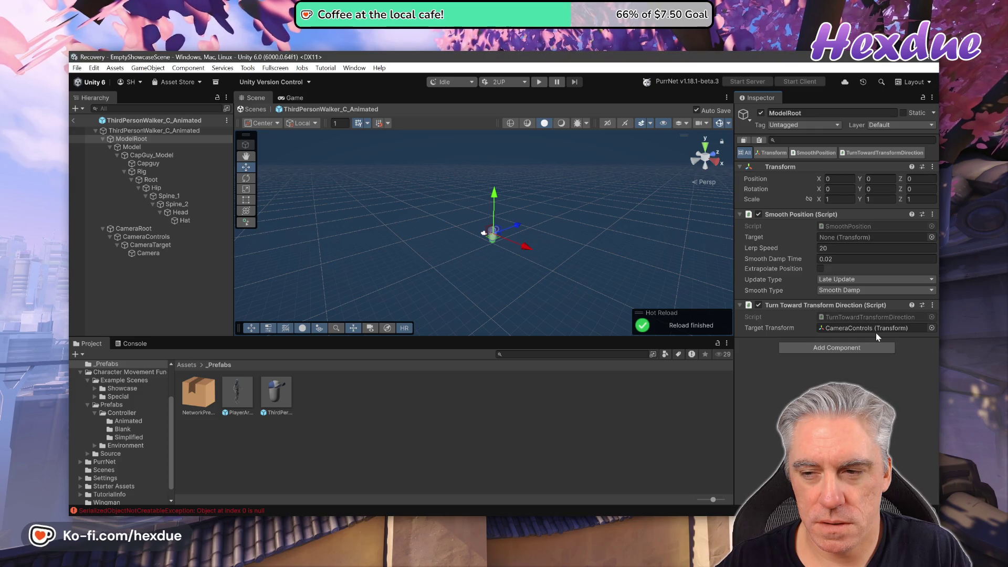
- Review the root's Network Transform settings and launch the 2UP play session again
{"action": "left_click", "coordinate": [131, 130]}
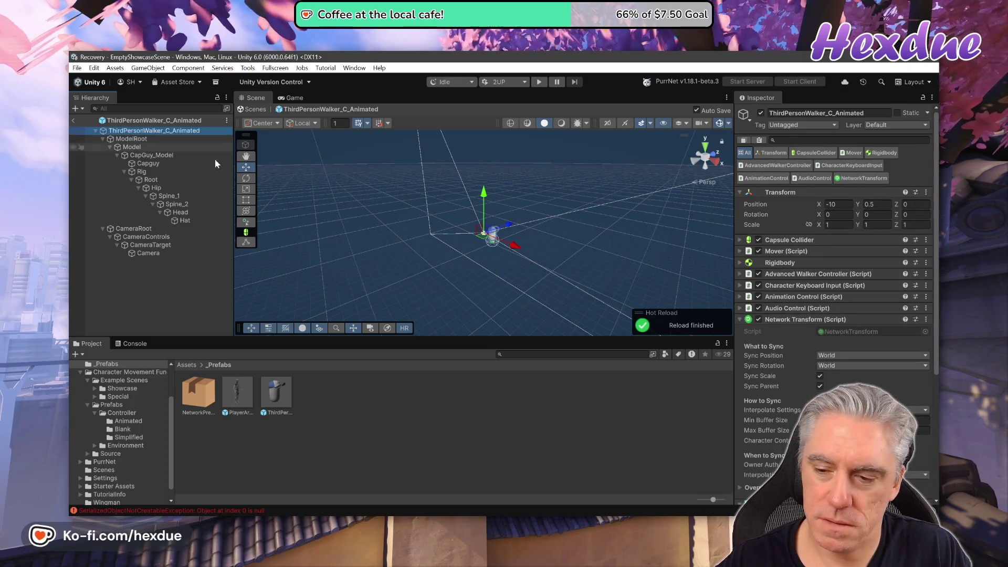
{"action": "scroll", "coordinate": [783, 420], "scroll_direction": "down", "scroll_amount": 6}
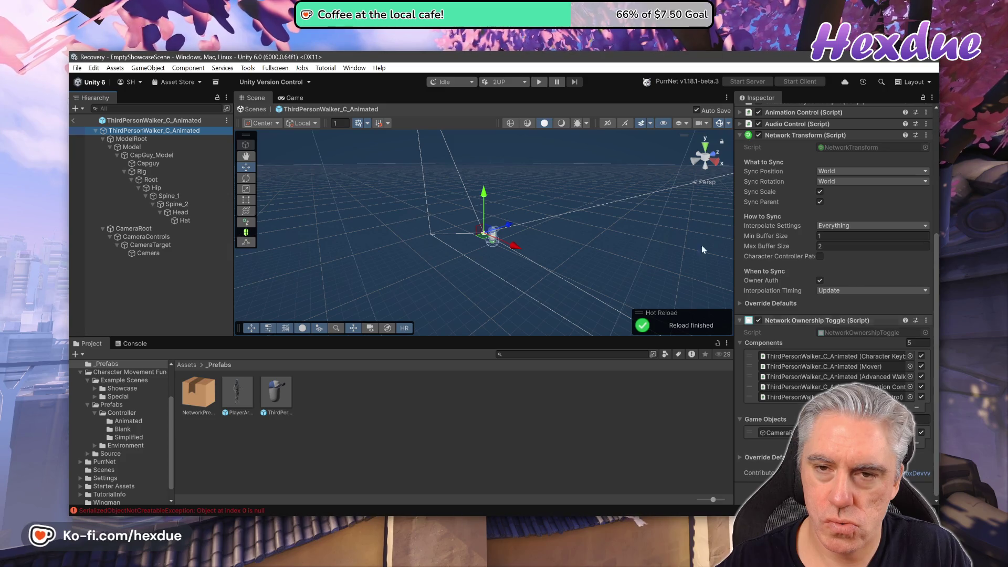
{"action": "left_click", "coordinate": [540, 83]}
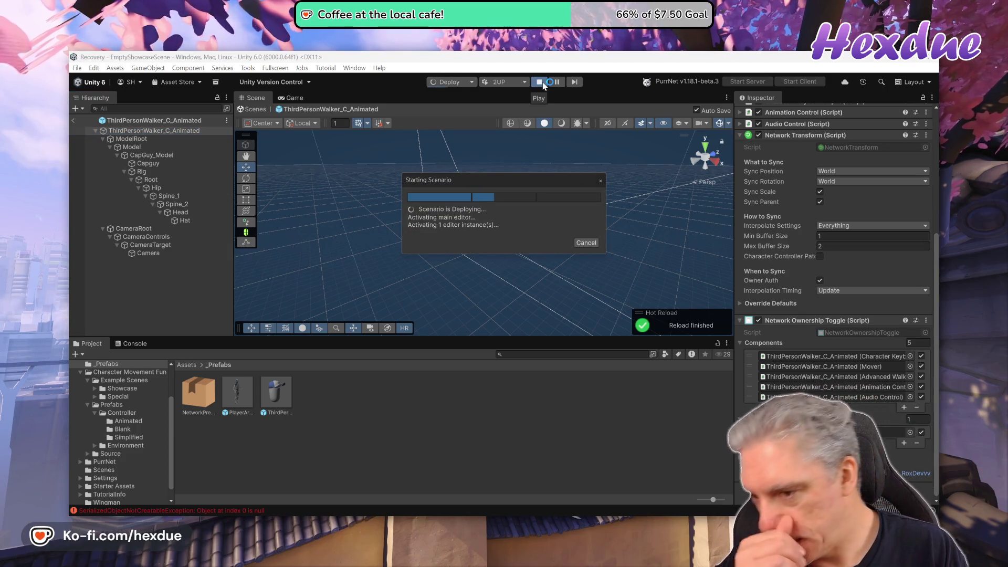